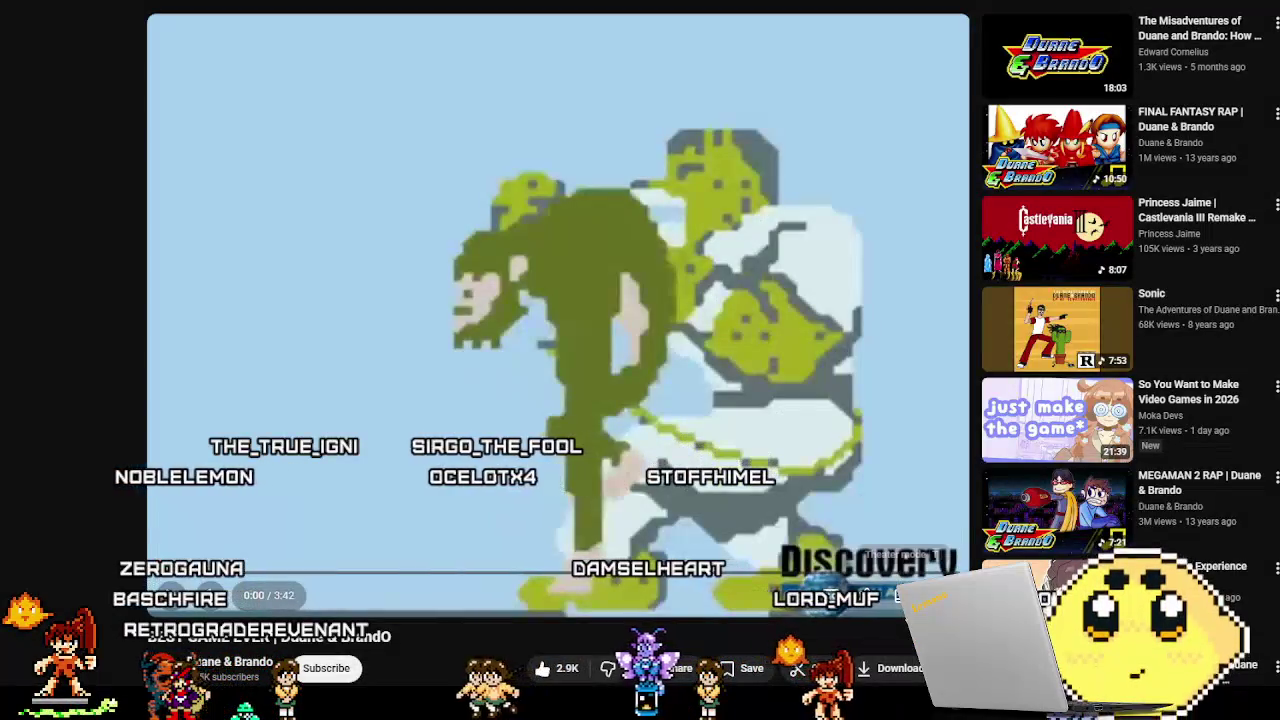
# Step: Leave the YouTube video and bring the empty Aseprite window to the front
pyautogui.click(910, 597)
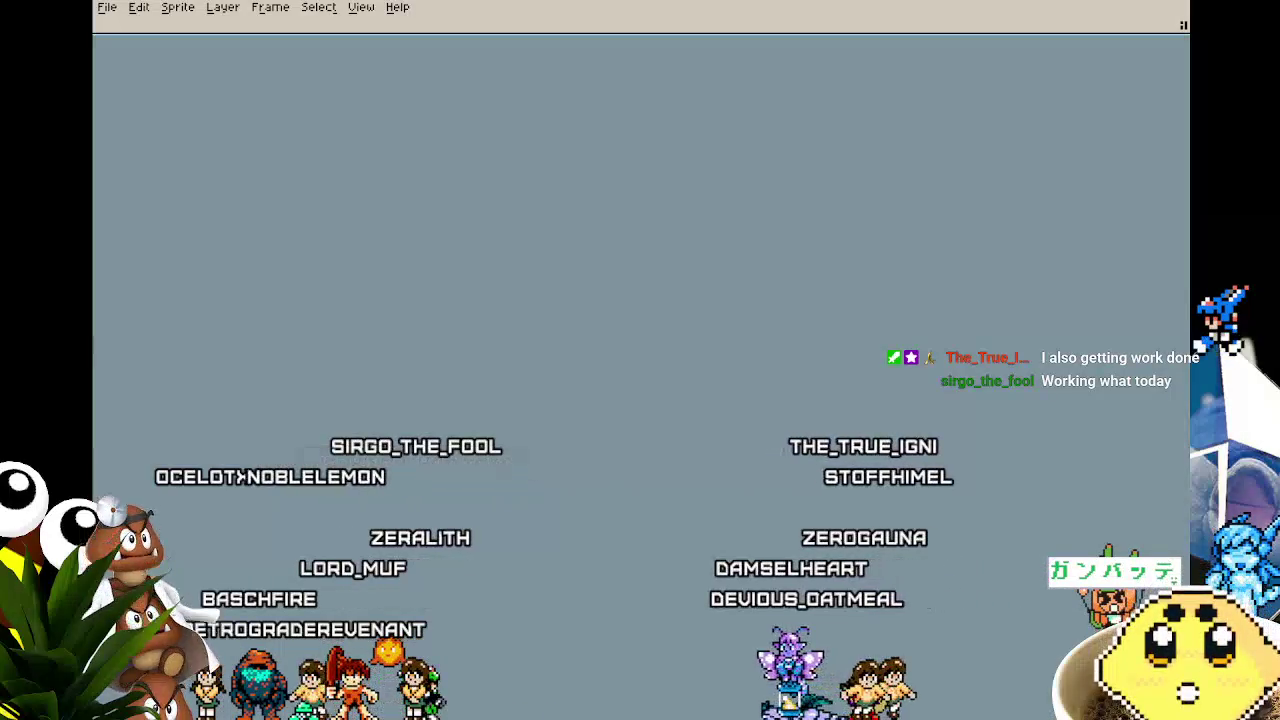
pyautogui.click(112, 8)
pyautogui.moveTo(146, 58)
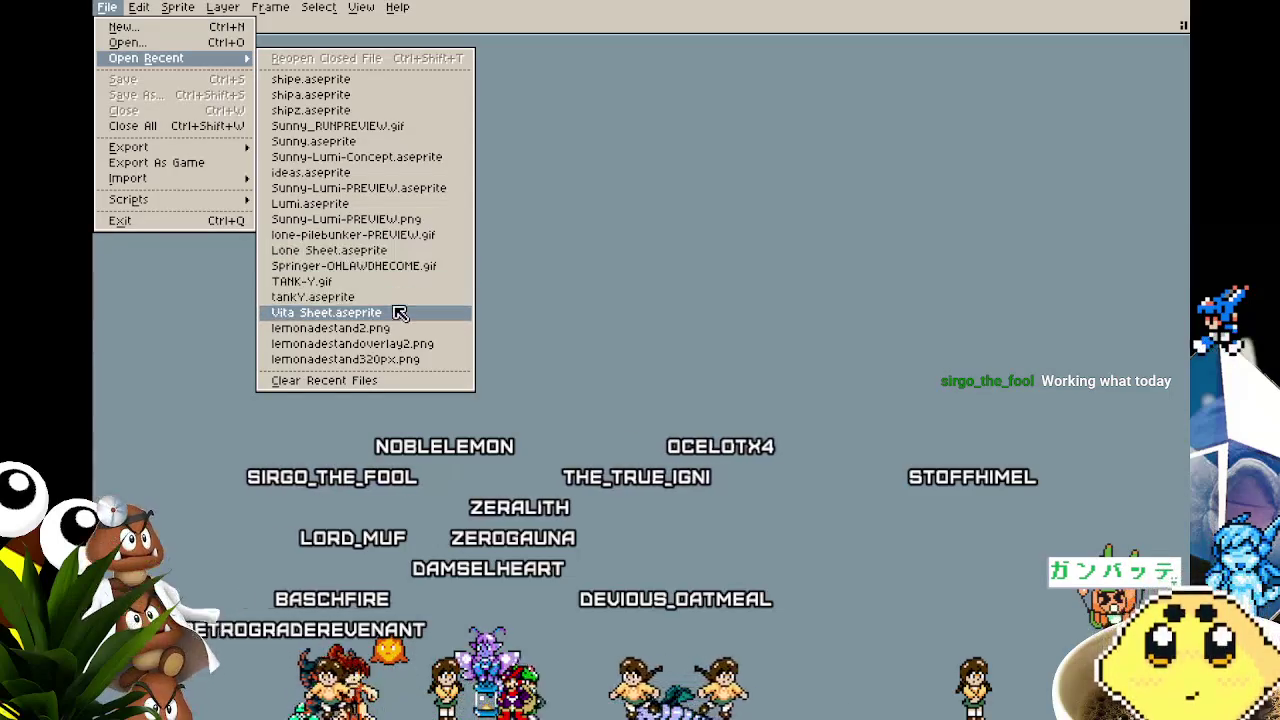
# Step: Open Vita Sheet.aseprite from recent files, pan the canvas, and step to a later frame
pyautogui.click(399, 316)
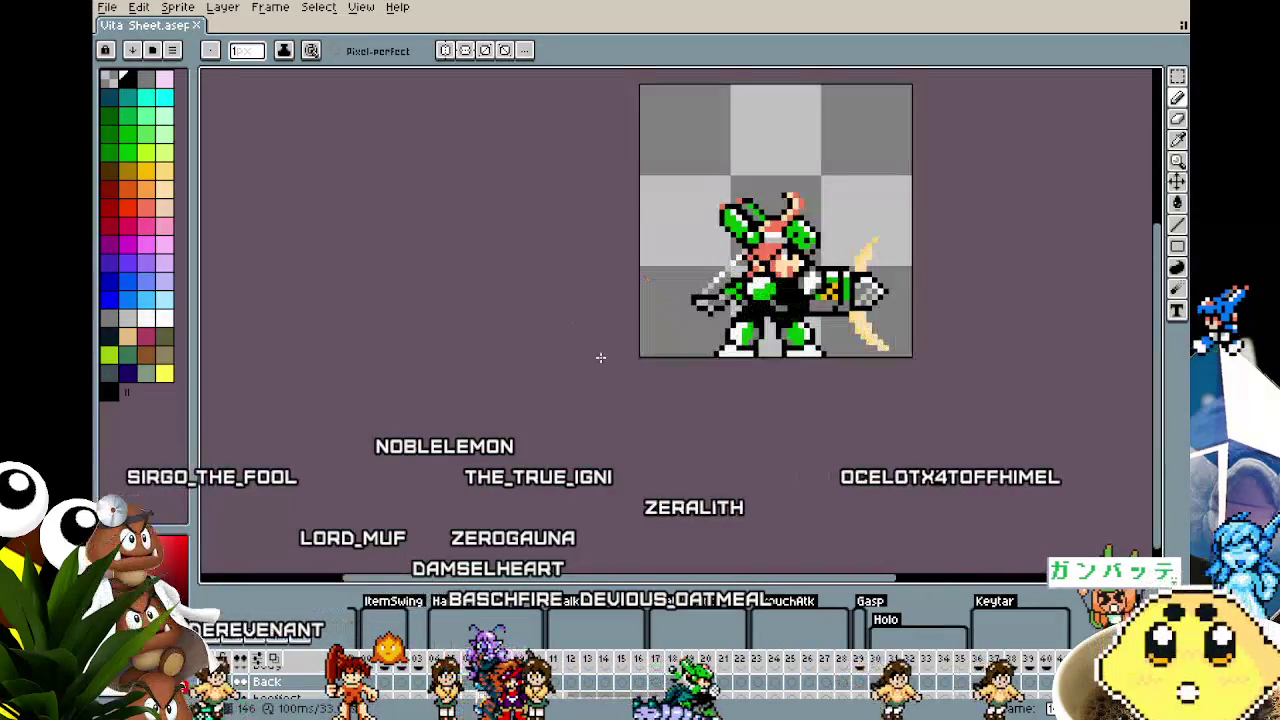
pyautogui.moveTo(398, 416); pyautogui.dragTo(309, 458)
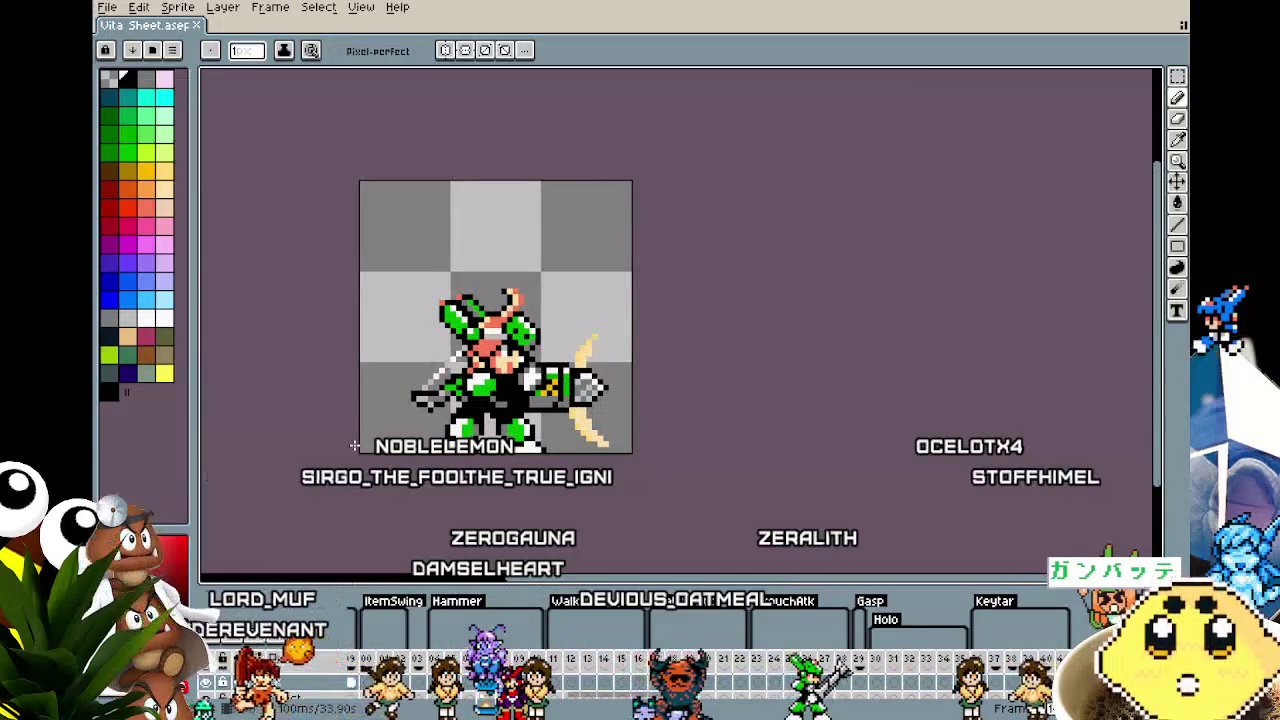
pyautogui.press('Return')
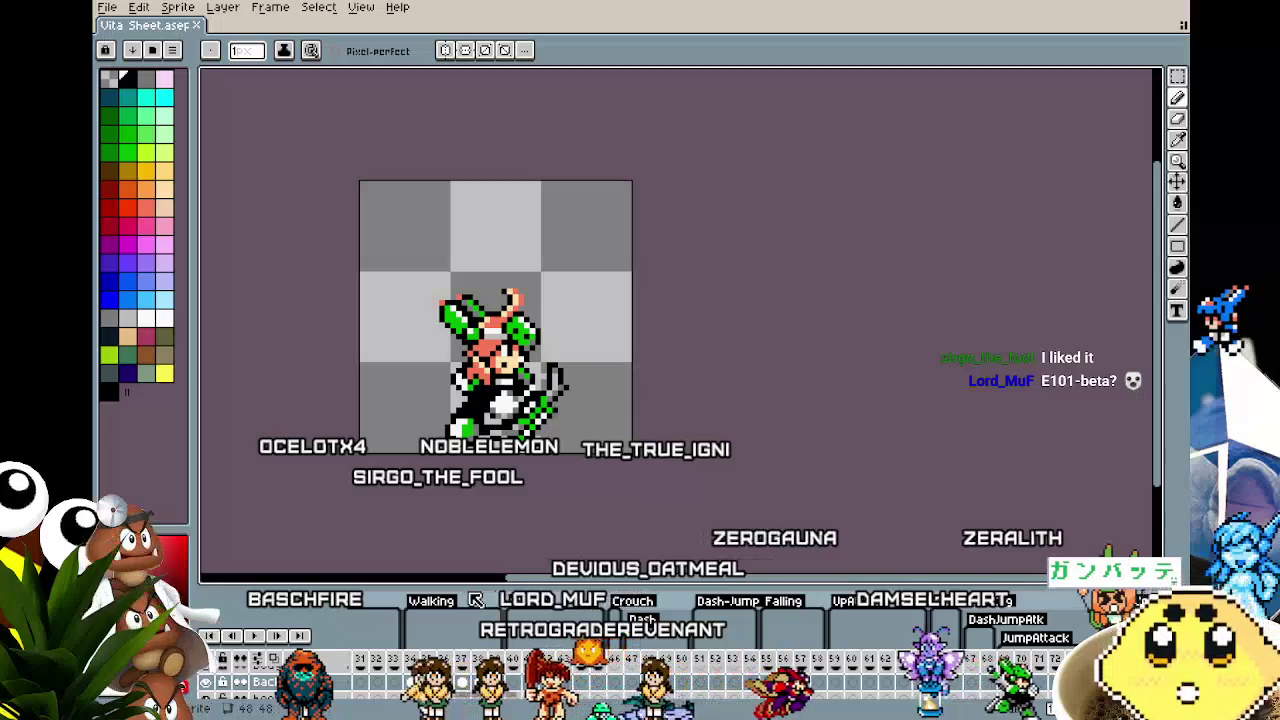
pyautogui.moveTo(462, 585); pyautogui.dragTo(463, 553)
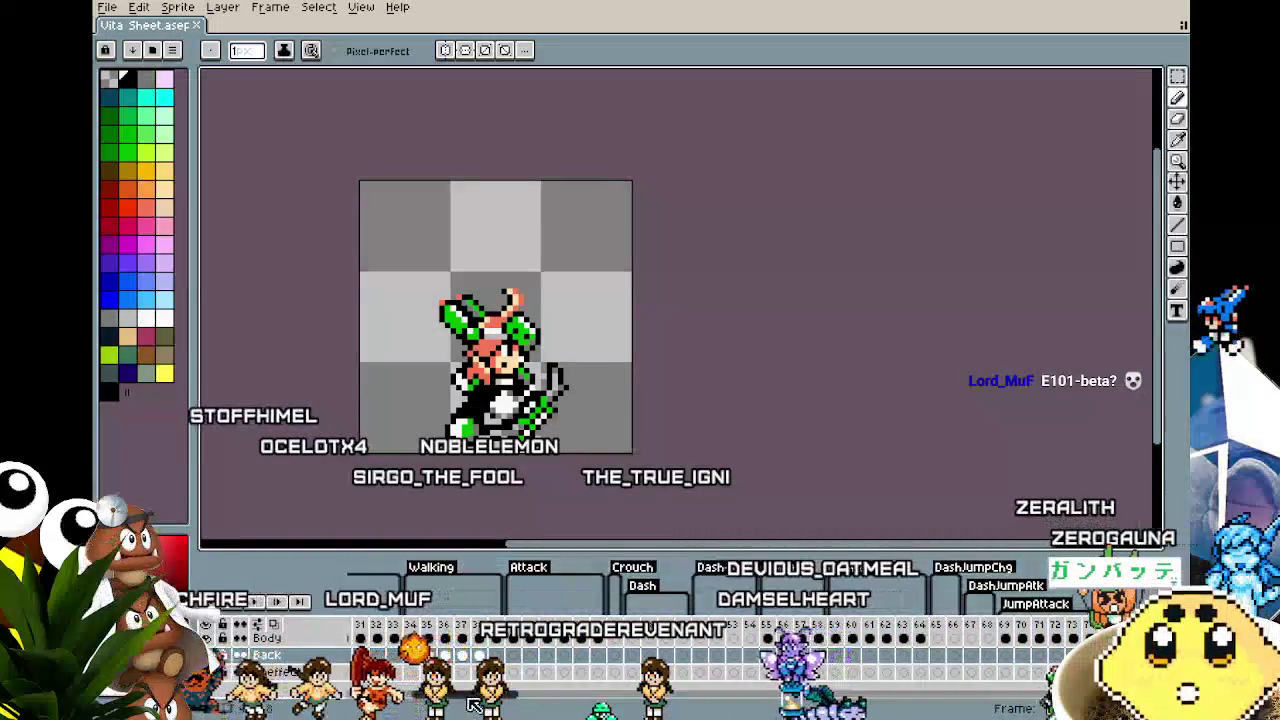
# Step: Enlarge the timeline and scrub Vita Sheet's frames to the keytar-holding pose
pyautogui.moveTo(475, 706)
pyautogui.mouseDown()
pyautogui.moveTo(422, 706)
pyautogui.moveTo(480, 705)
pyautogui.mouseUp()
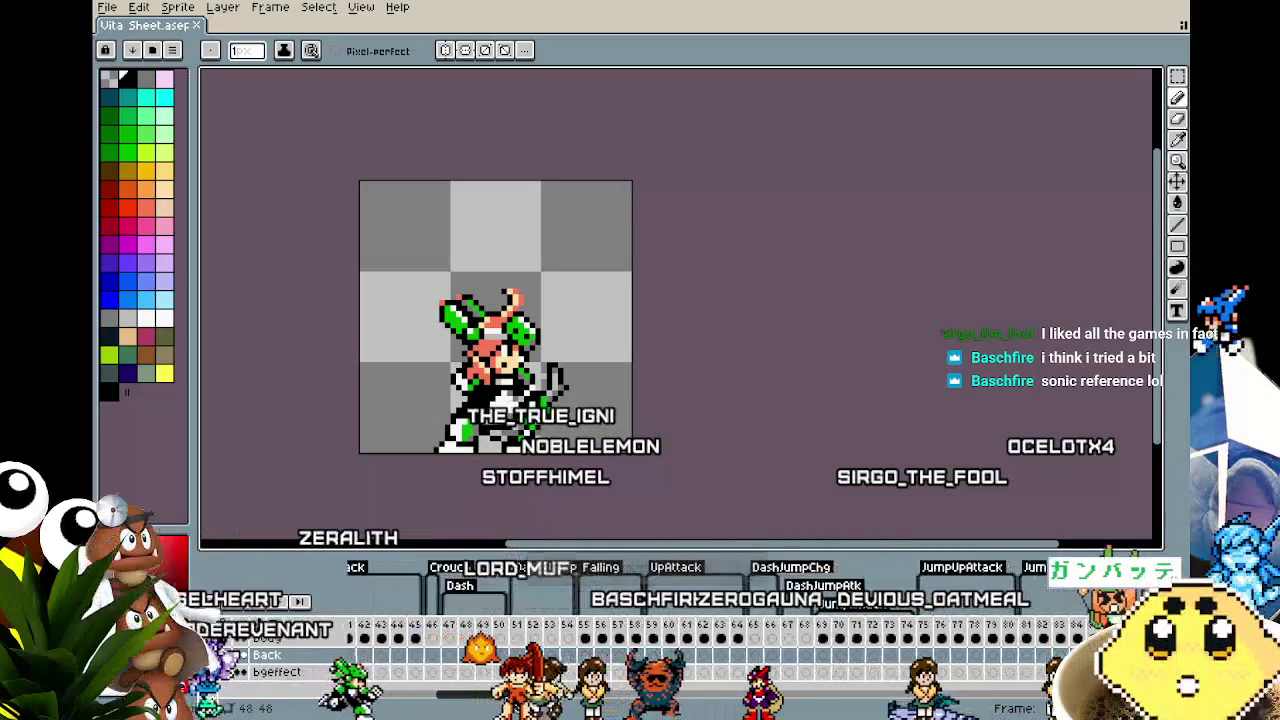
pyautogui.moveTo(488, 698); pyautogui.dragTo(566, 704)
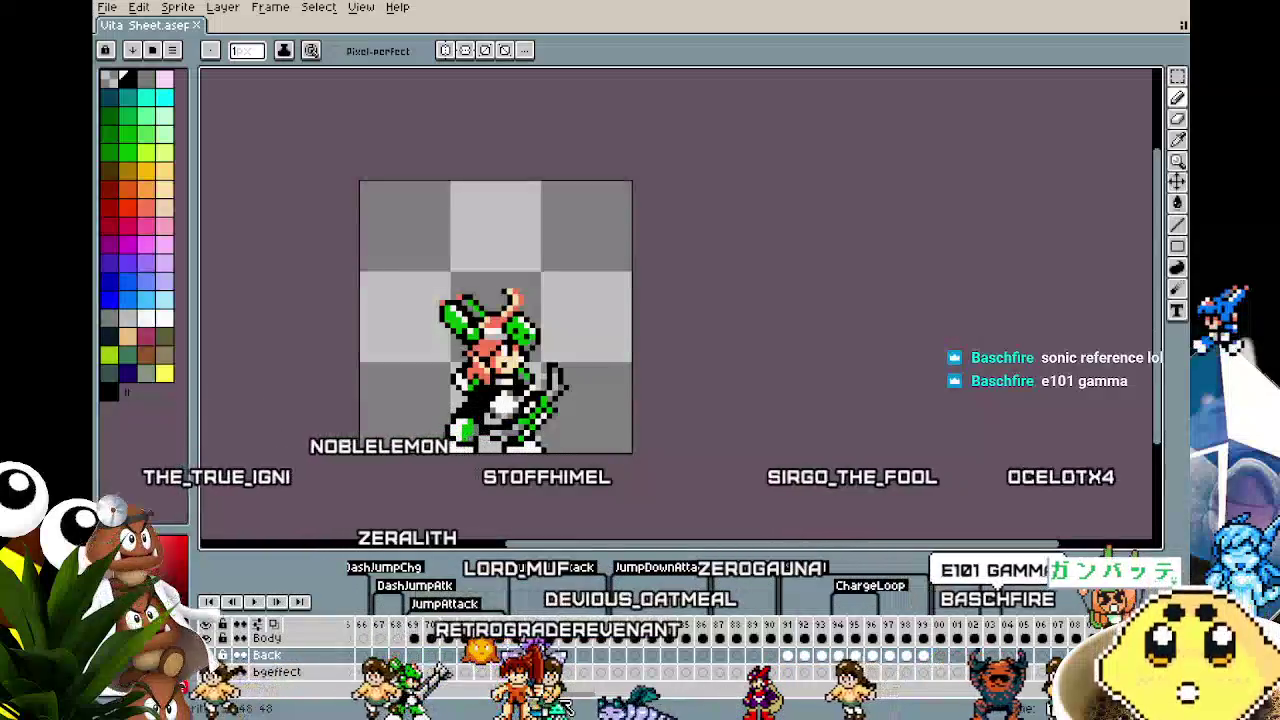
pyautogui.moveTo(566, 704); pyautogui.dragTo(679, 704)
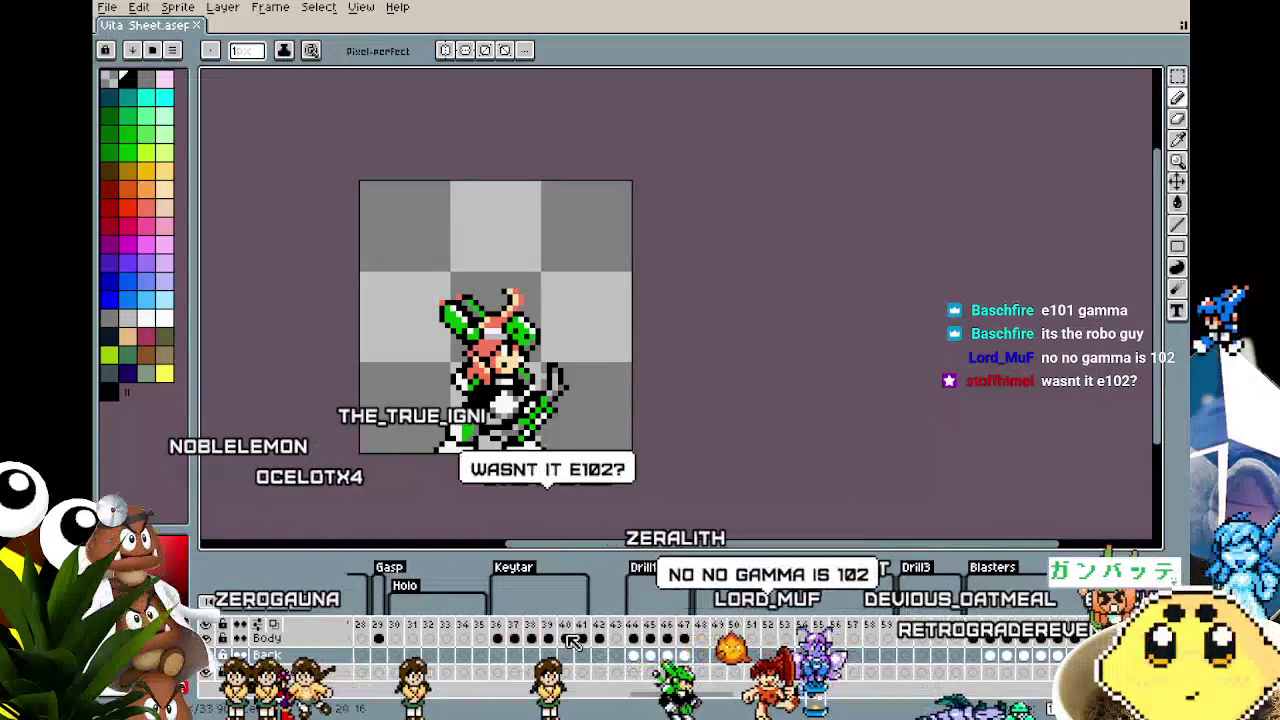
pyautogui.moveTo(476, 635); pyautogui.dragTo(565, 637)
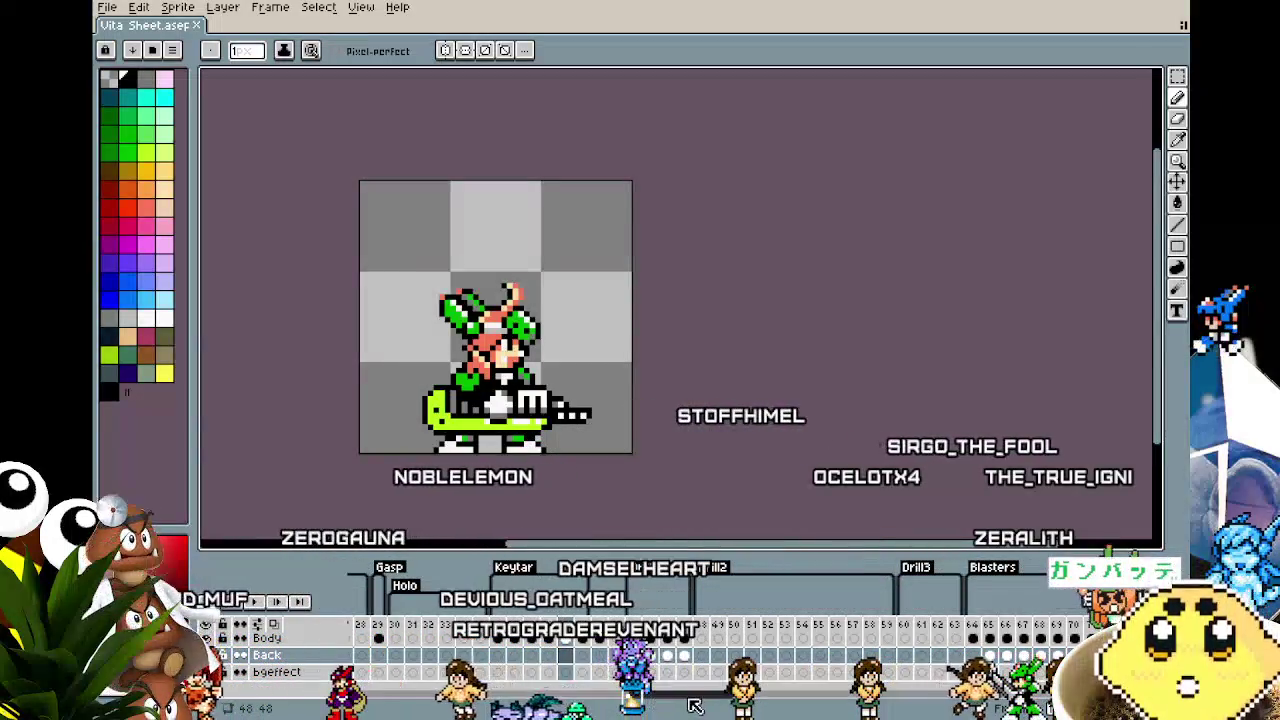
pyautogui.moveTo(696, 700); pyautogui.dragTo(758, 698)
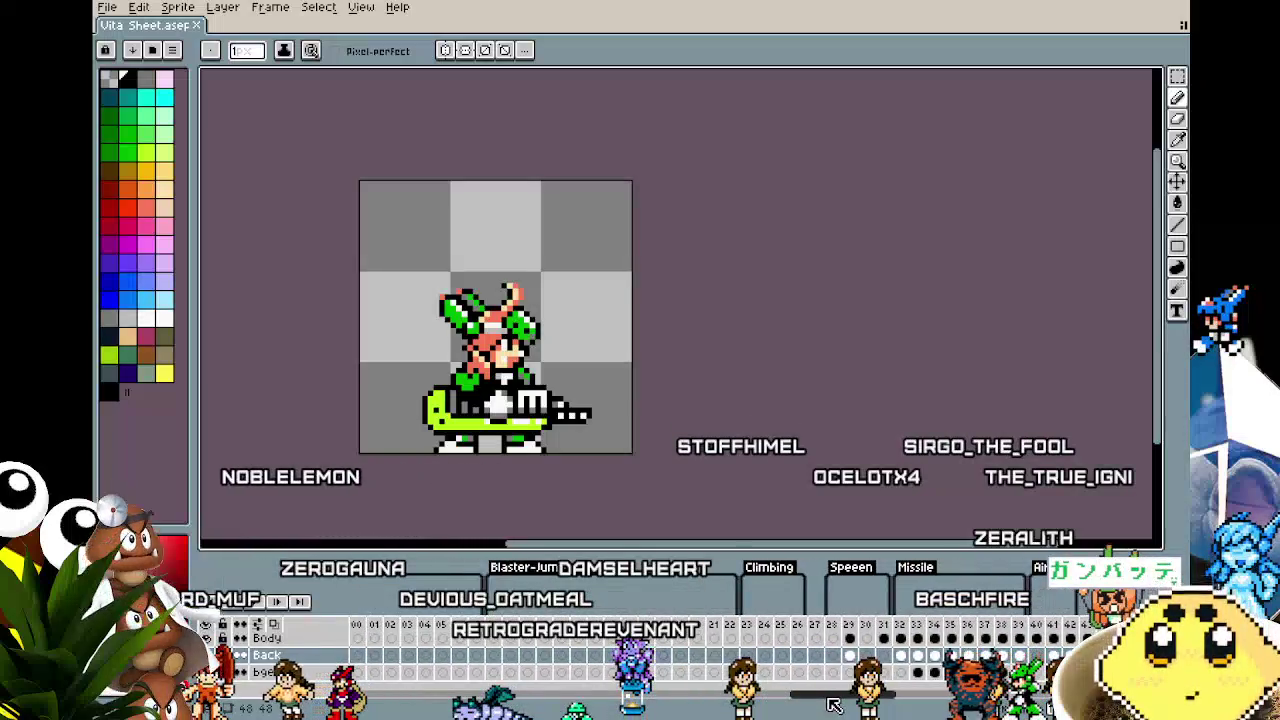
pyautogui.moveTo(834, 705); pyautogui.dragTo(860, 705)
pyautogui.click(830, 627)
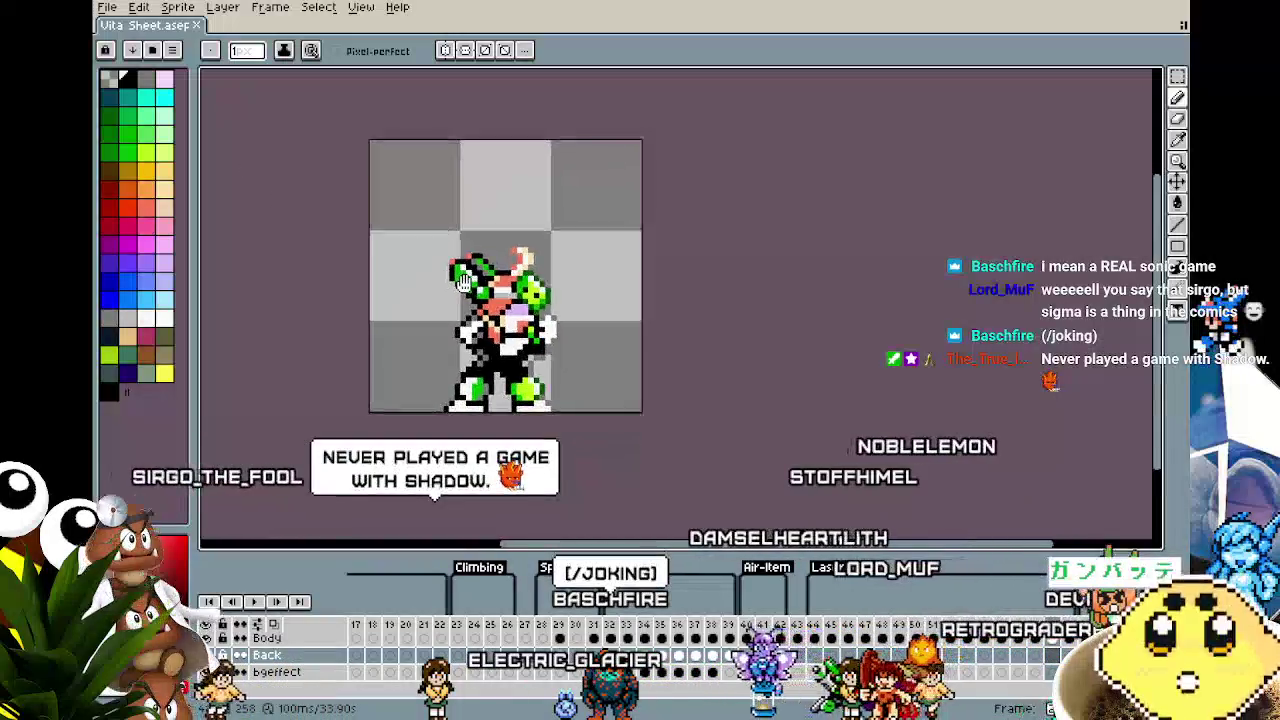
# Step: Zoom and pan the Vita Sheet view and advance to frame 59
pyautogui.scroll(1, 460, 330)
pyautogui.scroll(2, 468, 285)
pyautogui.scroll(-2, 468, 285)
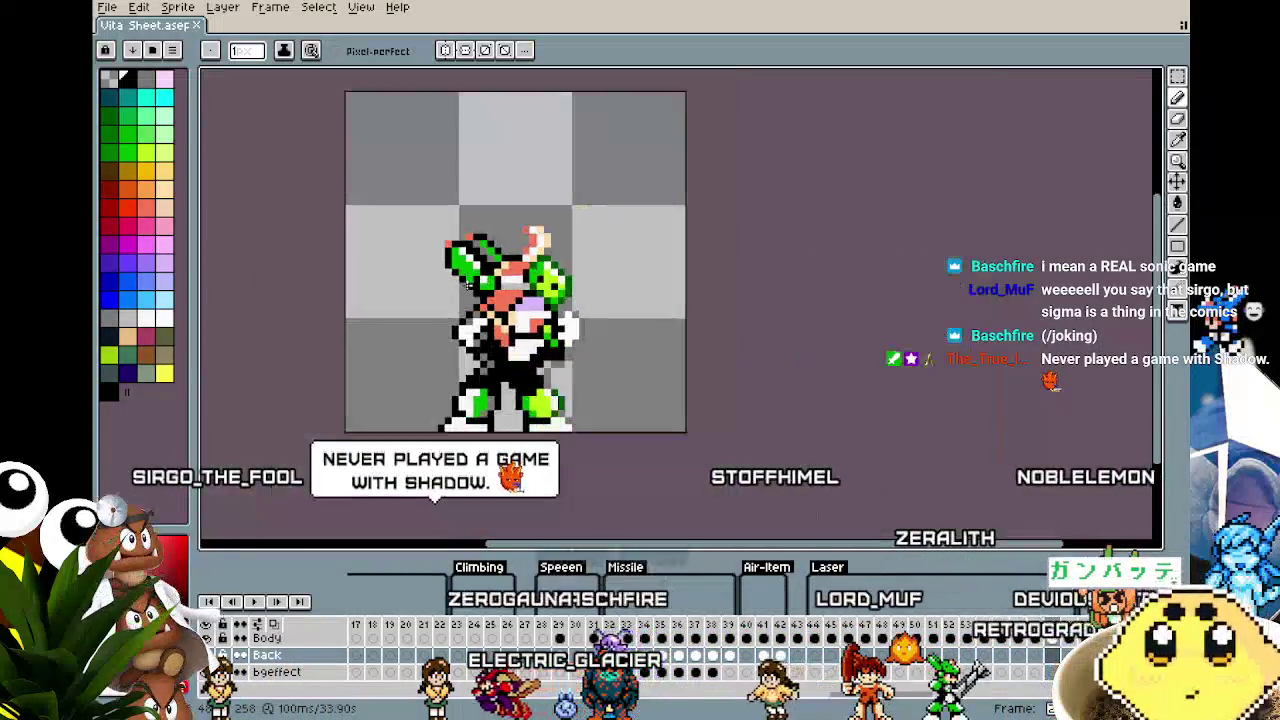
pyautogui.scroll(1, 468, 285)
pyautogui.scroll(-1, 470, 285)
pyautogui.moveTo(468, 285); pyautogui.dragTo(453, 270)
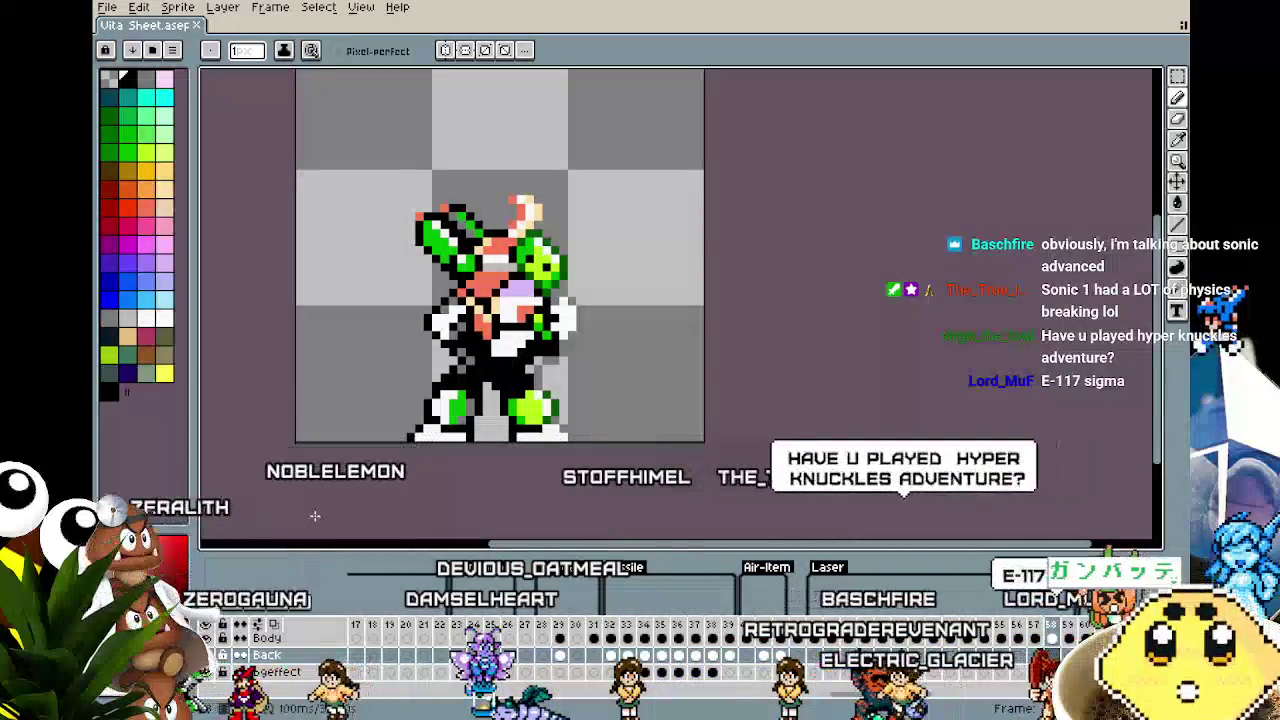
pyautogui.press('Right')
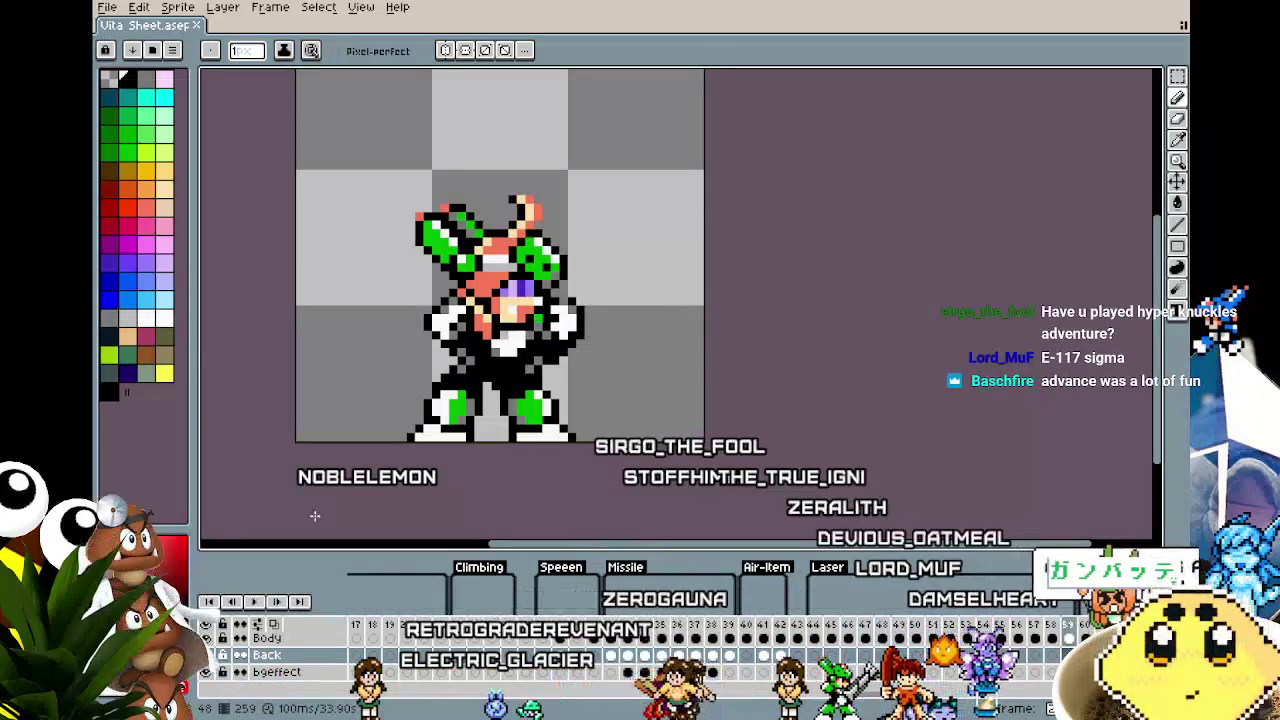
pyautogui.click(105, 7)
pyautogui.moveTo(146, 58)
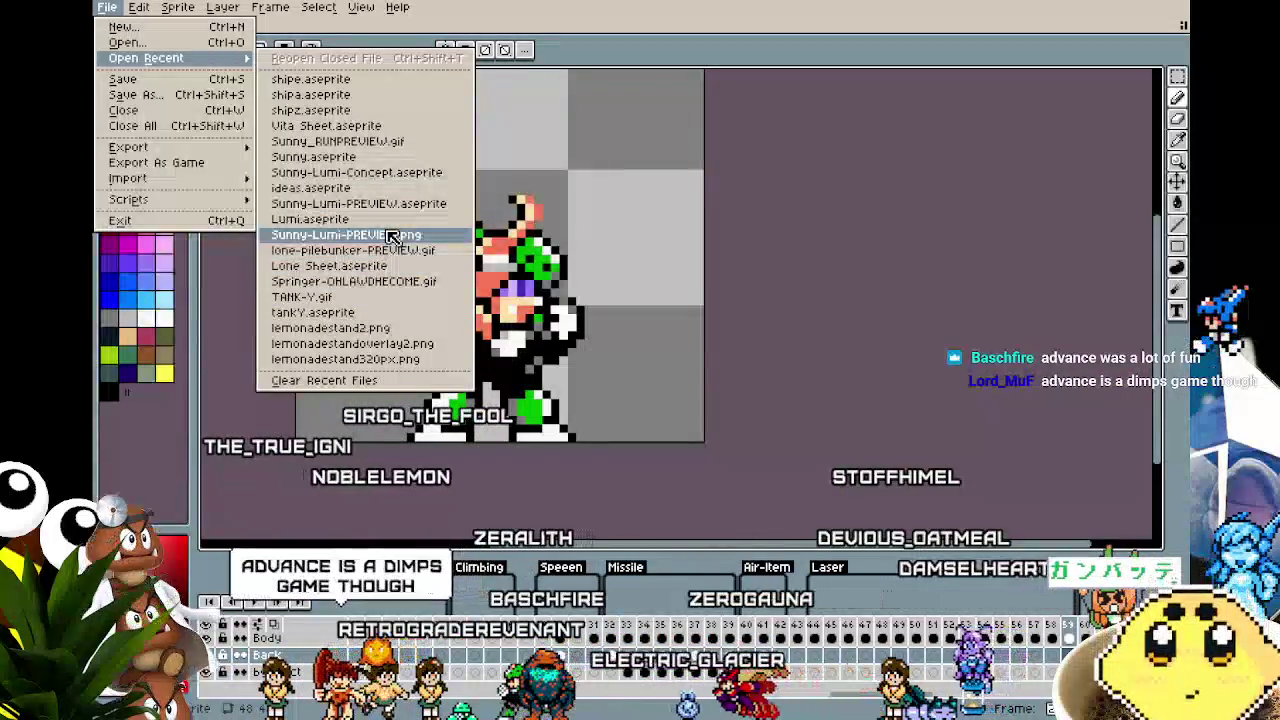
# Step: Open Lone Sheet.aseprite from recent files and play its animation
pyautogui.click(404, 276)
pyautogui.scroll(3, 680, 334)
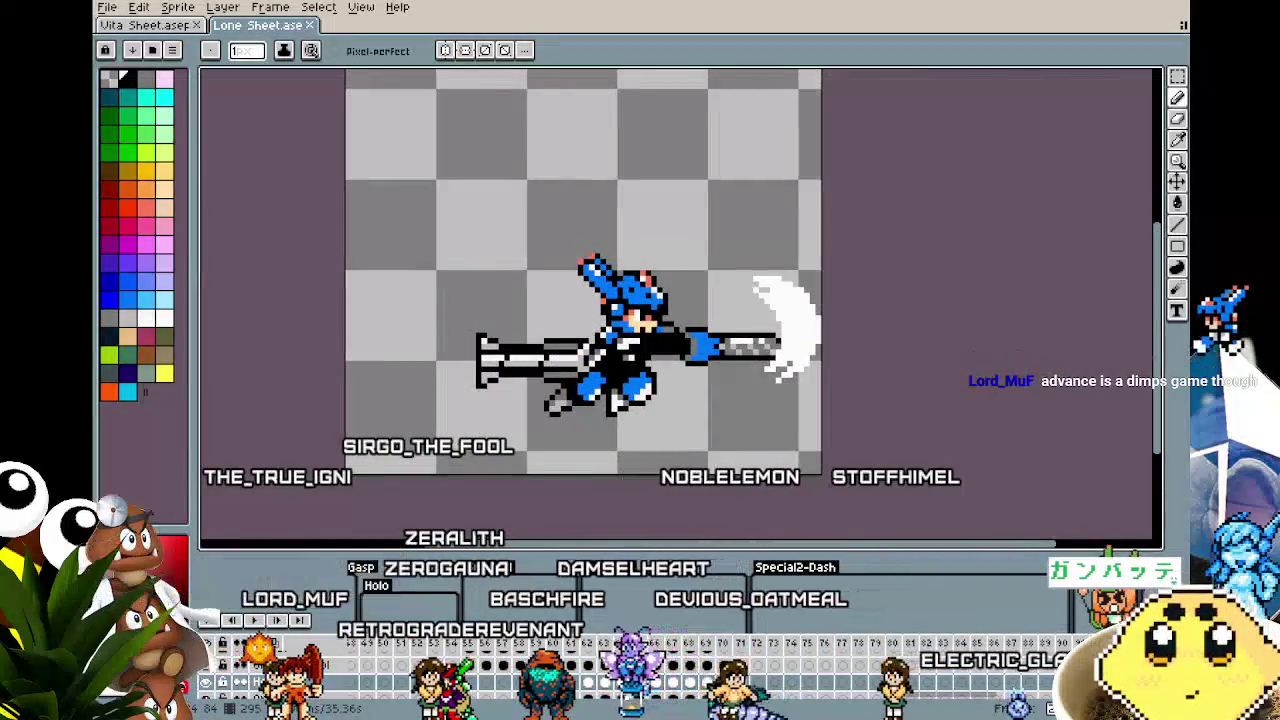
pyautogui.press('Return')
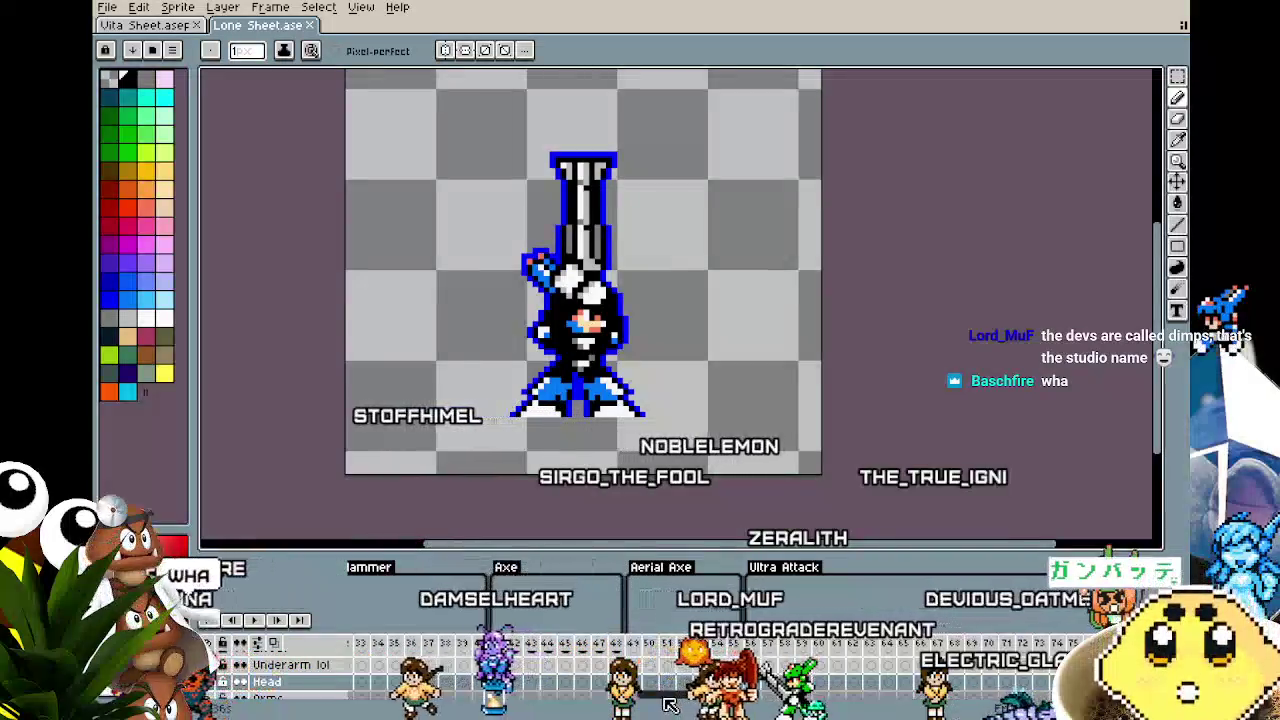
# Step: Browse the pilebunker impact frames from frame 73 back to an earlier frame
pyautogui.hscroll(10, 650, 706)
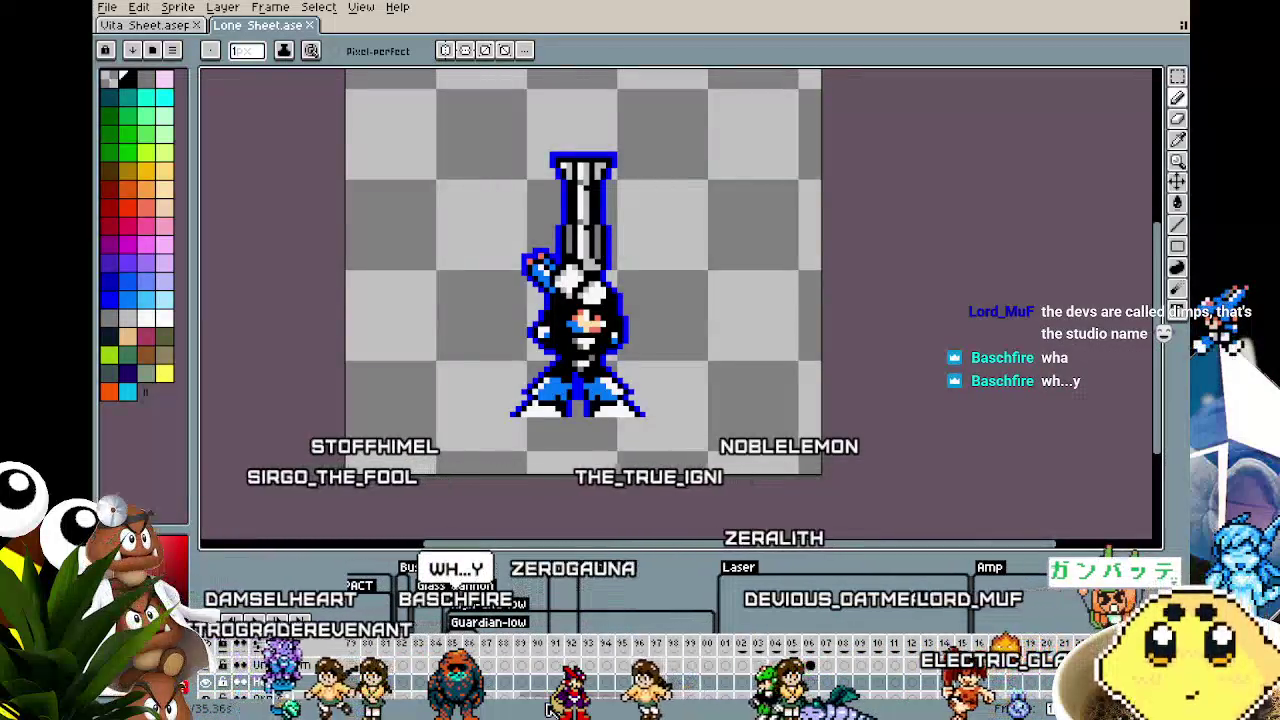
pyautogui.hscroll(-5, 552, 708)
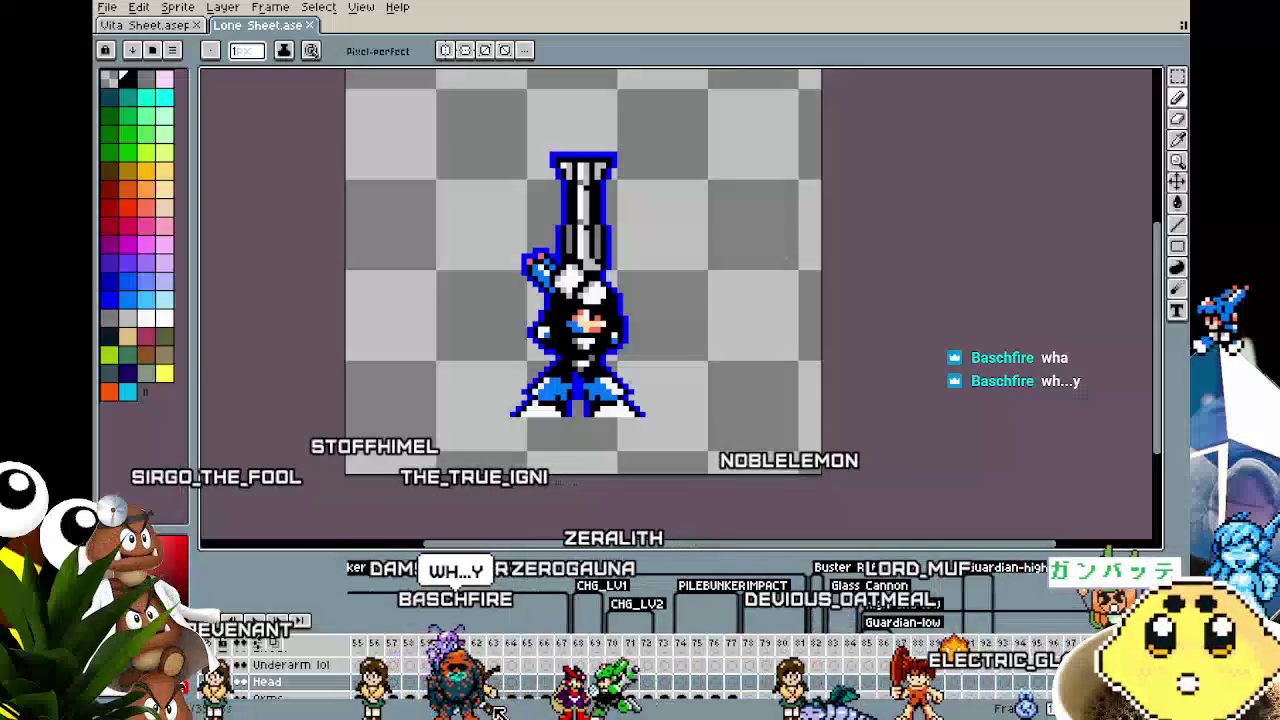
pyautogui.click(670, 652)
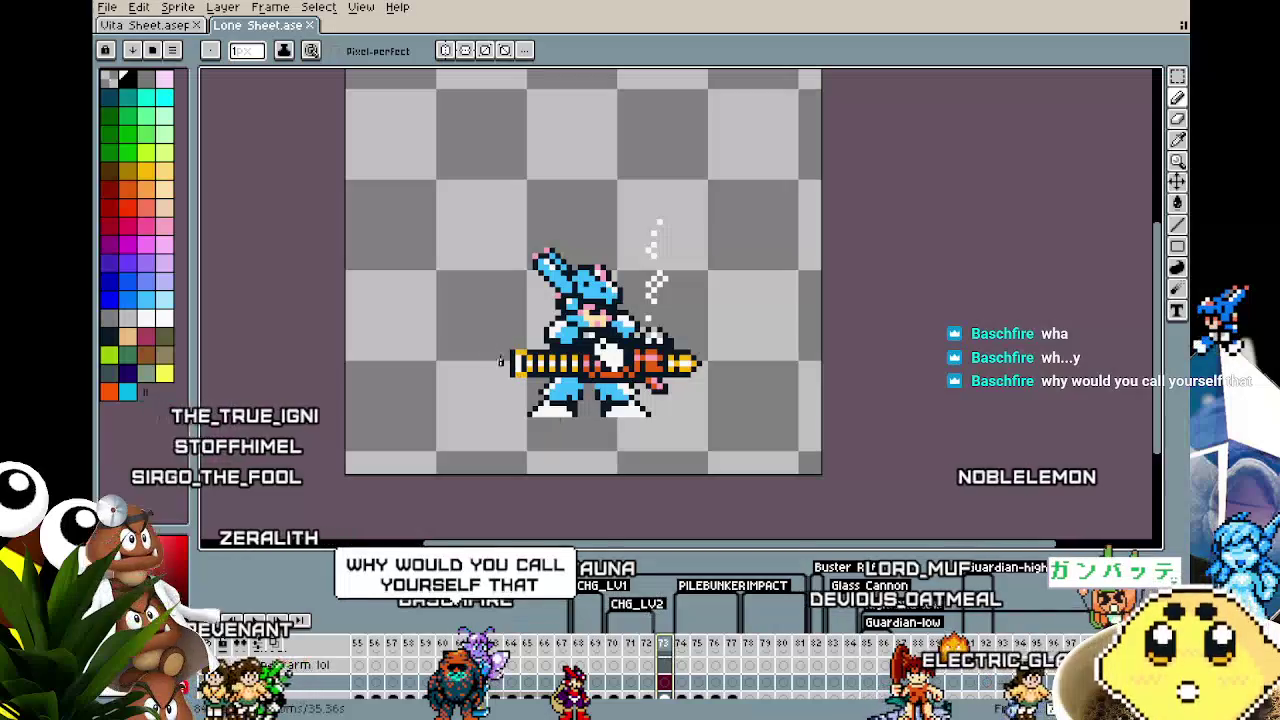
pyautogui.press('Return')
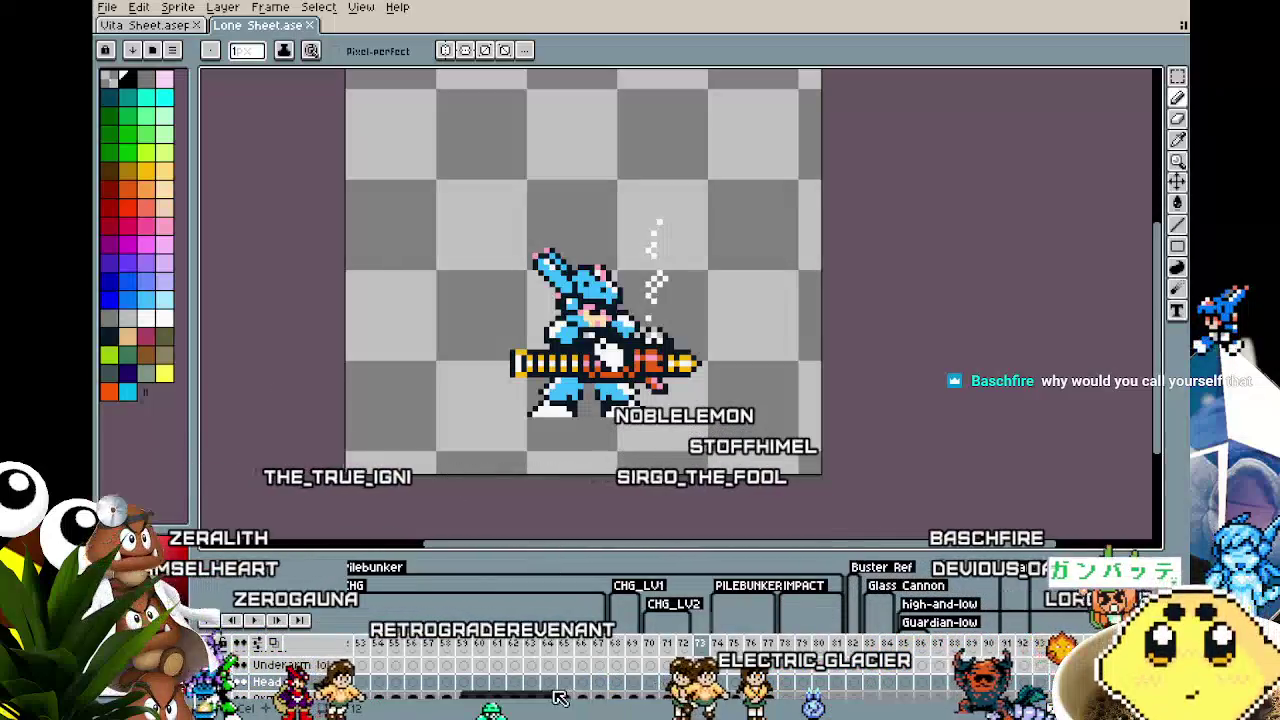
pyautogui.hscroll(-5, 560, 697)
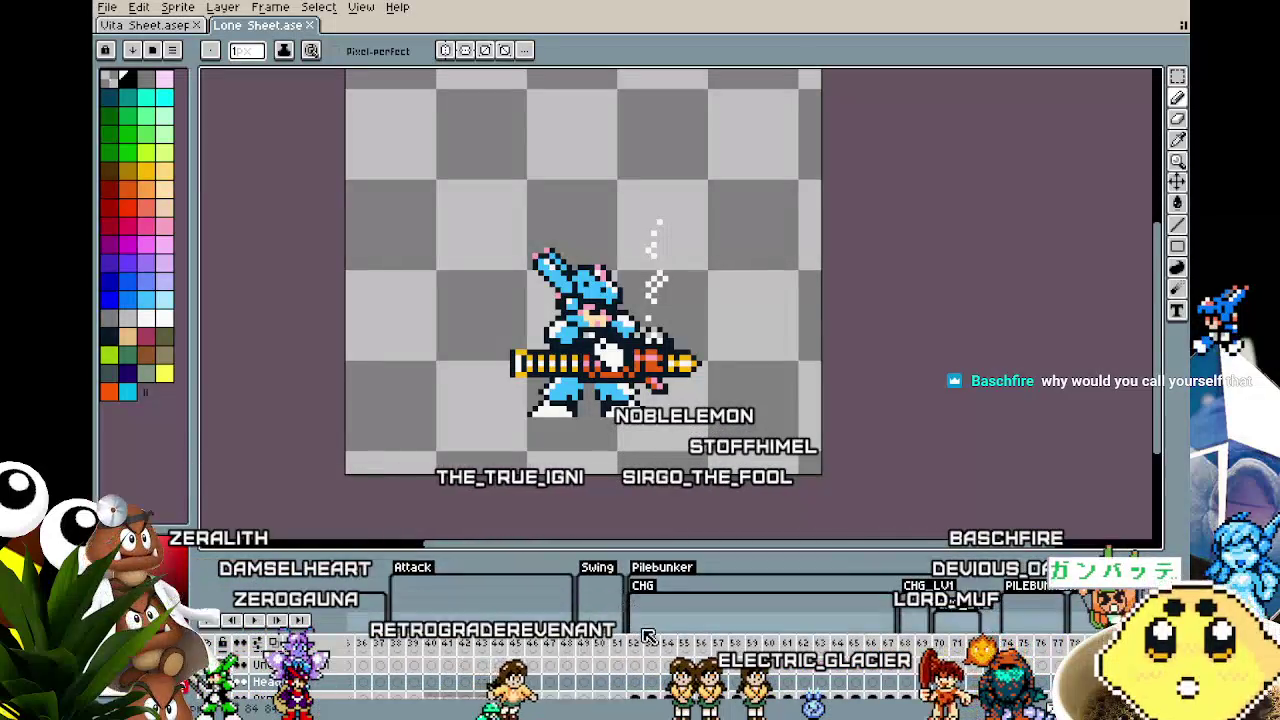
pyautogui.click(645, 645)
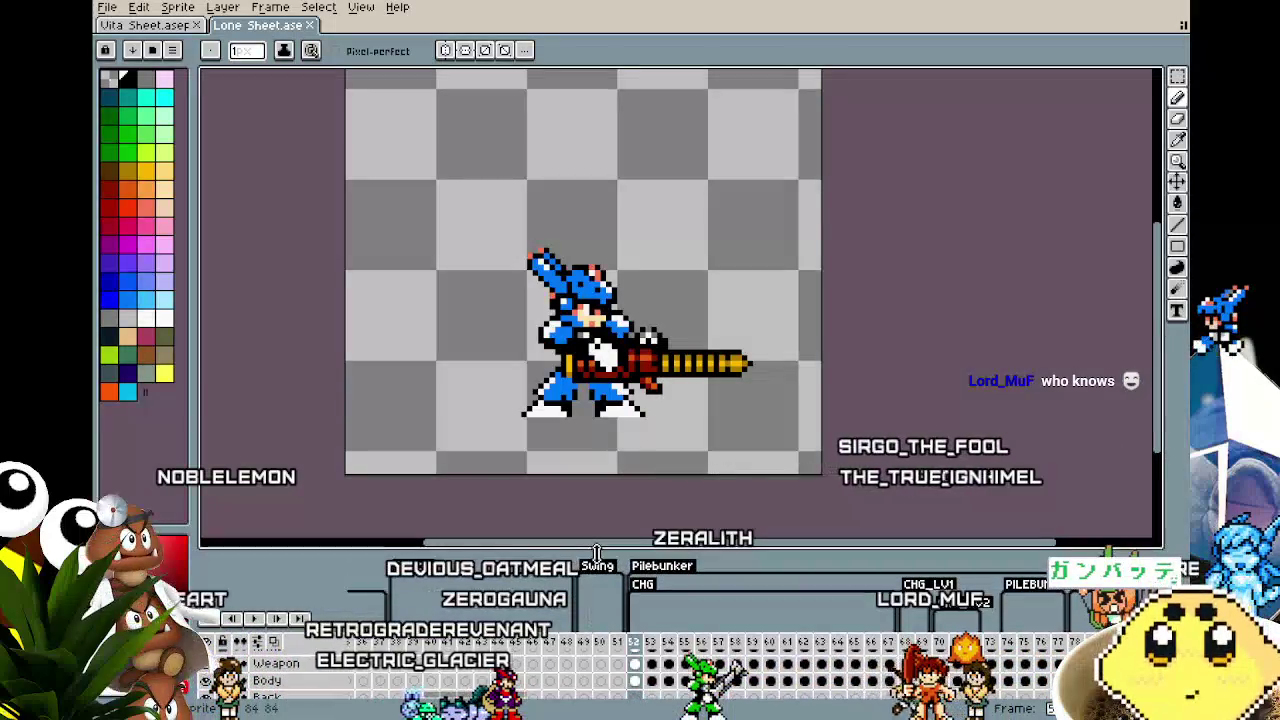
pyautogui.moveTo(597, 553); pyautogui.dragTo(613, 512)
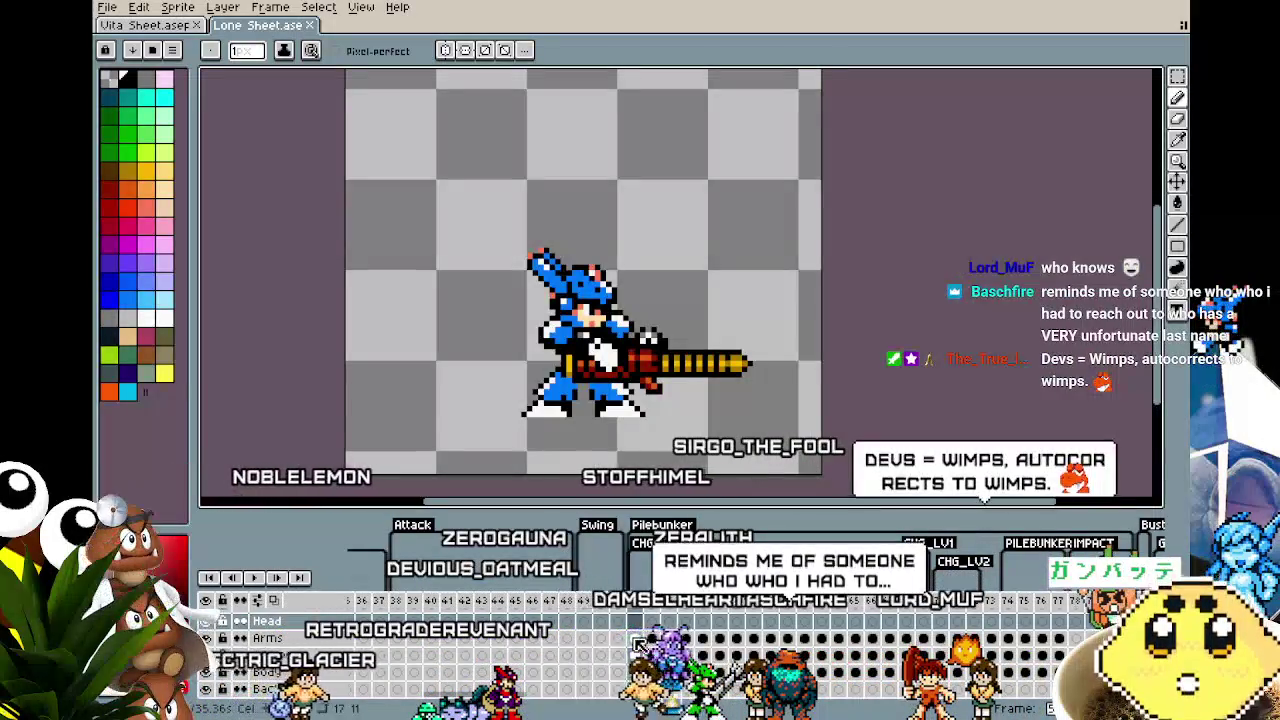
# Step: Check the Sample layer's reference pose, then return to the Arms cel at frame 55
pyautogui.click(636, 641)
pyautogui.scroll(2, 643, 655)
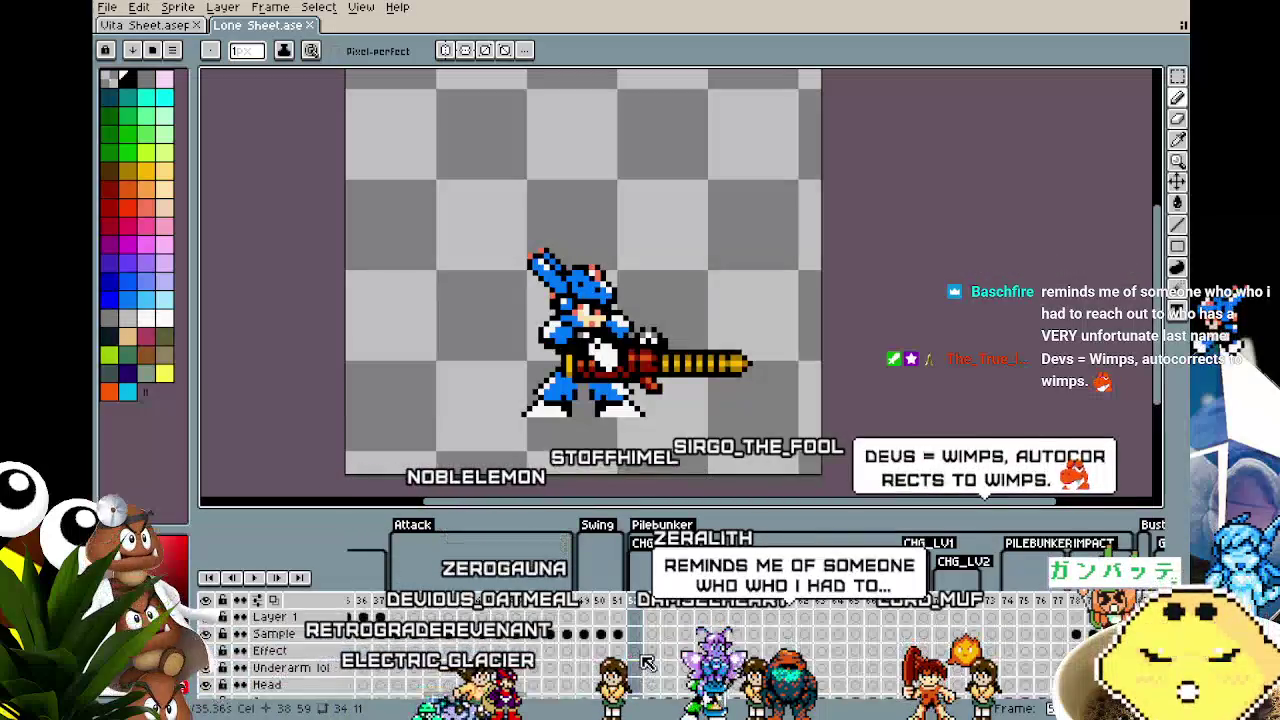
pyautogui.click(570, 638)
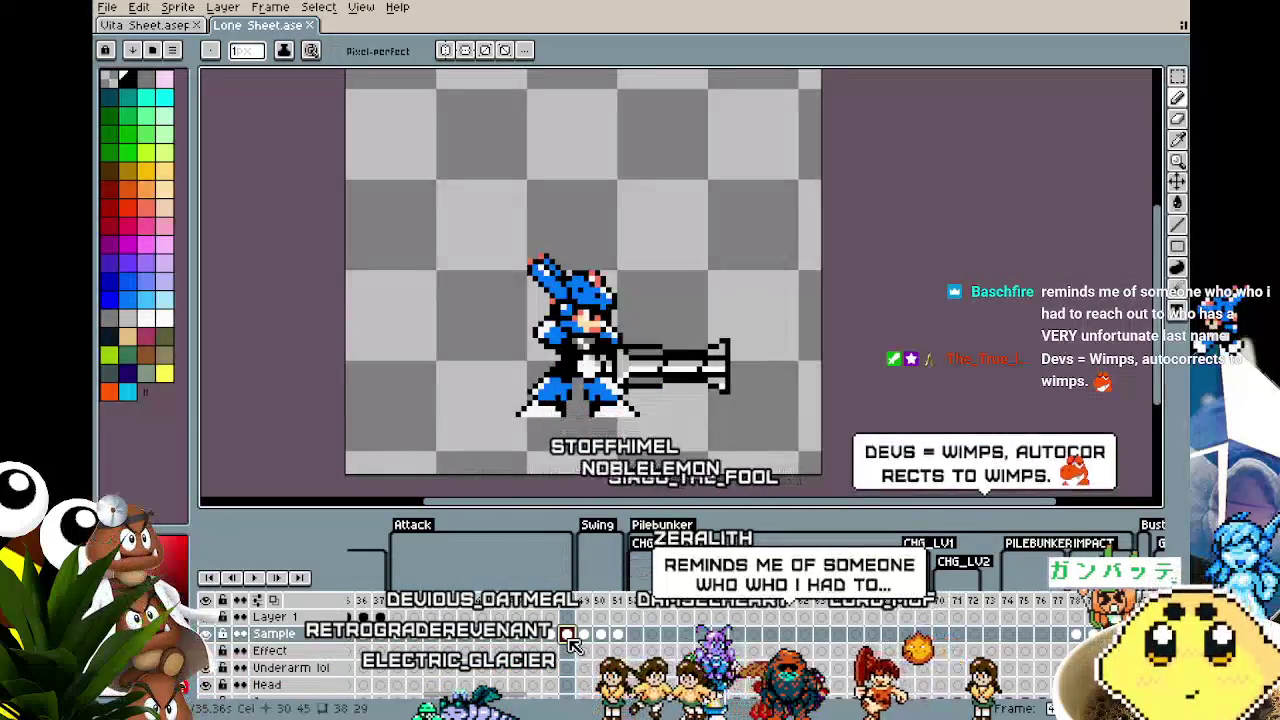
pyautogui.scroll(-2, 573, 643)
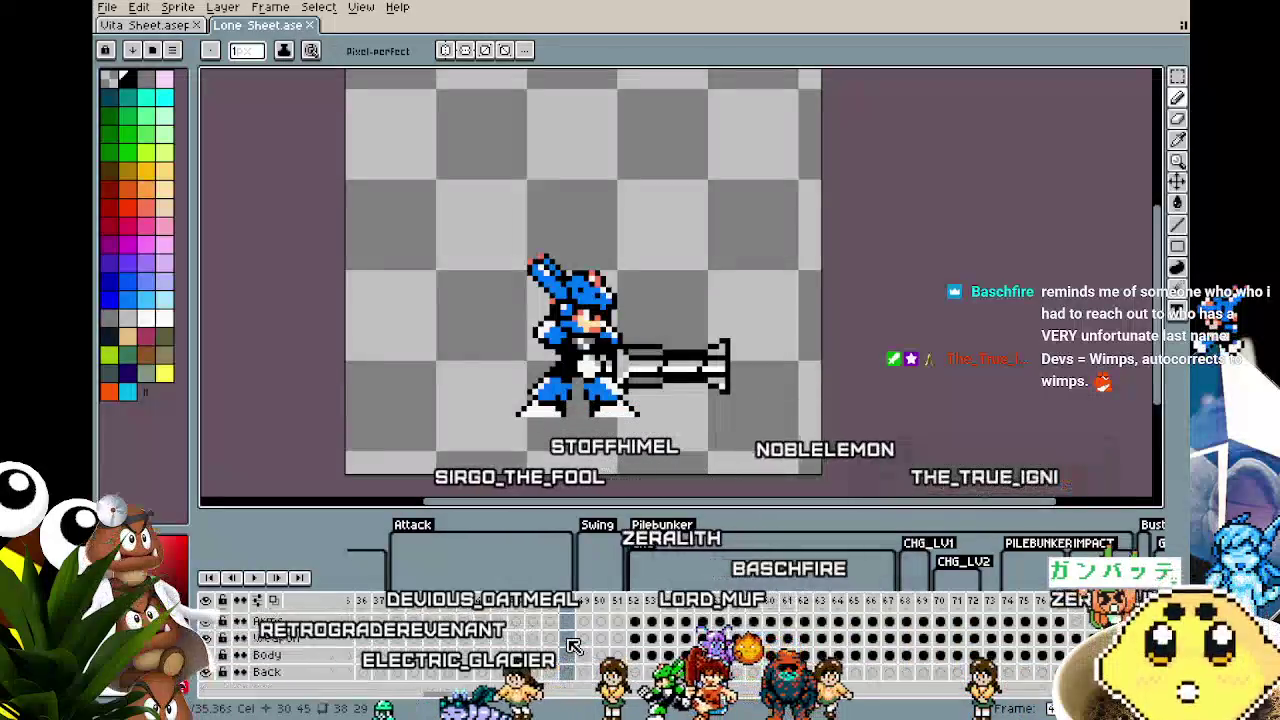
pyautogui.click(684, 655)
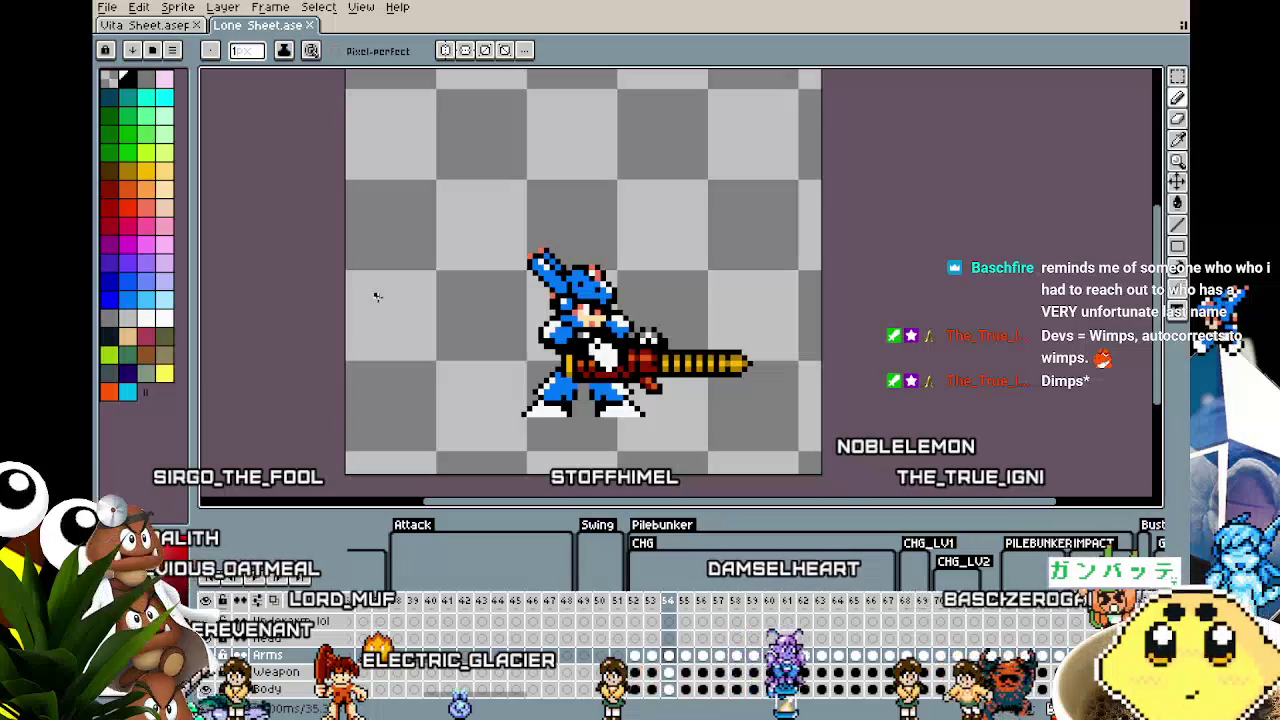
# Step: Flip between neighbouring frames to compare the pilebunker's gun positions
pyautogui.press('Right')
pyautogui.press('Left')
pyautogui.press('Left')
pyautogui.press('Left')
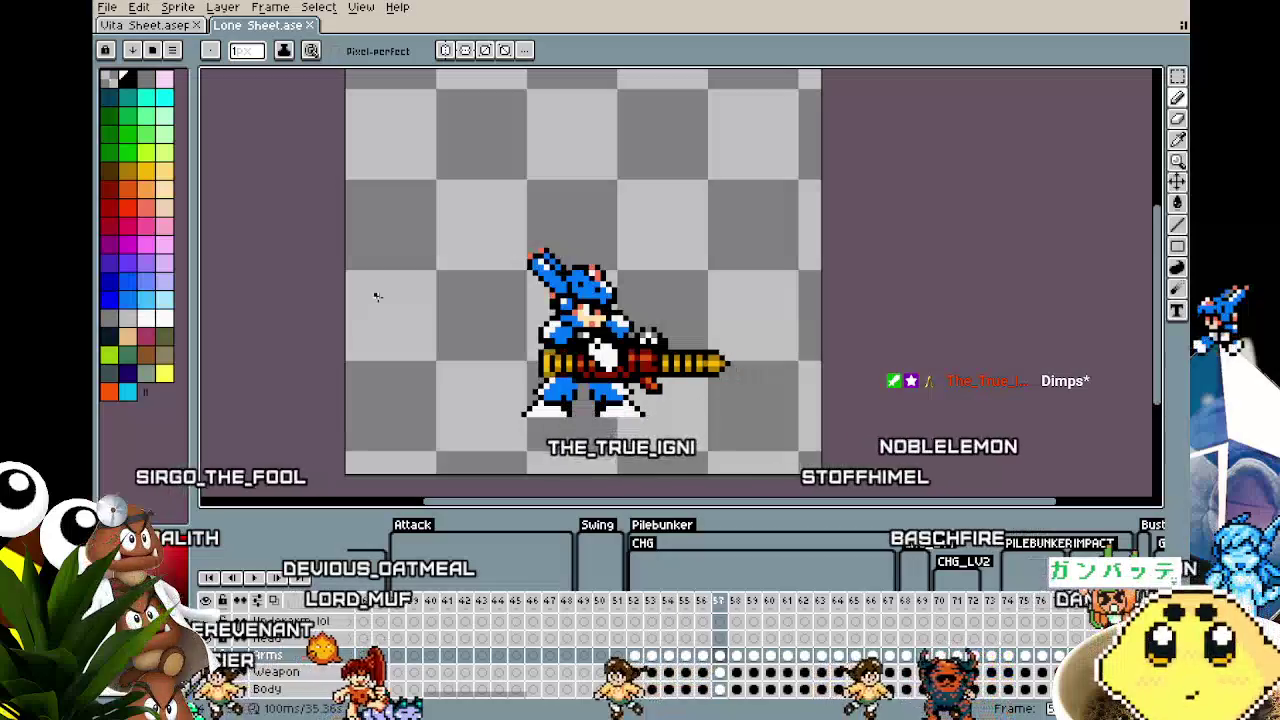
pyautogui.press('Right')
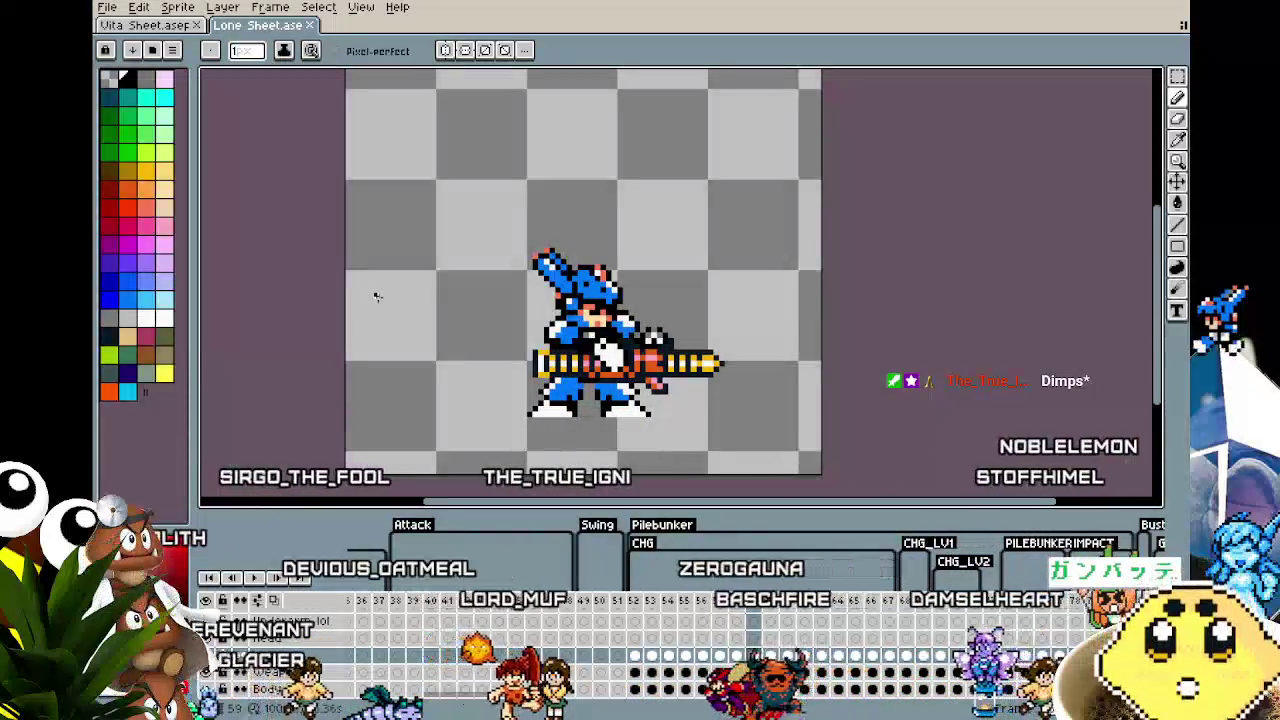
pyautogui.press('Right')
pyautogui.press('Left')
pyautogui.press('Right')
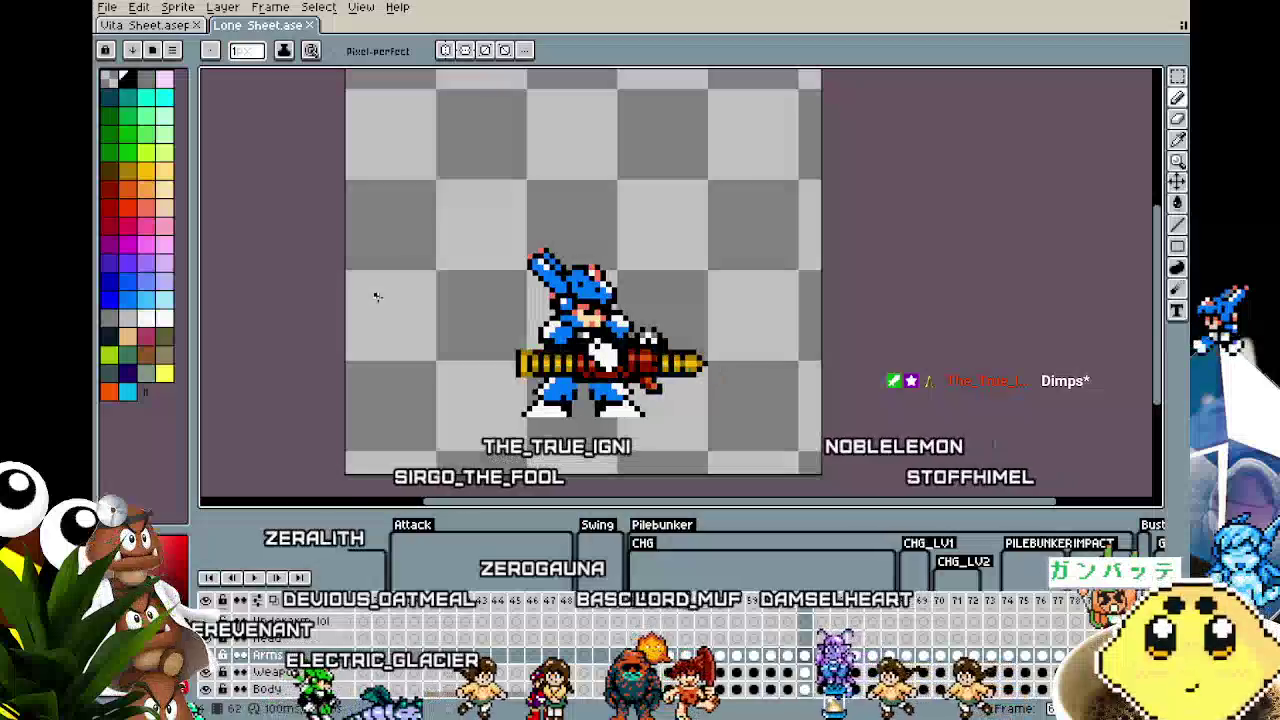
pyautogui.press('Left')
pyautogui.press('Right')
pyautogui.press('Right')
pyautogui.press('Left')
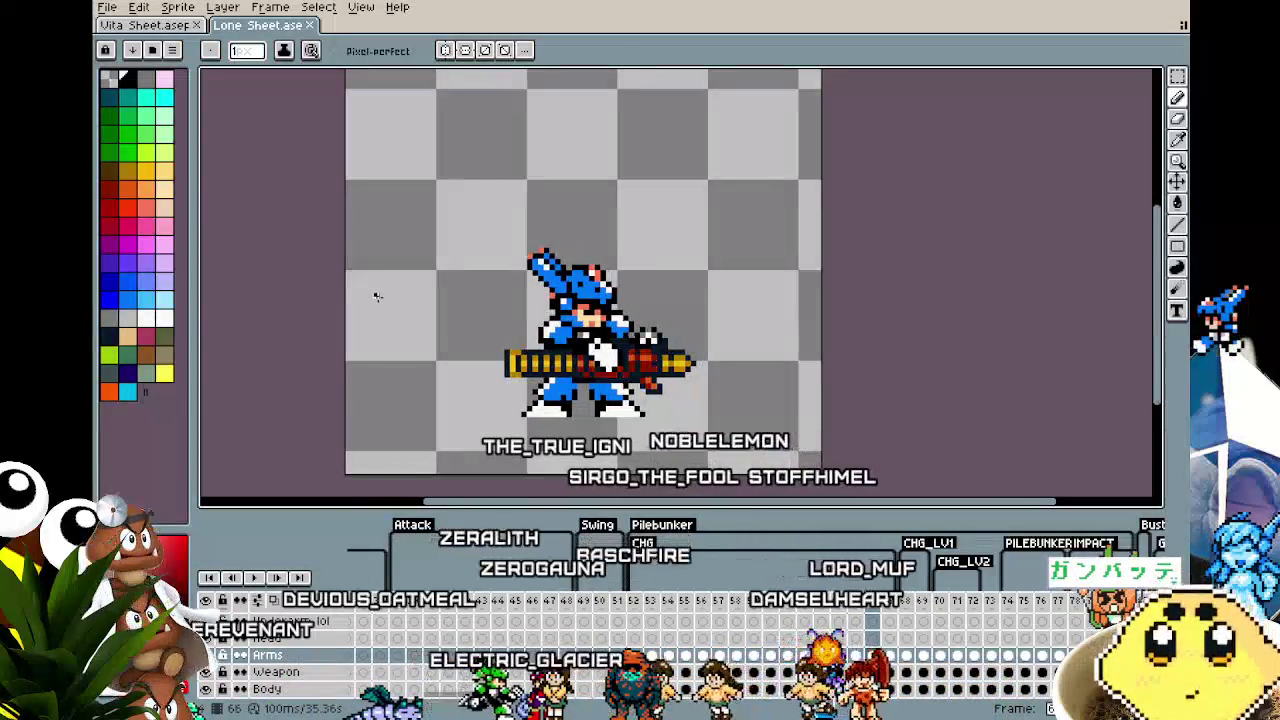
pyautogui.press('Right')
pyautogui.press('Left')
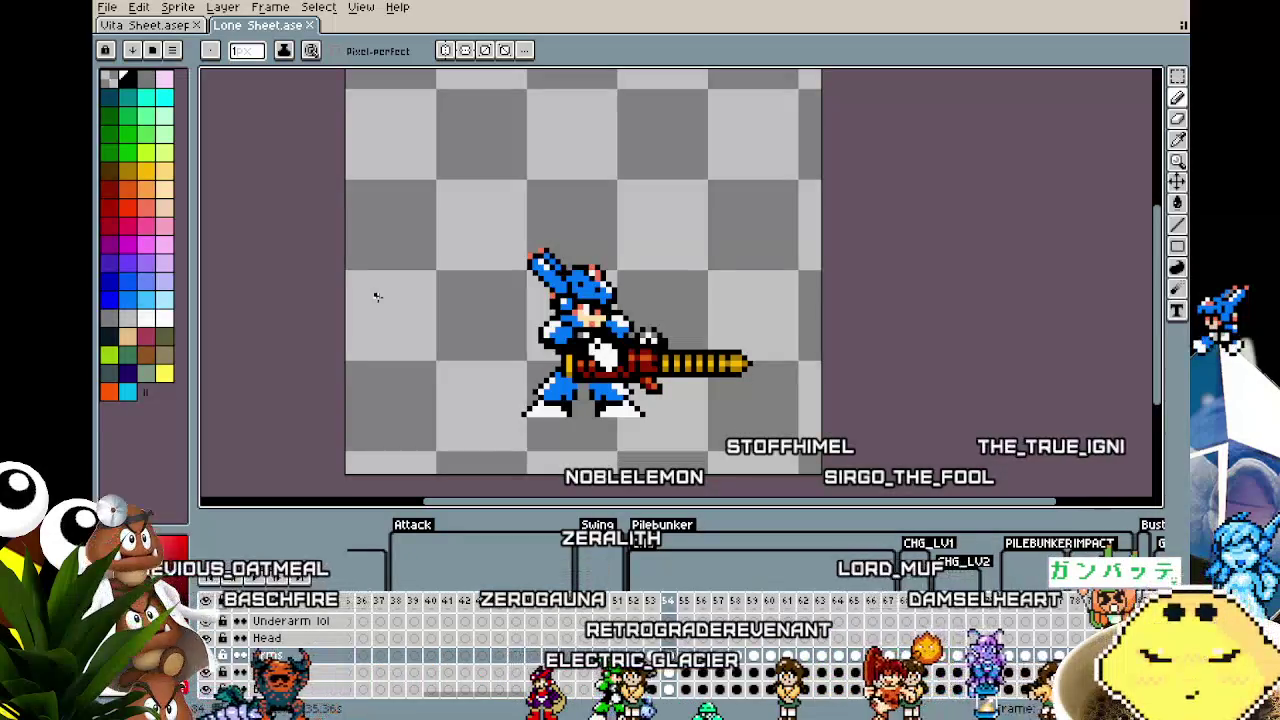
# Step: Marquee-select the sprite and shift the Body layer one pixel left
pyautogui.press('m')
pyautogui.moveTo(440, 186); pyautogui.dragTo(815, 470)
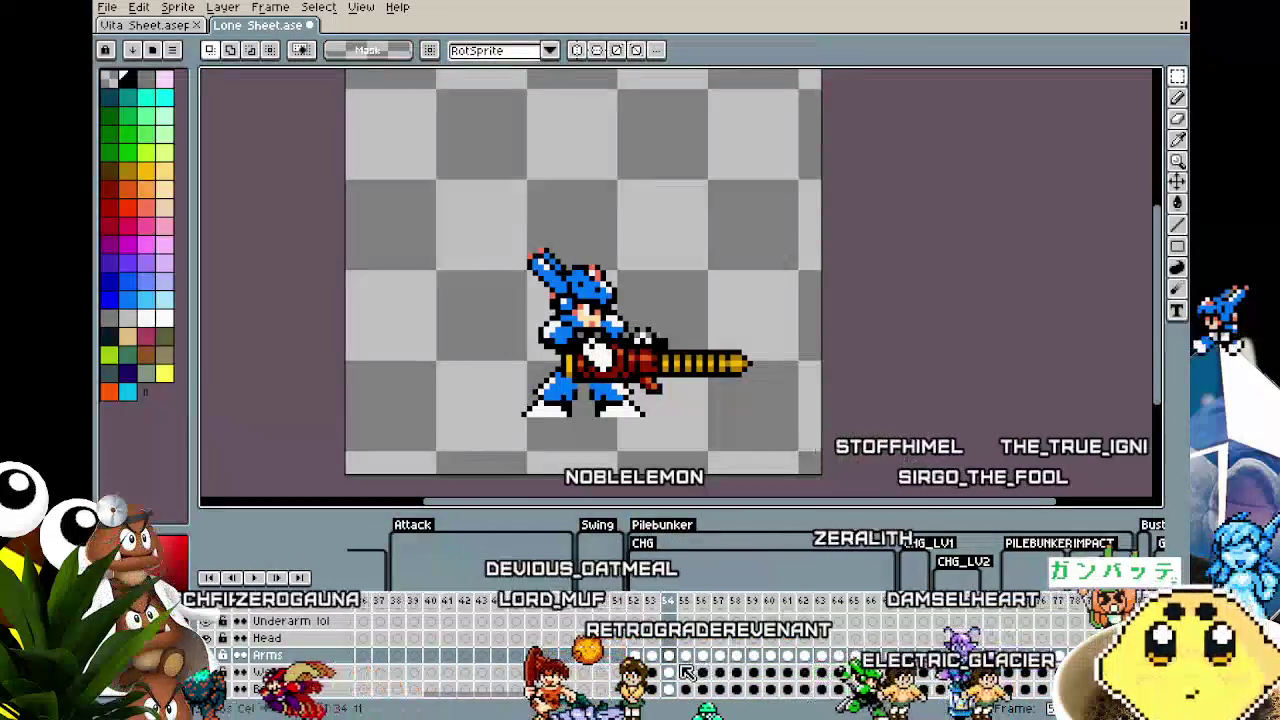
pyautogui.click(432, 199)
pyautogui.moveTo(432, 199); pyautogui.dragTo(814, 457)
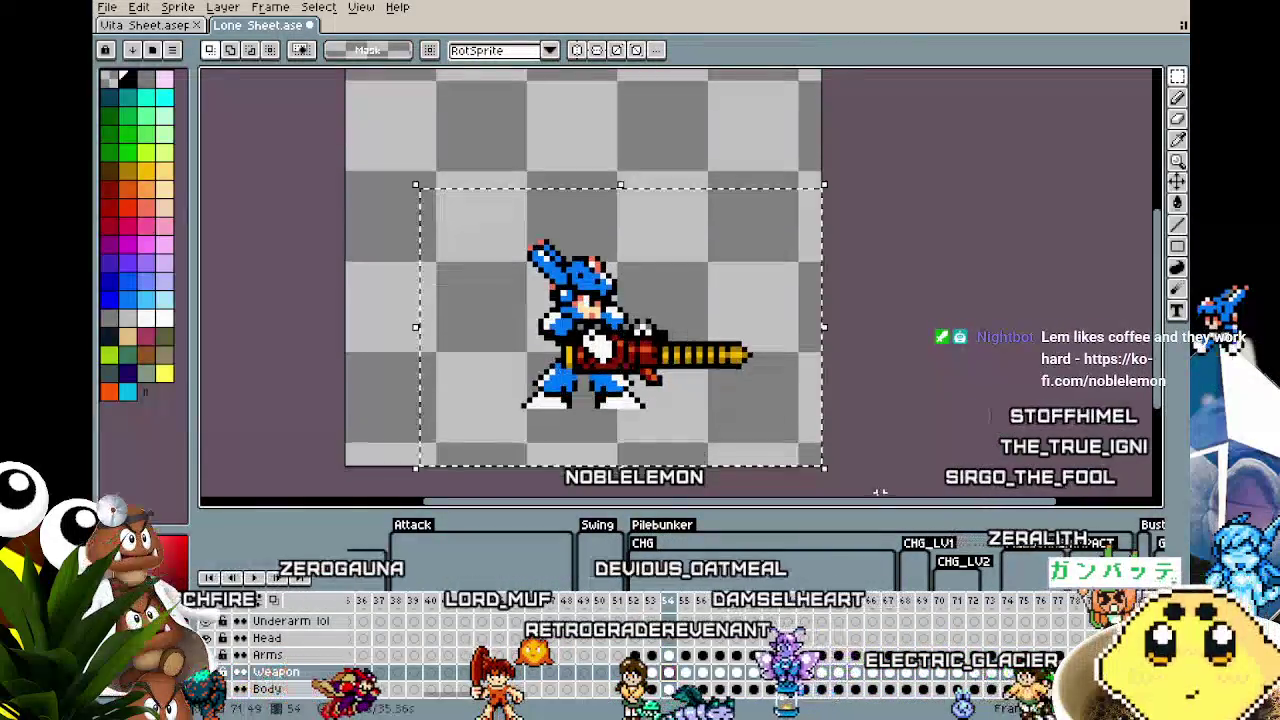
pyautogui.hscroll(5, 688, 597)
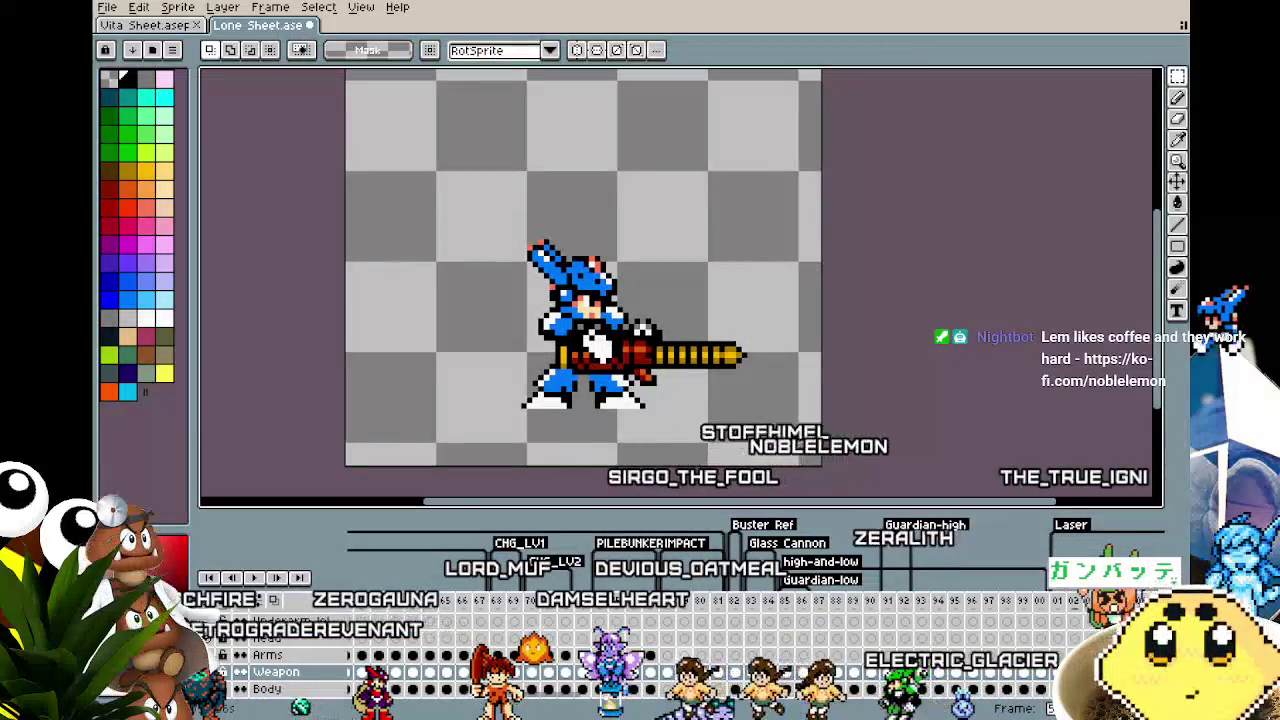
pyautogui.hscroll(-4, 566, 707)
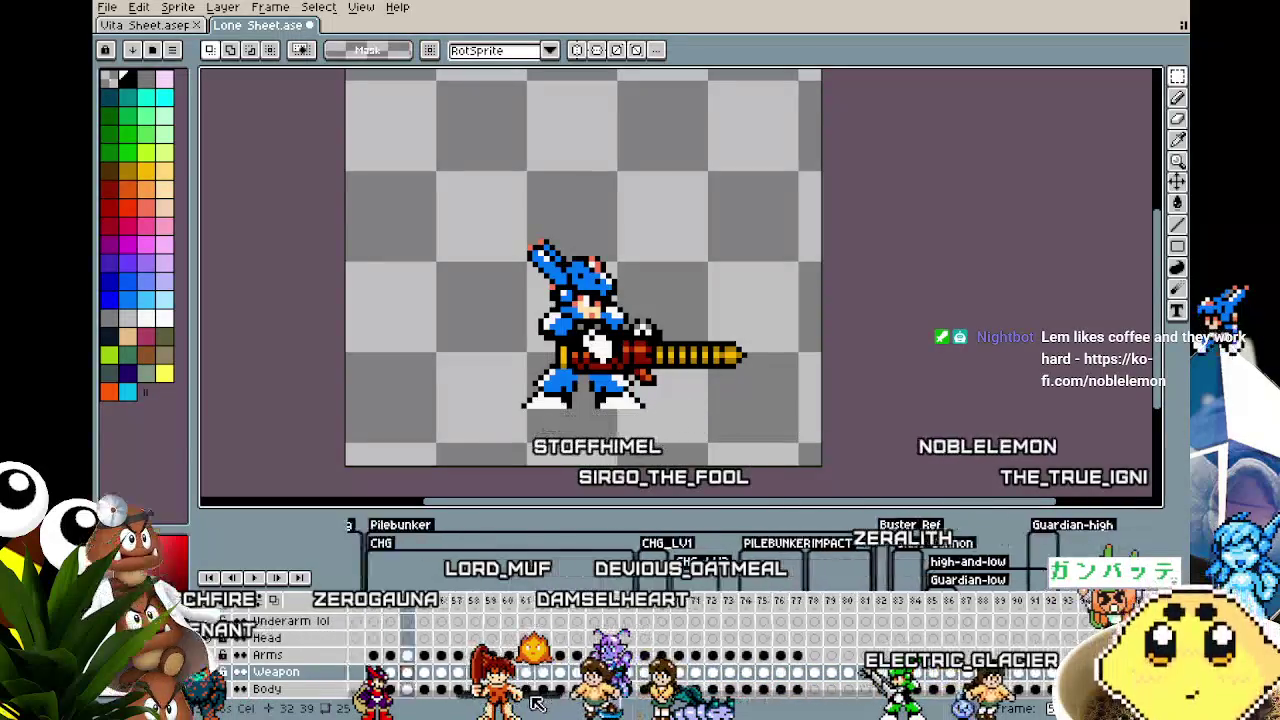
pyautogui.click(581, 689)
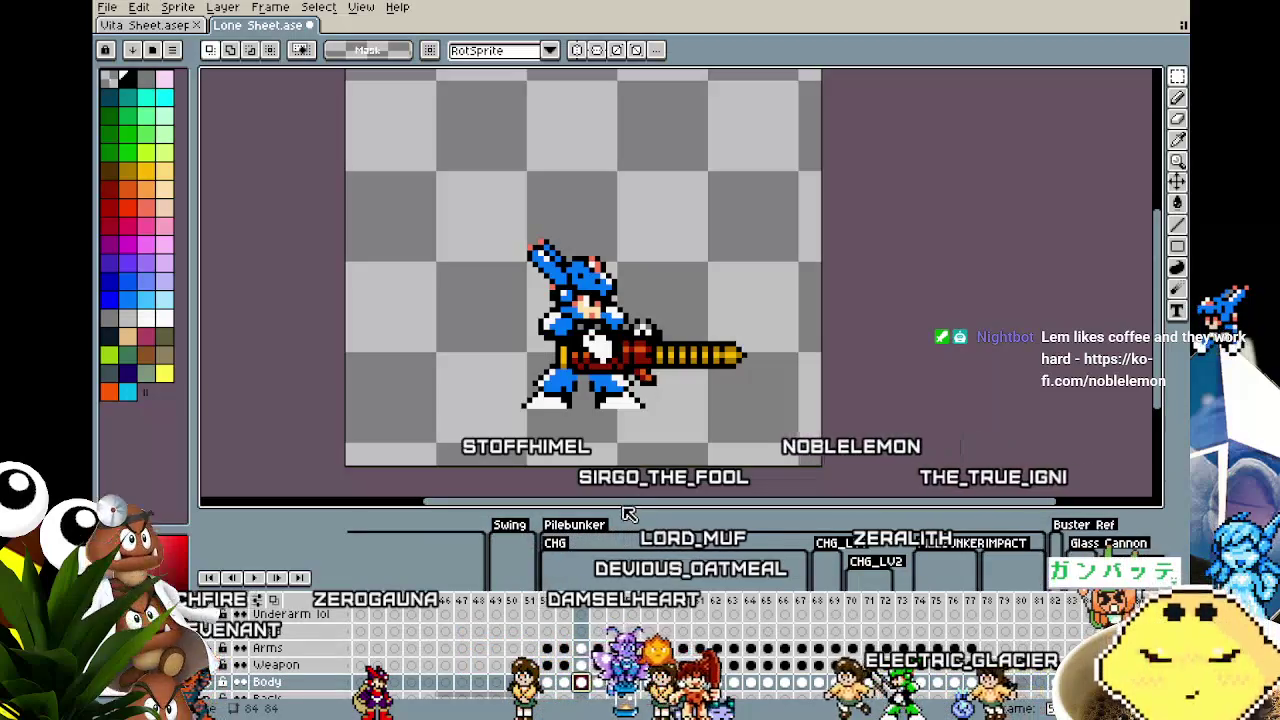
pyautogui.moveTo(617, 510); pyautogui.dragTo(620, 488)
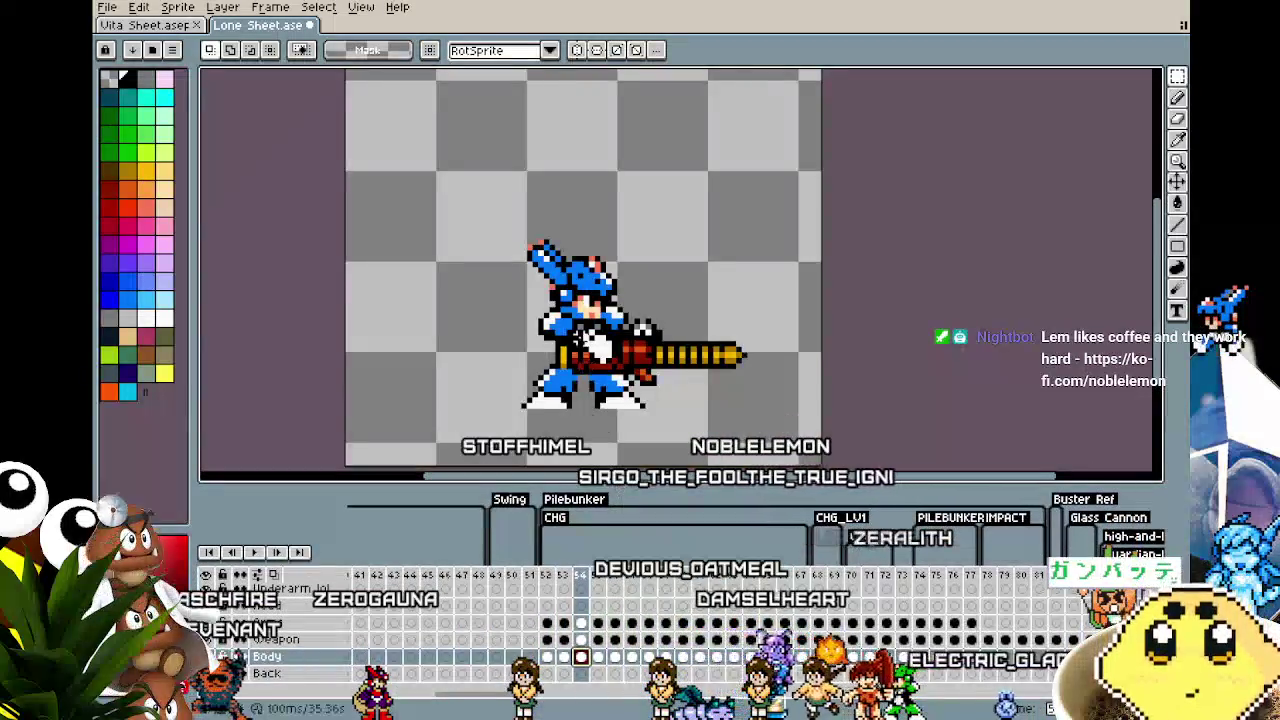
pyautogui.moveTo(578, 337); pyautogui.dragTo(572, 337)
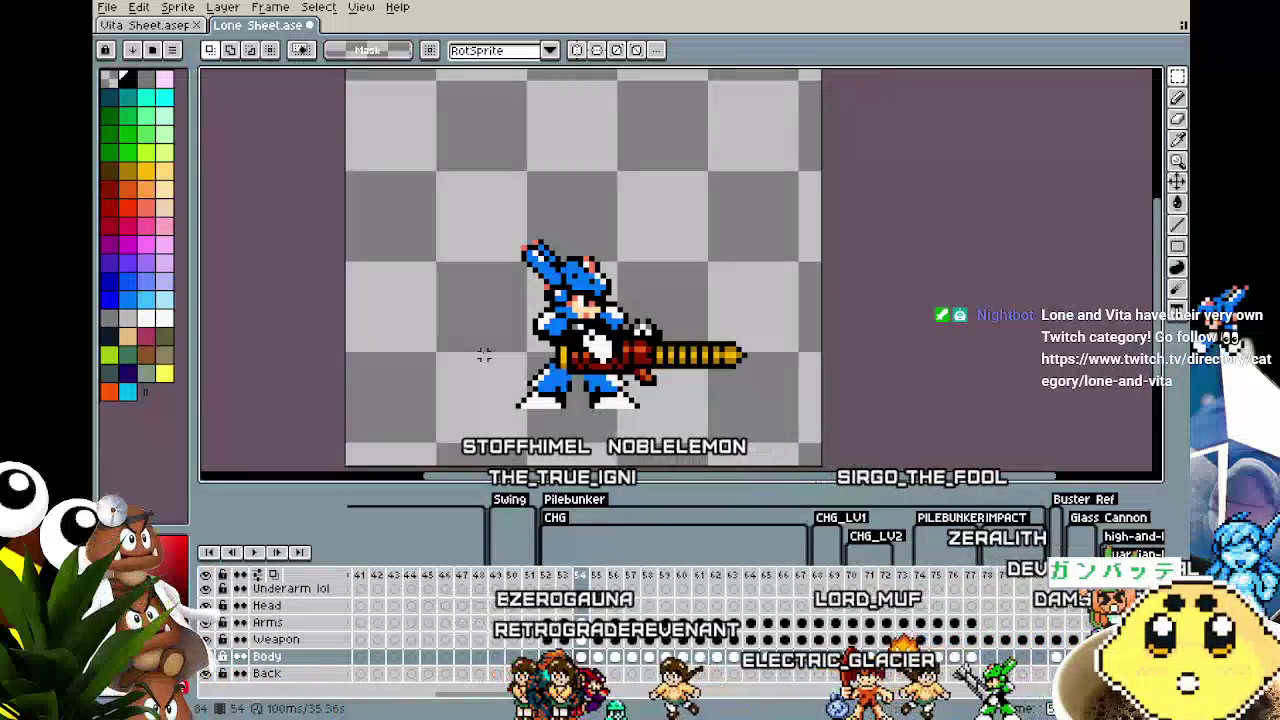
# Step: Adjust the arm and gun pixels on the Weapon layer, then advance to frame 54
pyautogui.moveTo(410, 185); pyautogui.dragTo(818, 467)
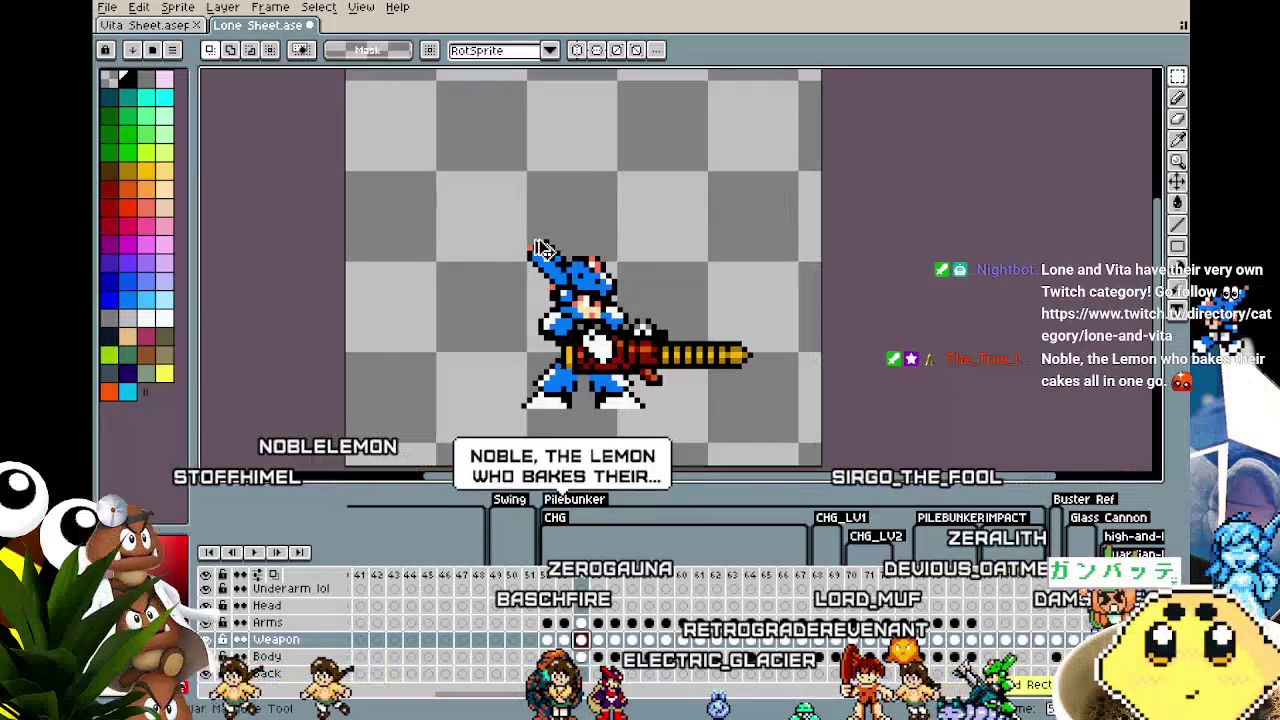
pyautogui.hotkey('ctrl', 'z')
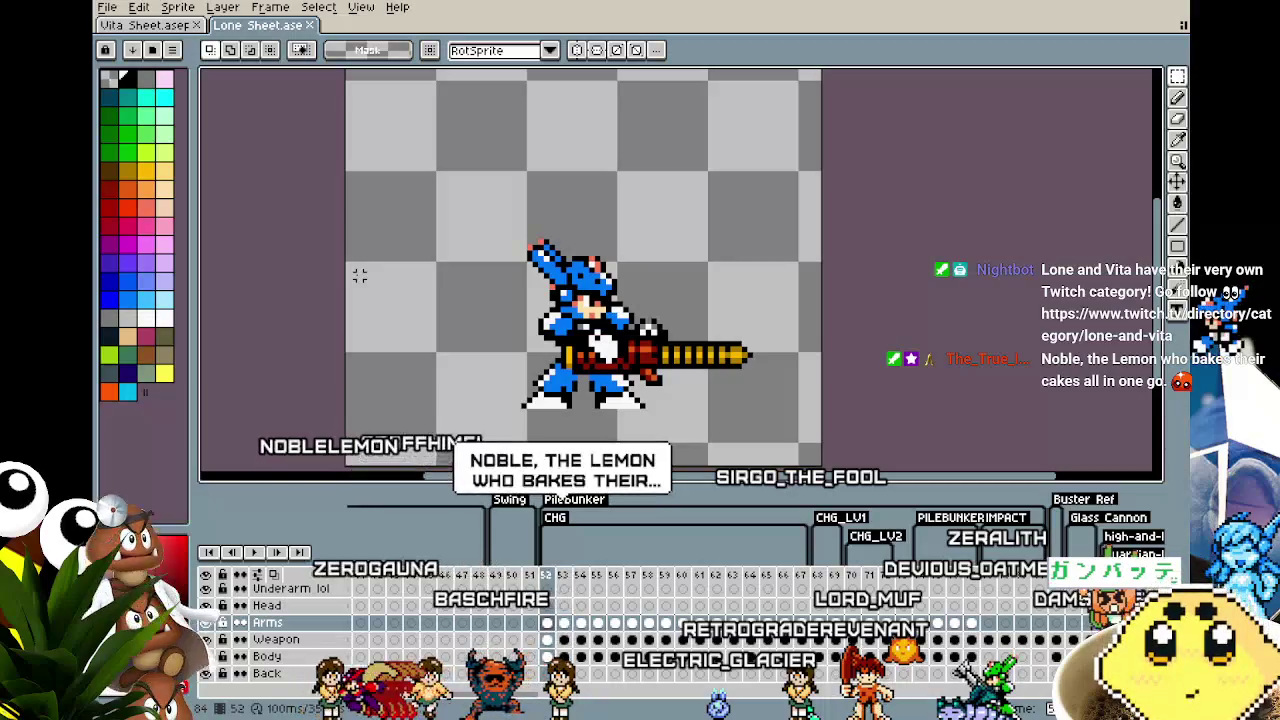
pyautogui.press('Right')
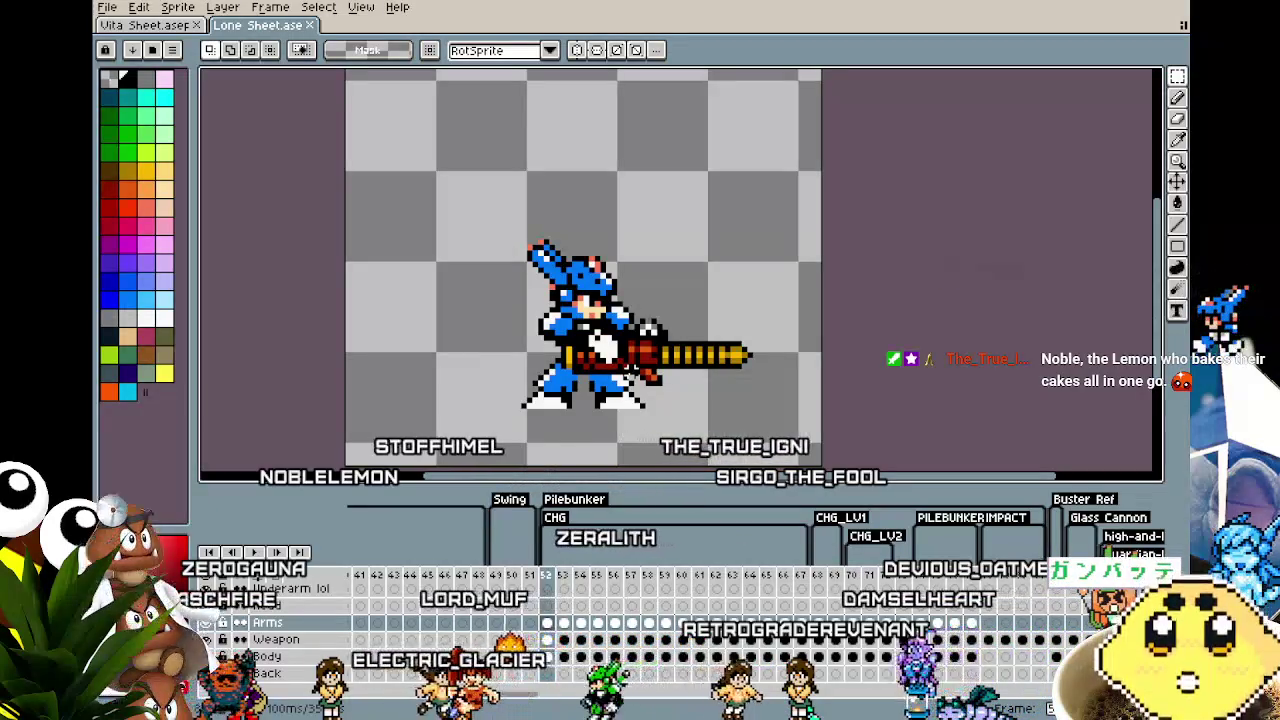
pyautogui.press('Right')
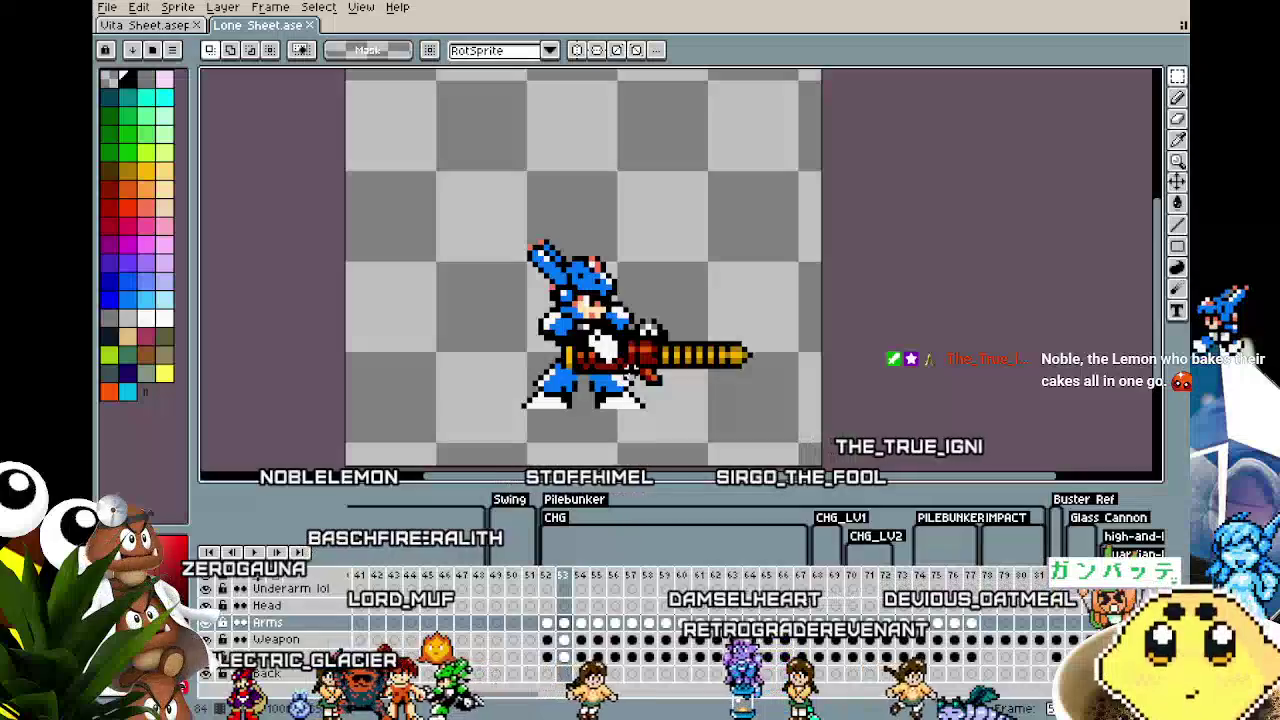
pyautogui.press('Right')
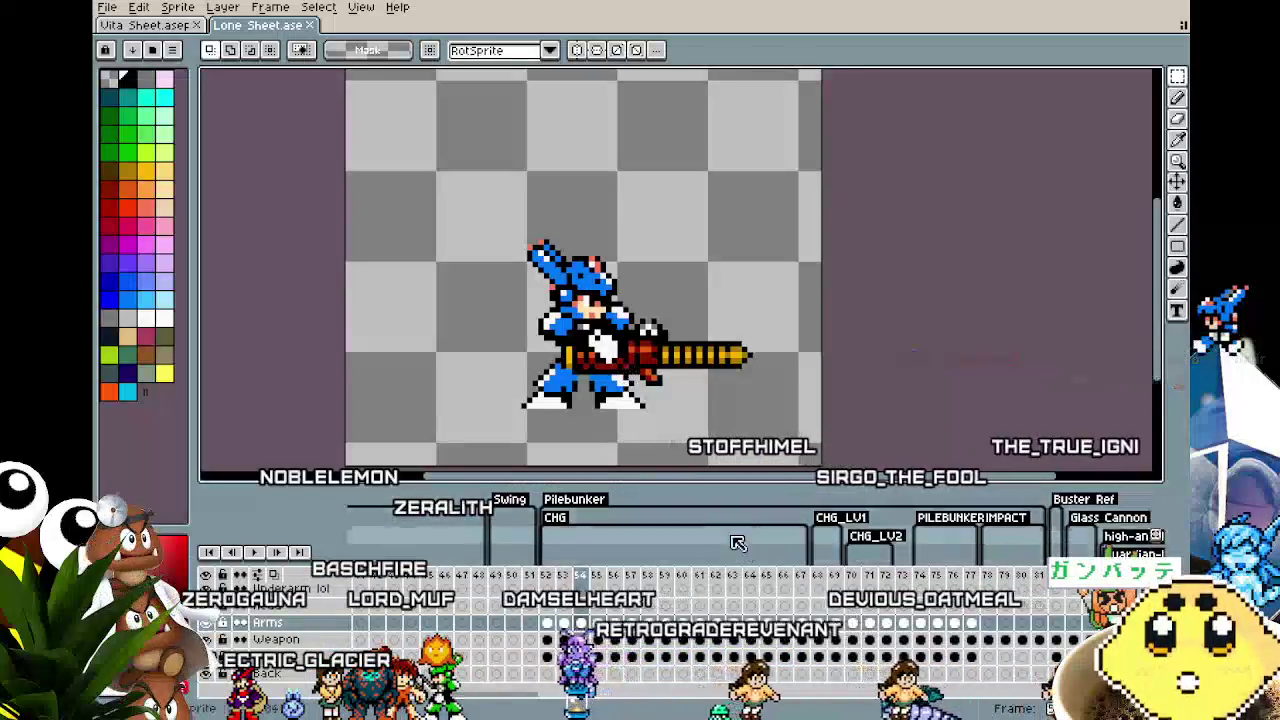
# Step: Paste the copied legs into frame 54's Body layer cel and commit them
pyautogui.moveTo(672, 447); pyautogui.dragTo(585, 368)
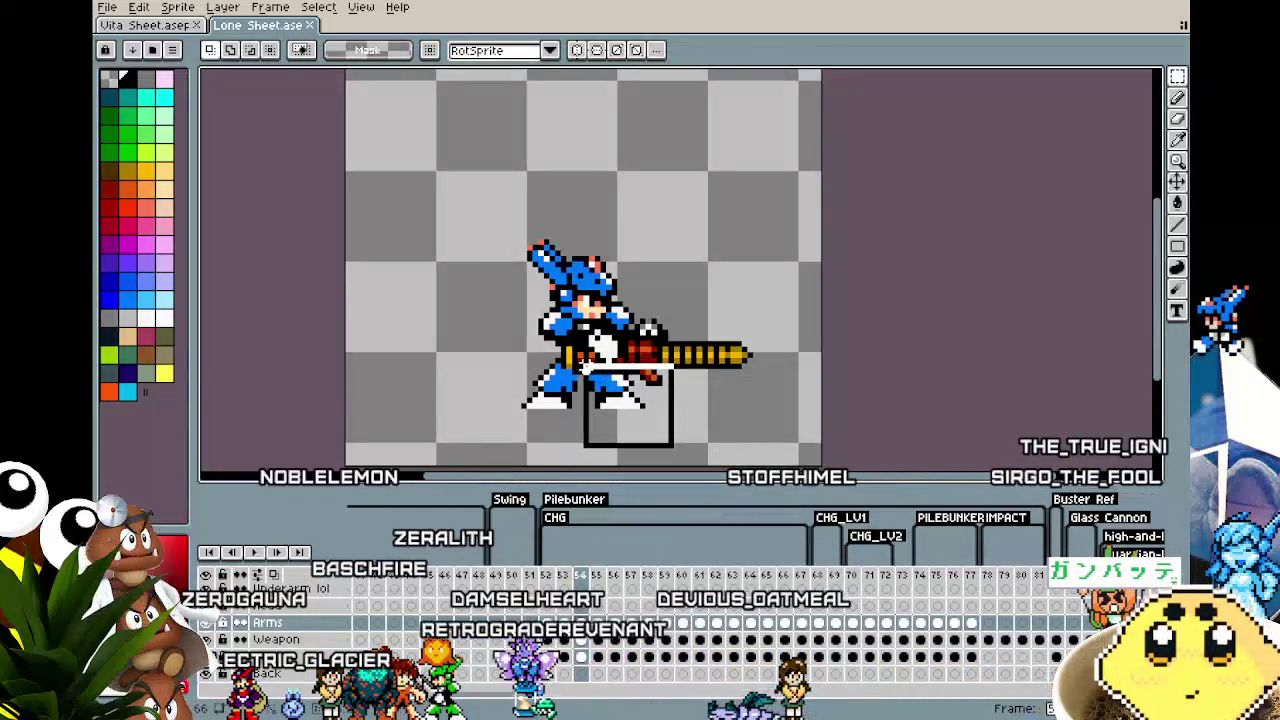
pyautogui.click(743, 420)
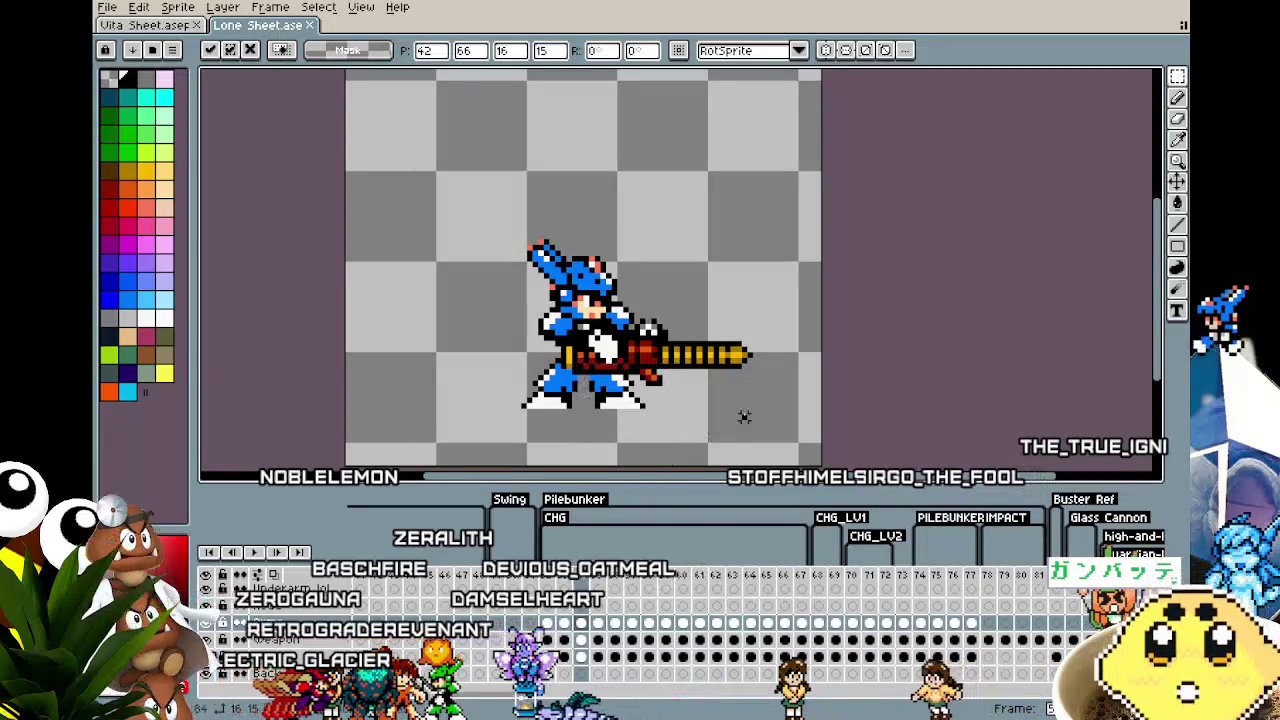
pyautogui.click(583, 659)
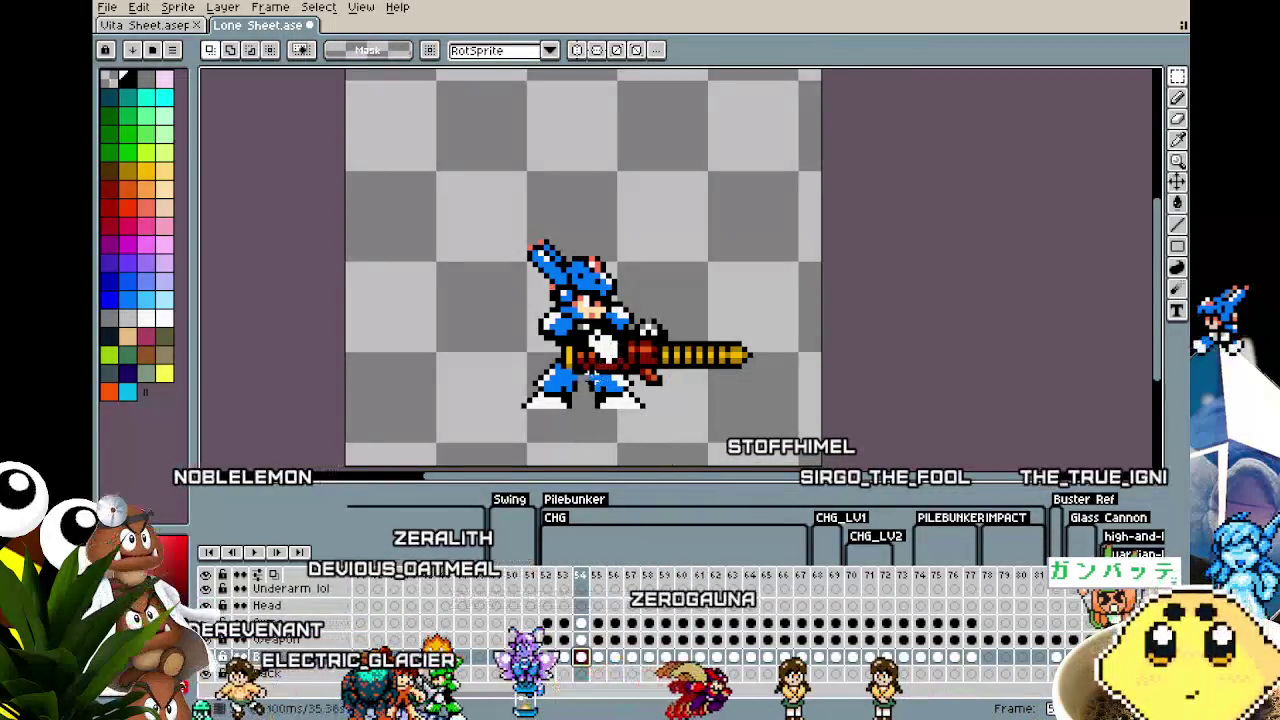
pyautogui.hotkey('ctrl', 'v')
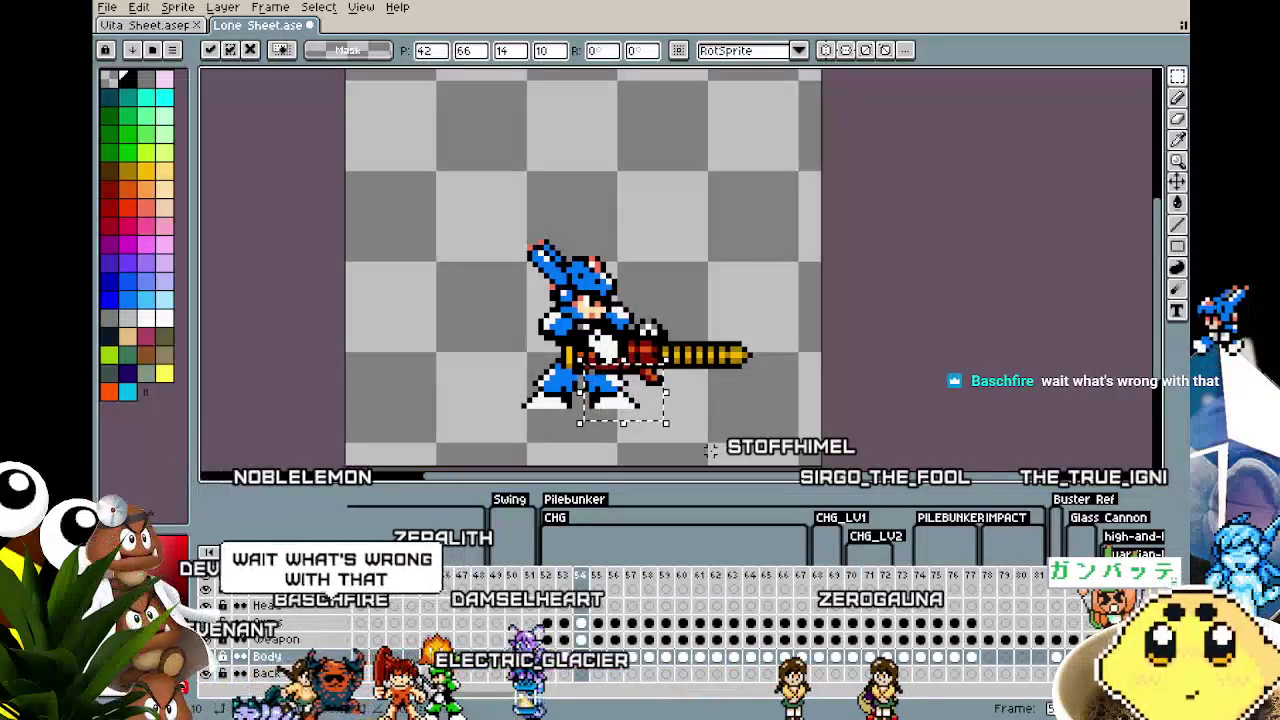
pyautogui.press('Return')
pyautogui.moveTo(679, 442); pyautogui.dragTo(645, 440)
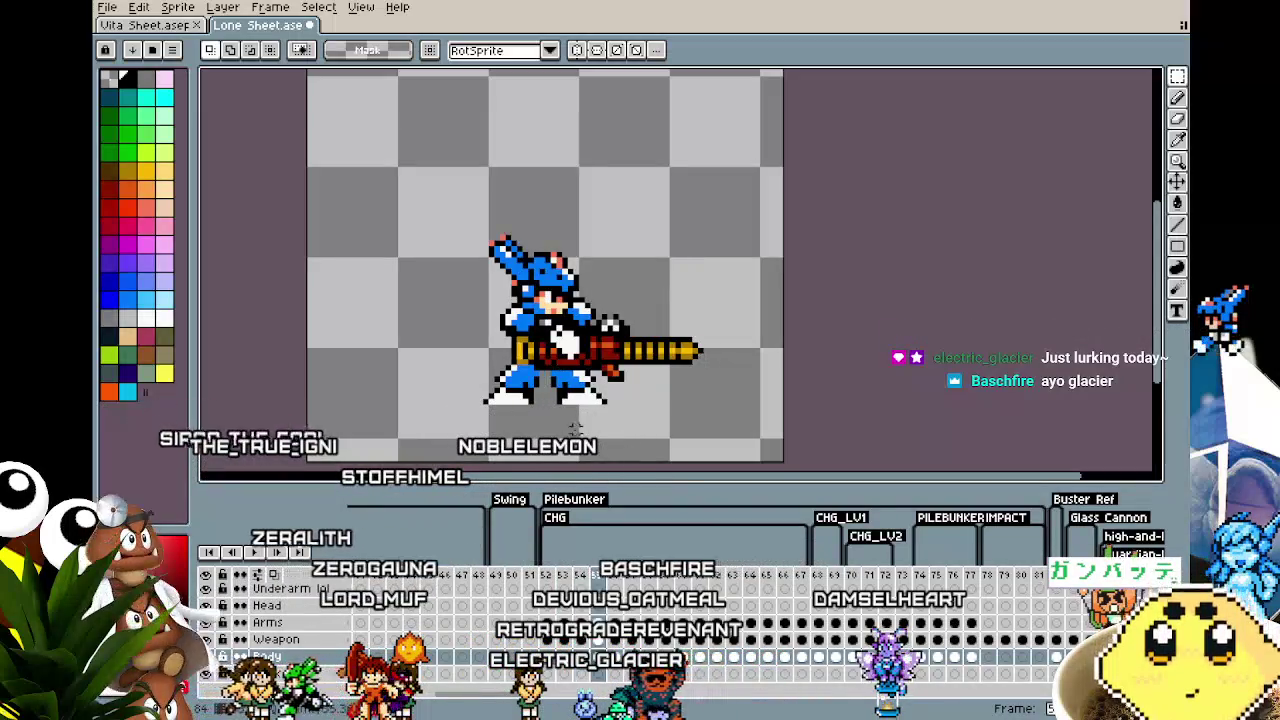
pyautogui.moveTo(563, 366); pyautogui.dragTo(551, 356)
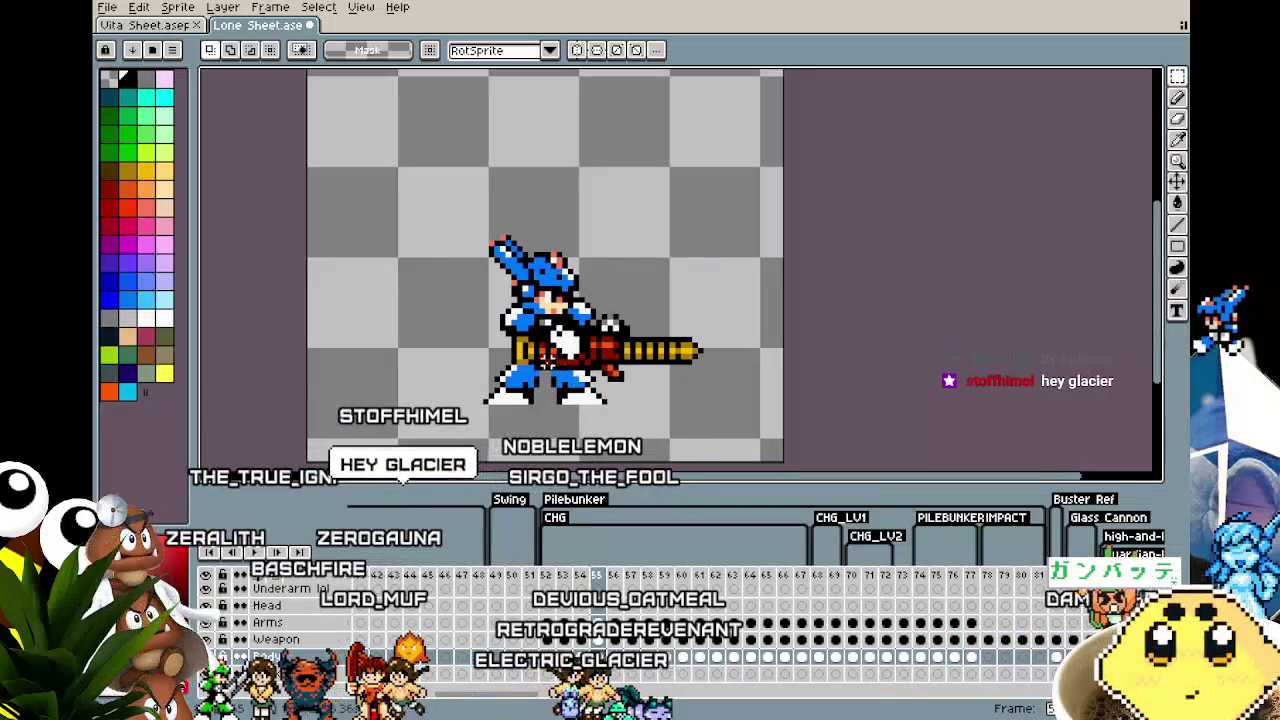
pyautogui.press(',')
pyautogui.press(',')
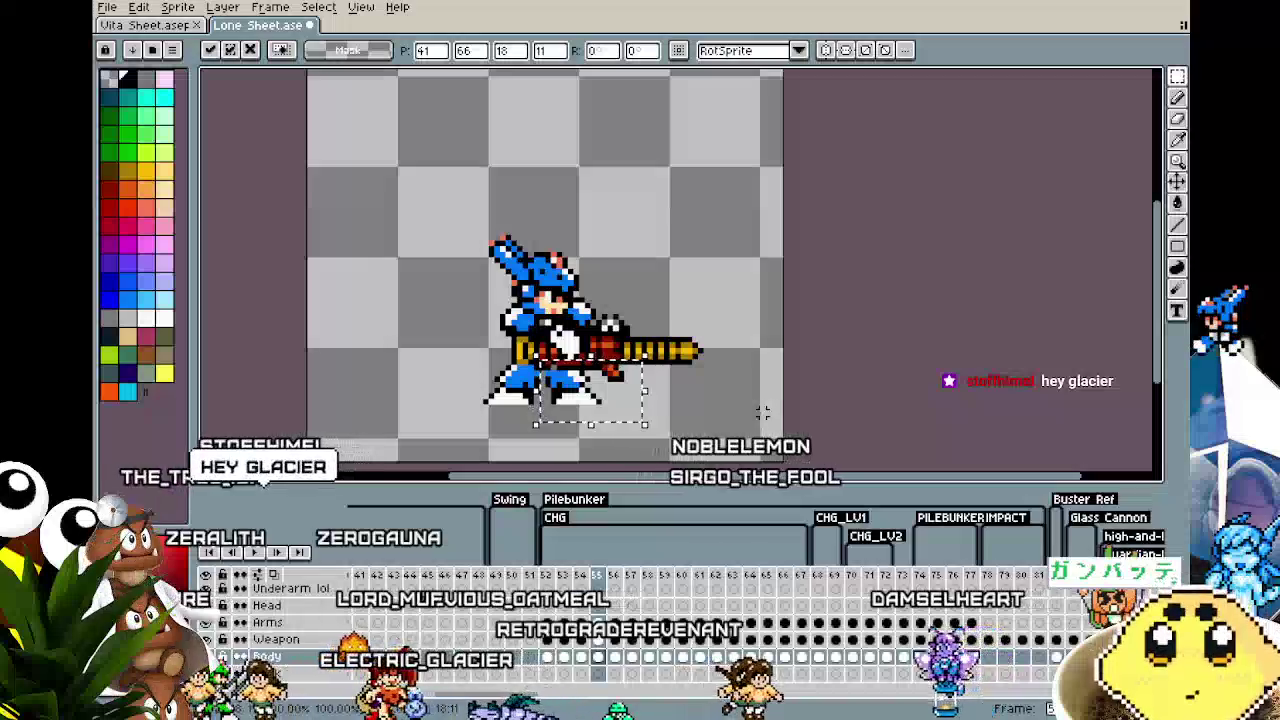
pyautogui.press('.')
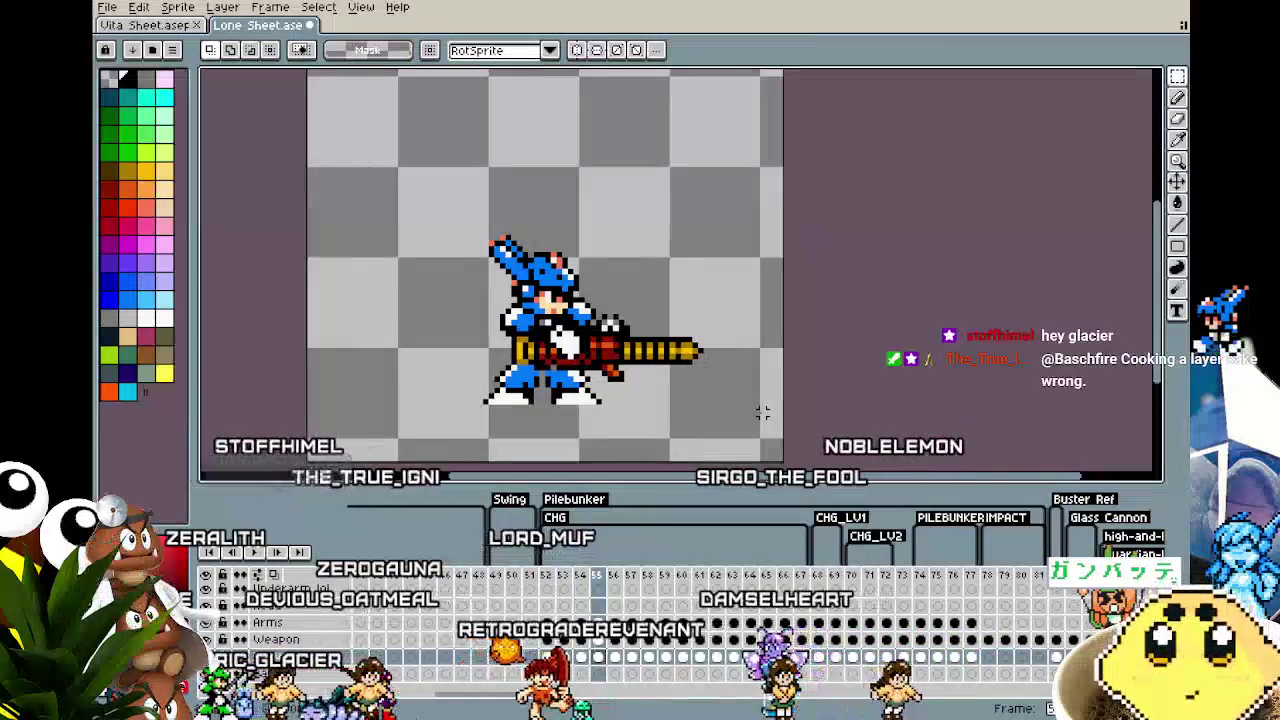
pyautogui.scroll(1, 545, 393)
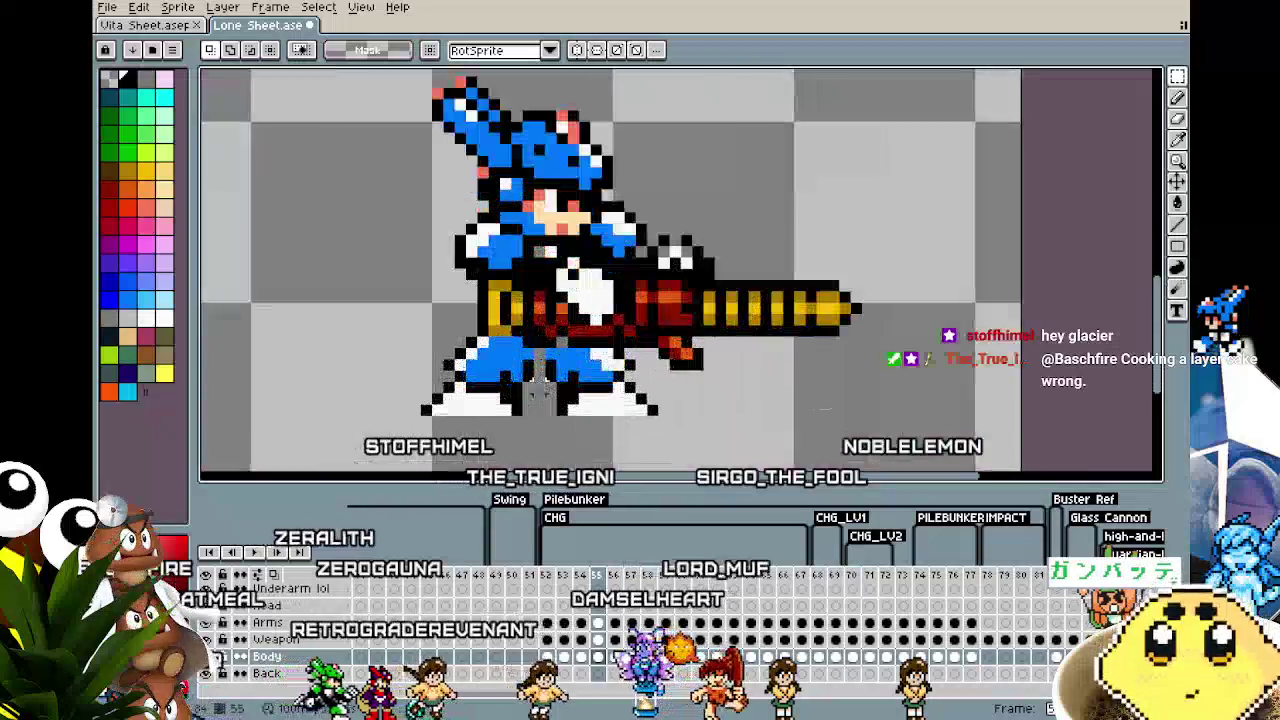
pyautogui.scroll(1, 545, 393)
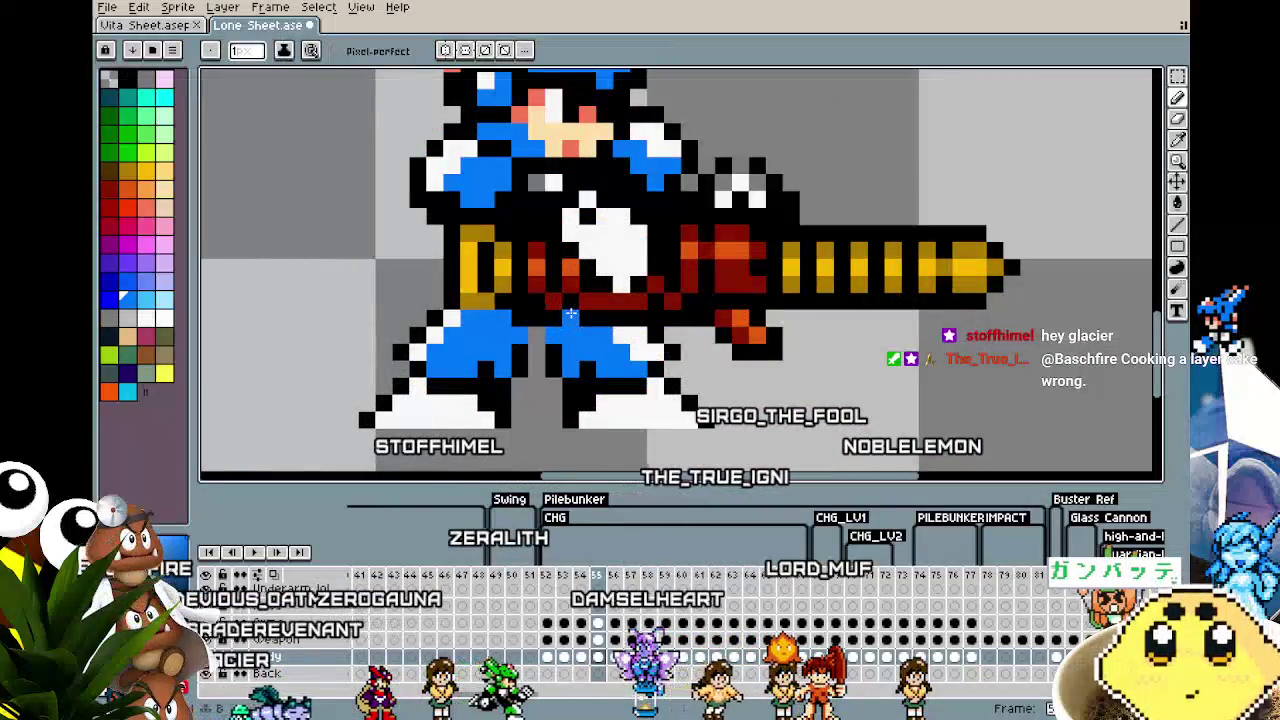
pyautogui.scroll(-2, 700, 395)
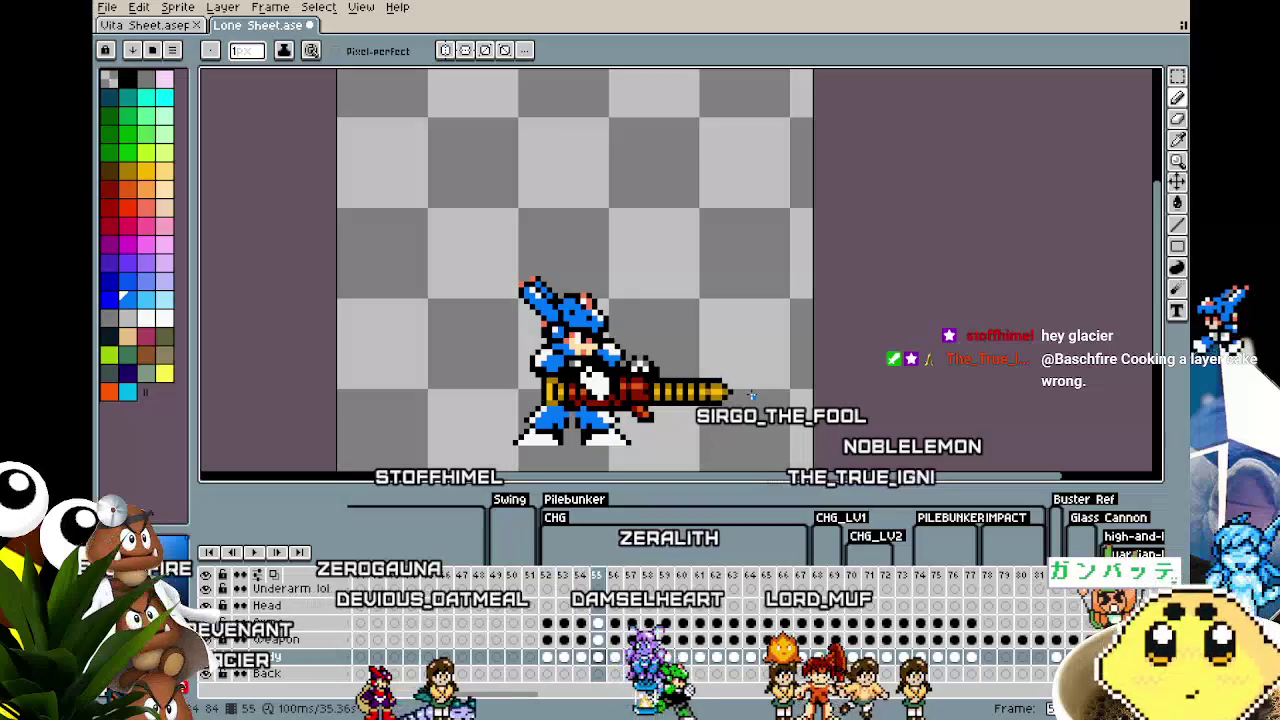
pyautogui.press('.')
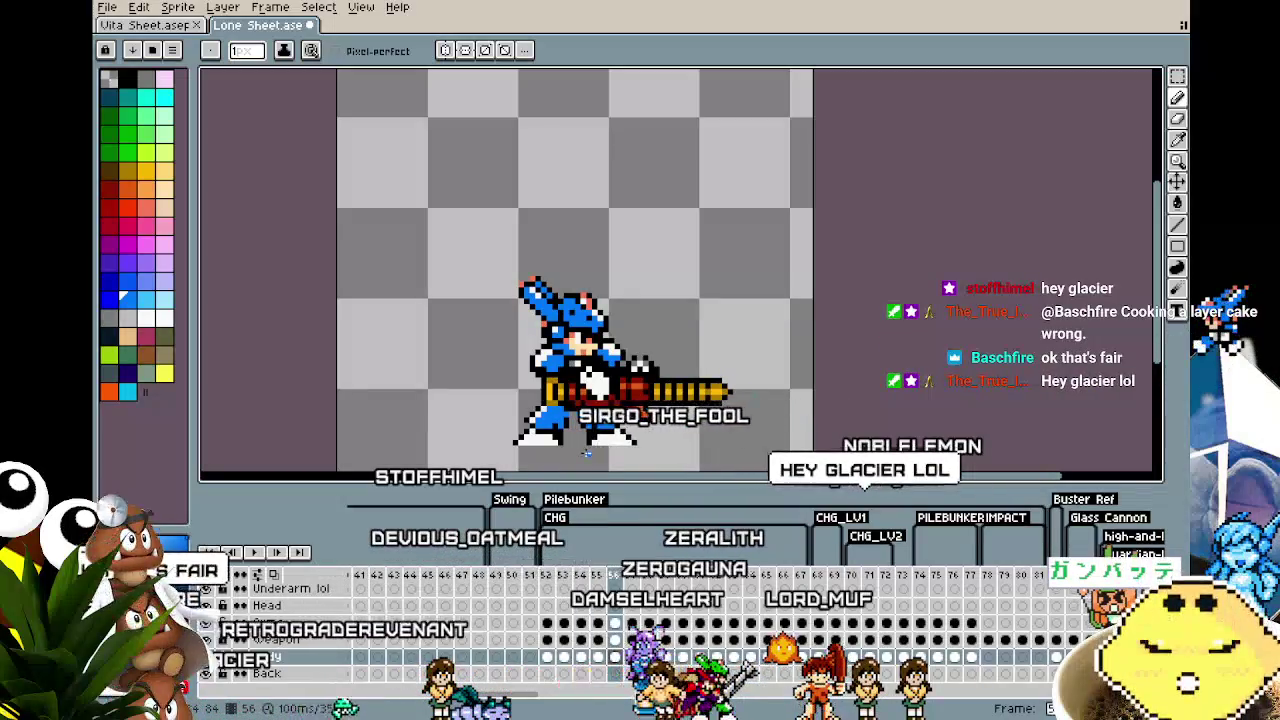
pyautogui.press('m')
pyautogui.scroll(1, 555, 445)
pyautogui.scroll(1, 555, 445)
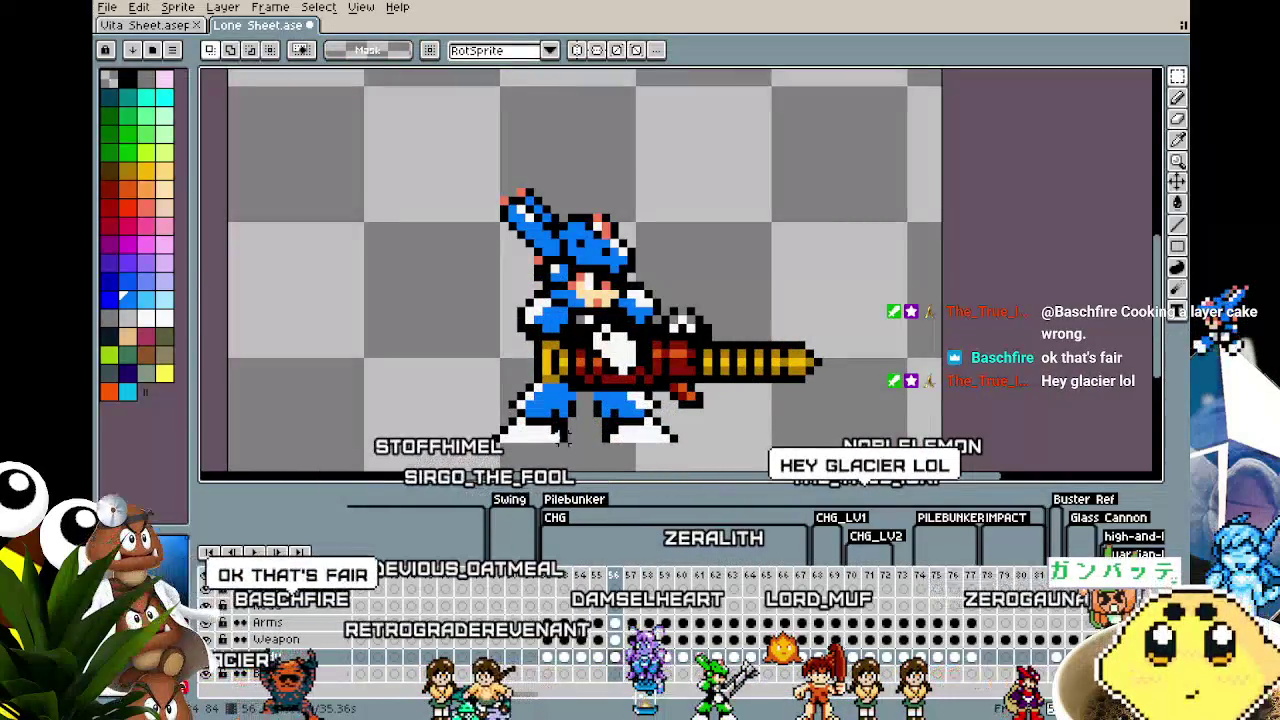
# Step: Marquee the lower body, deselect, and switch from eyedropper back to pencil
pyautogui.moveTo(588, 378); pyautogui.dragTo(714, 464)
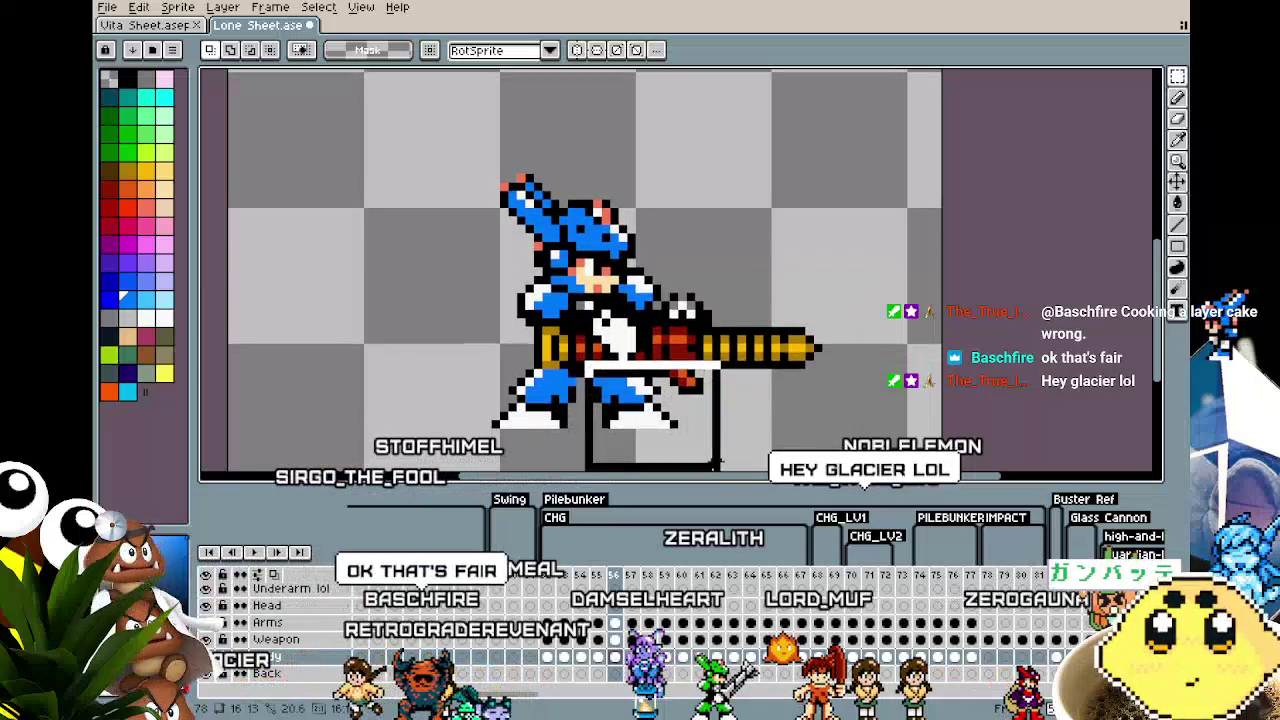
pyautogui.click(762, 405)
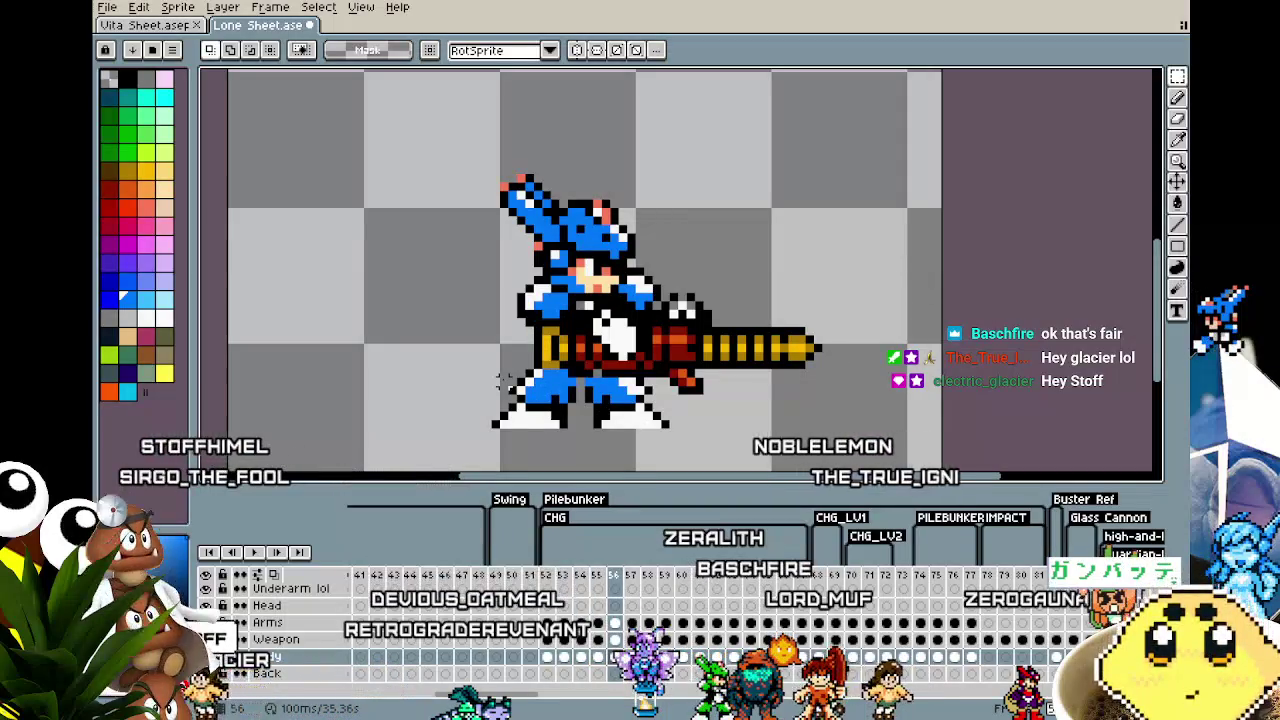
pyautogui.scroll(1, 502, 380)
pyautogui.press('i')
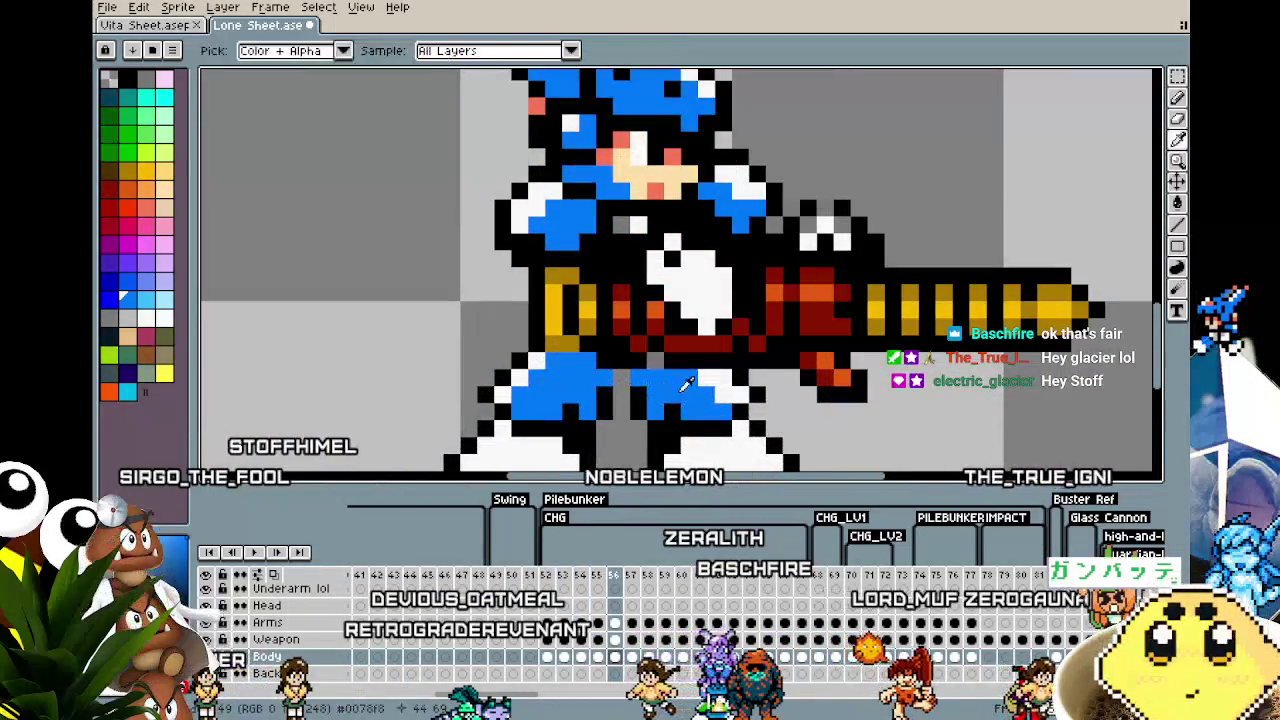
pyautogui.press('b')
pyautogui.scroll(-2, 648, 403)
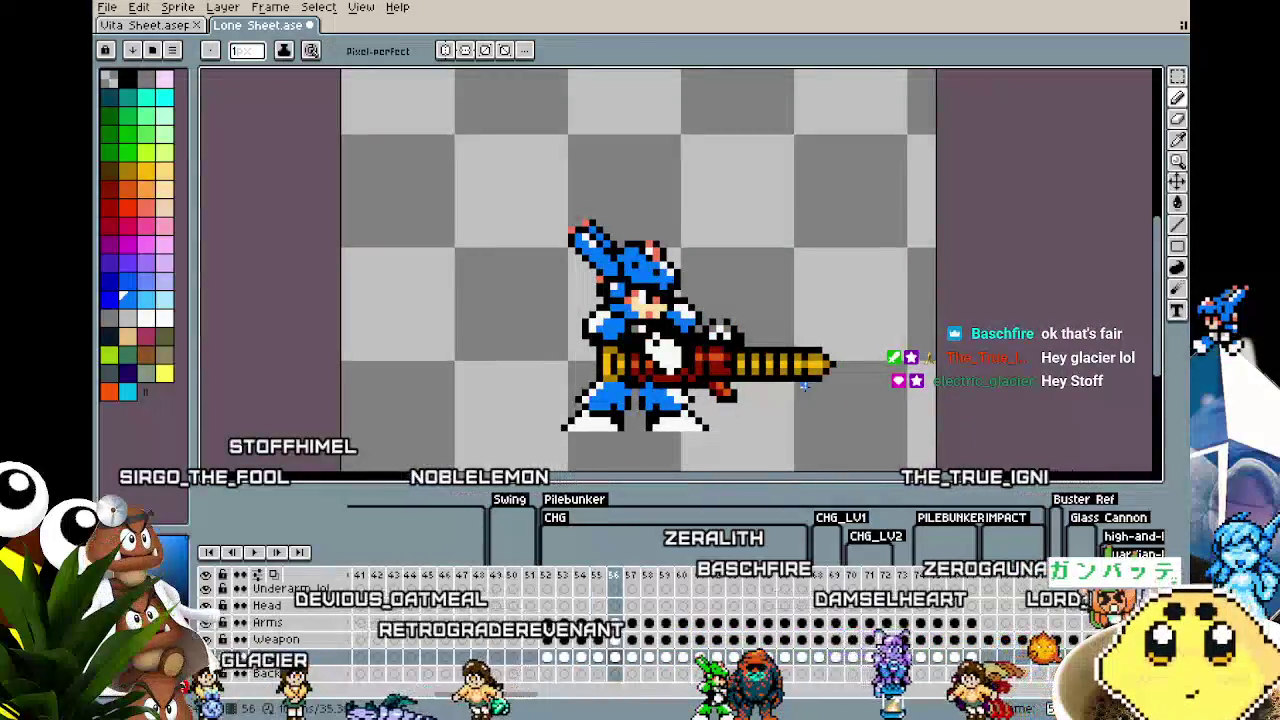
# Step: Compare weapon and leg poses by stepping between frames 53 and 57
pyautogui.press('Right')
pyautogui.press('Left')
pyautogui.press('Left')
pyautogui.press('Left')
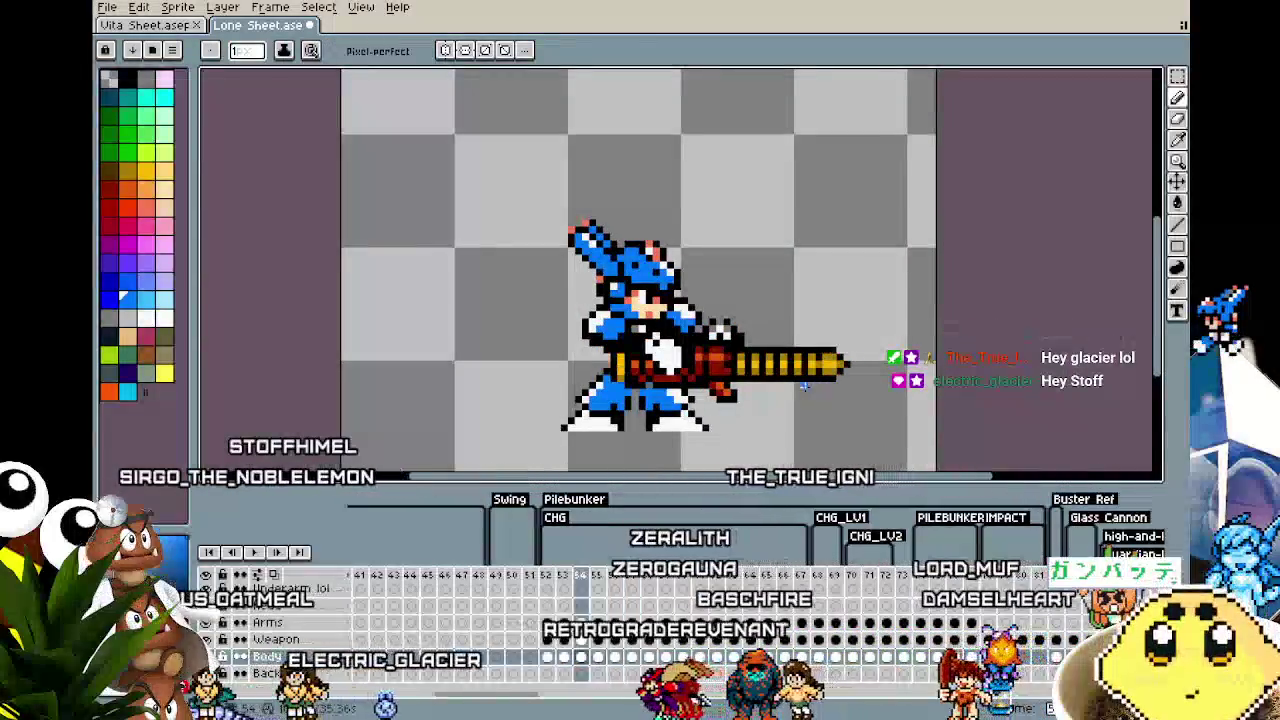
pyautogui.press('Left')
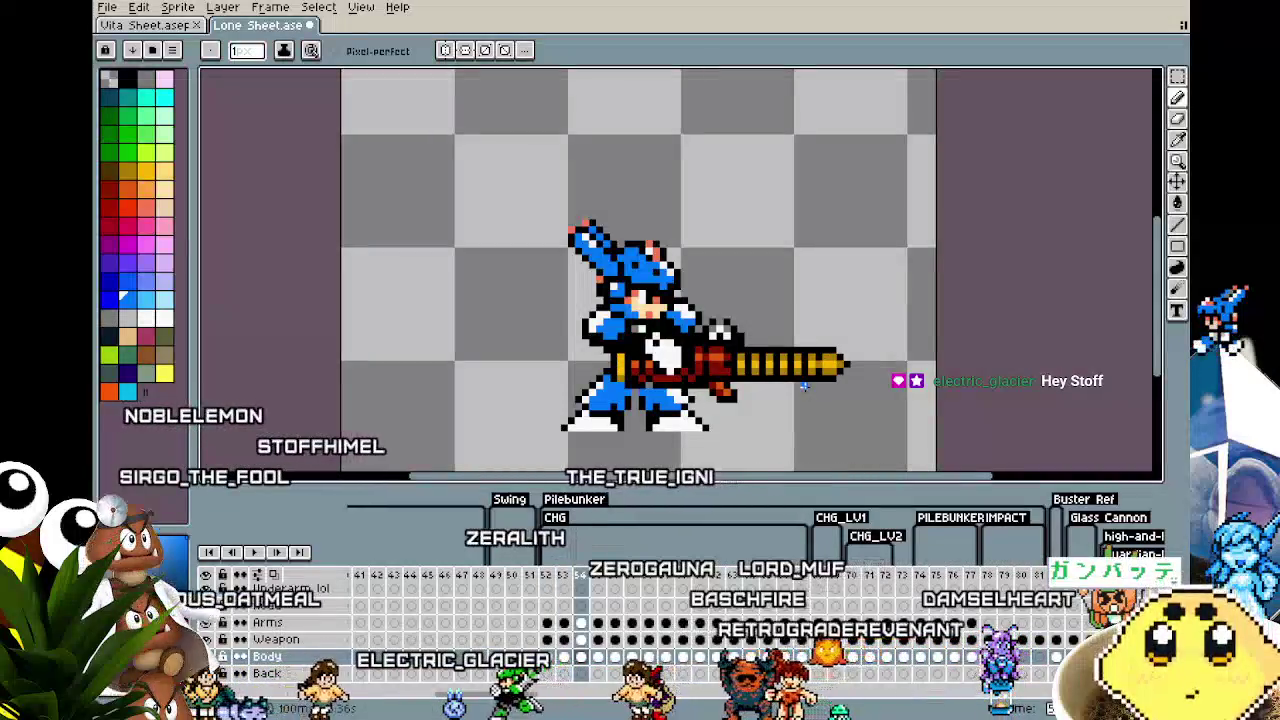
pyautogui.press('Right')
pyautogui.press('Left')
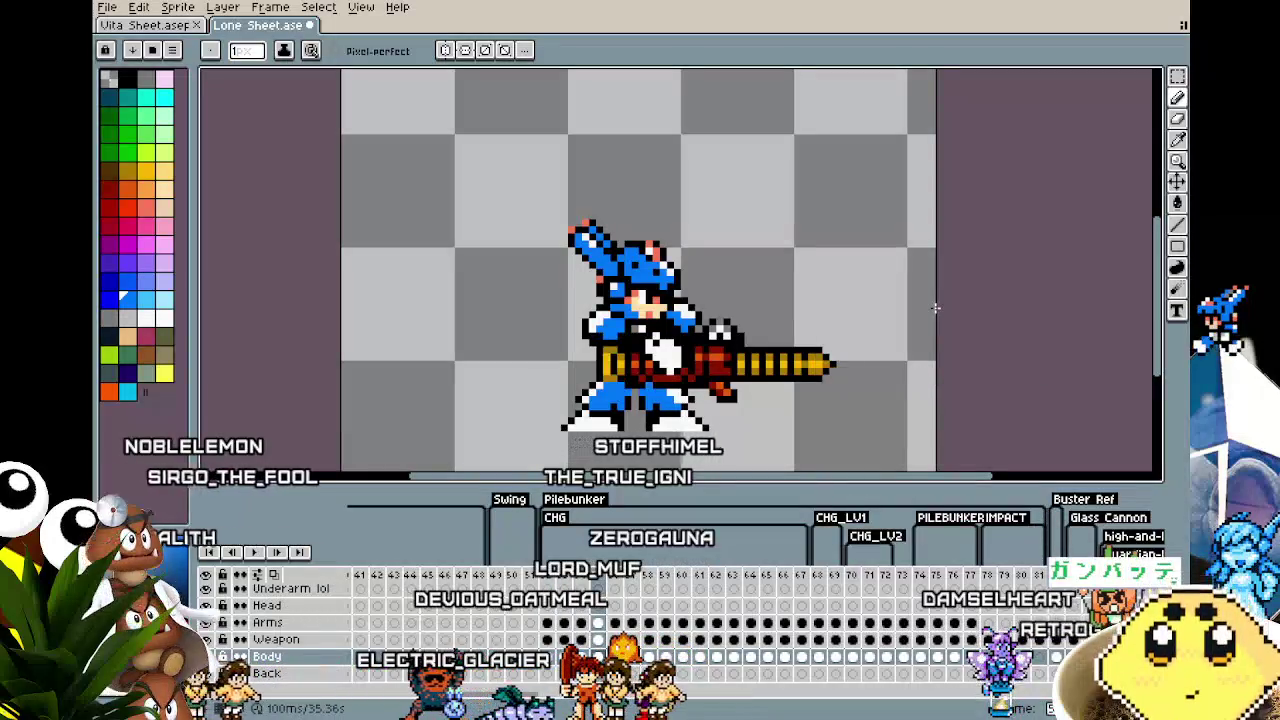
pyautogui.press('Left')
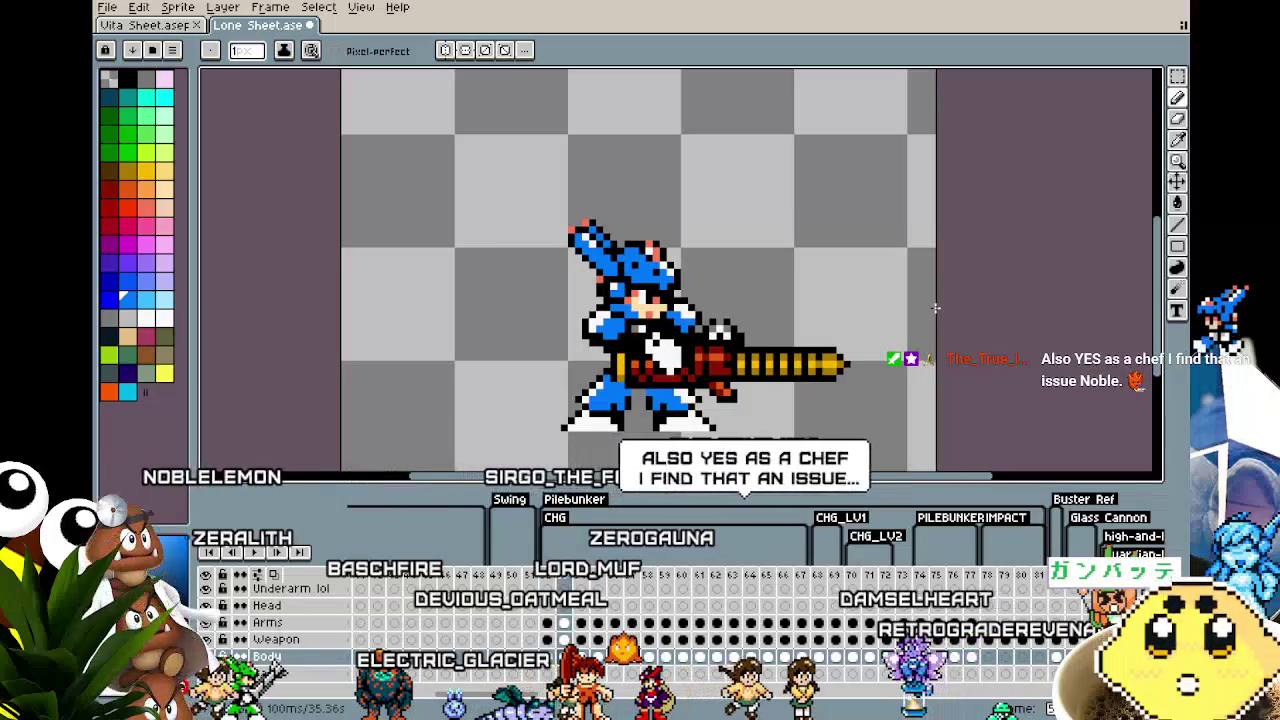
pyautogui.press('Right')
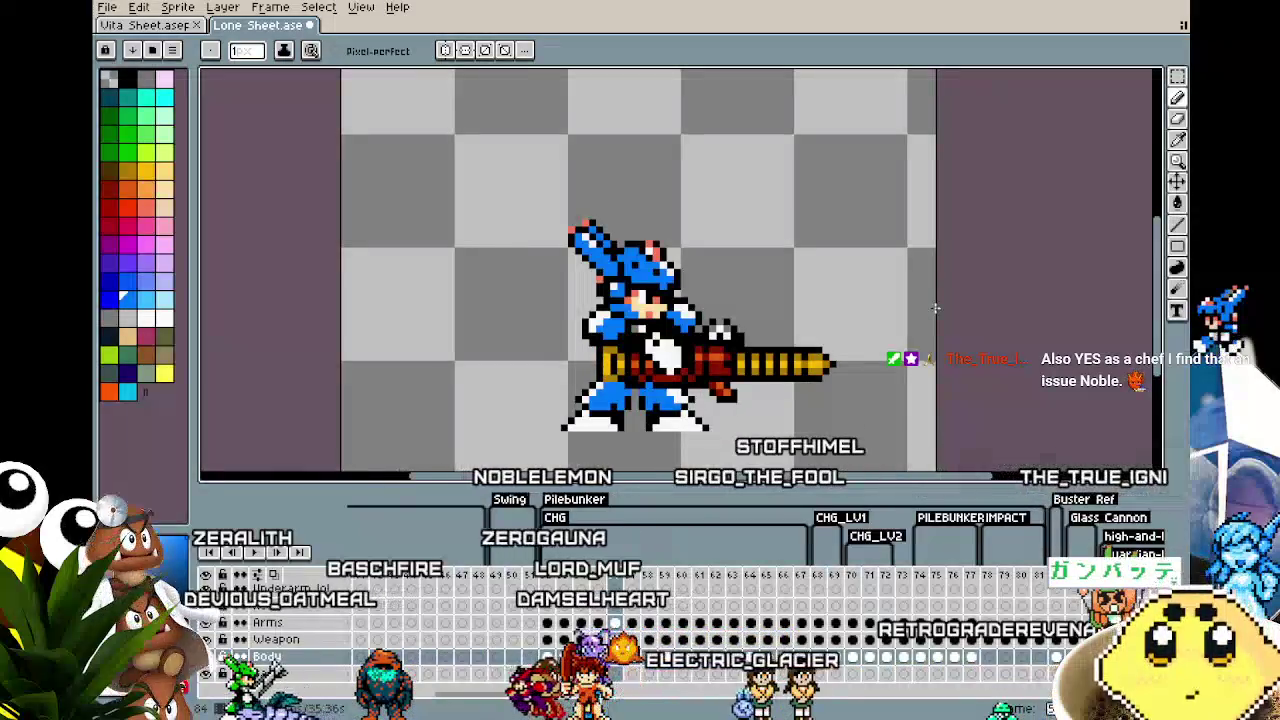
pyautogui.press('m')
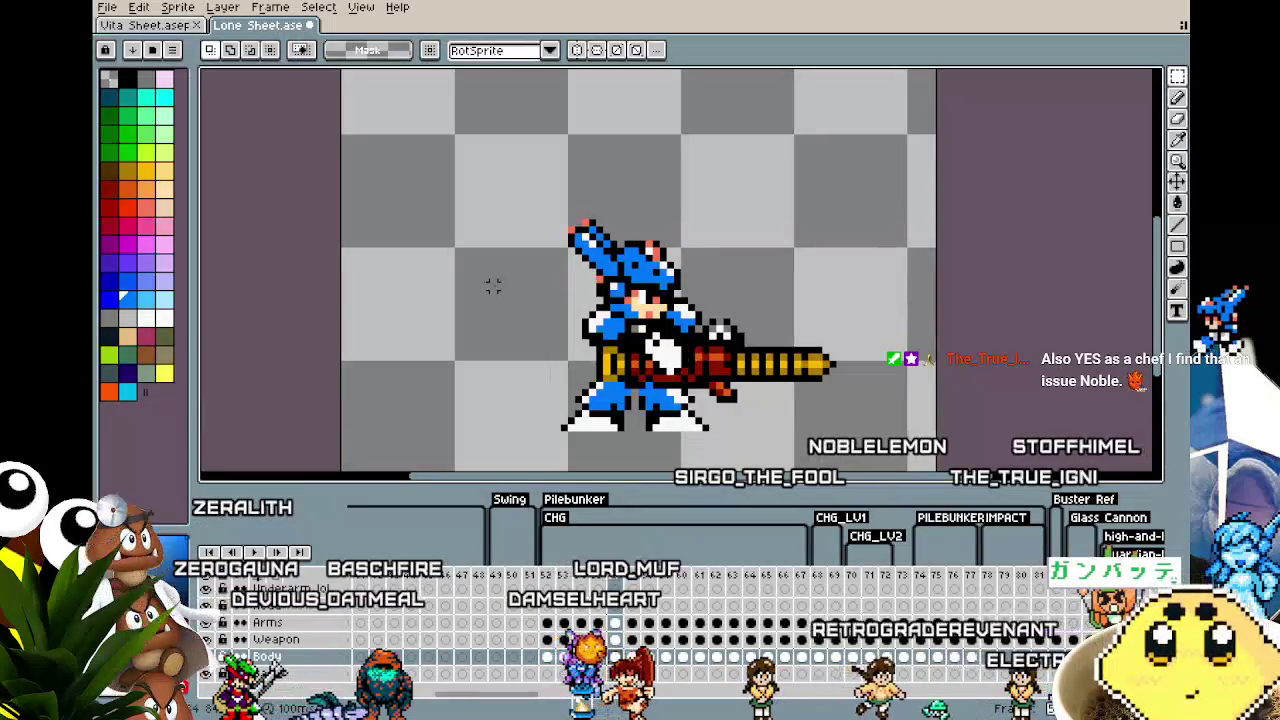
# Step: Nudge the pilebunker on frame 56 one pixel left and drop the selection
pyautogui.moveTo(502, 203); pyautogui.dragTo(636, 441)
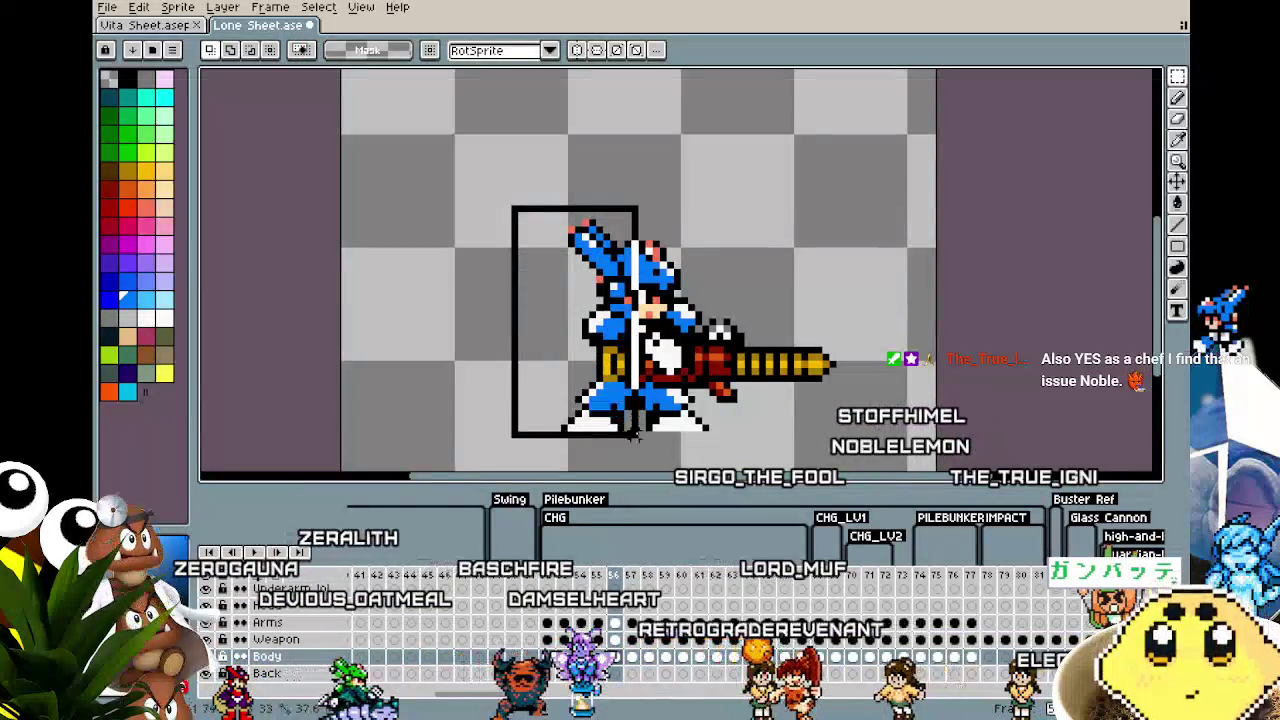
pyautogui.press('Right')
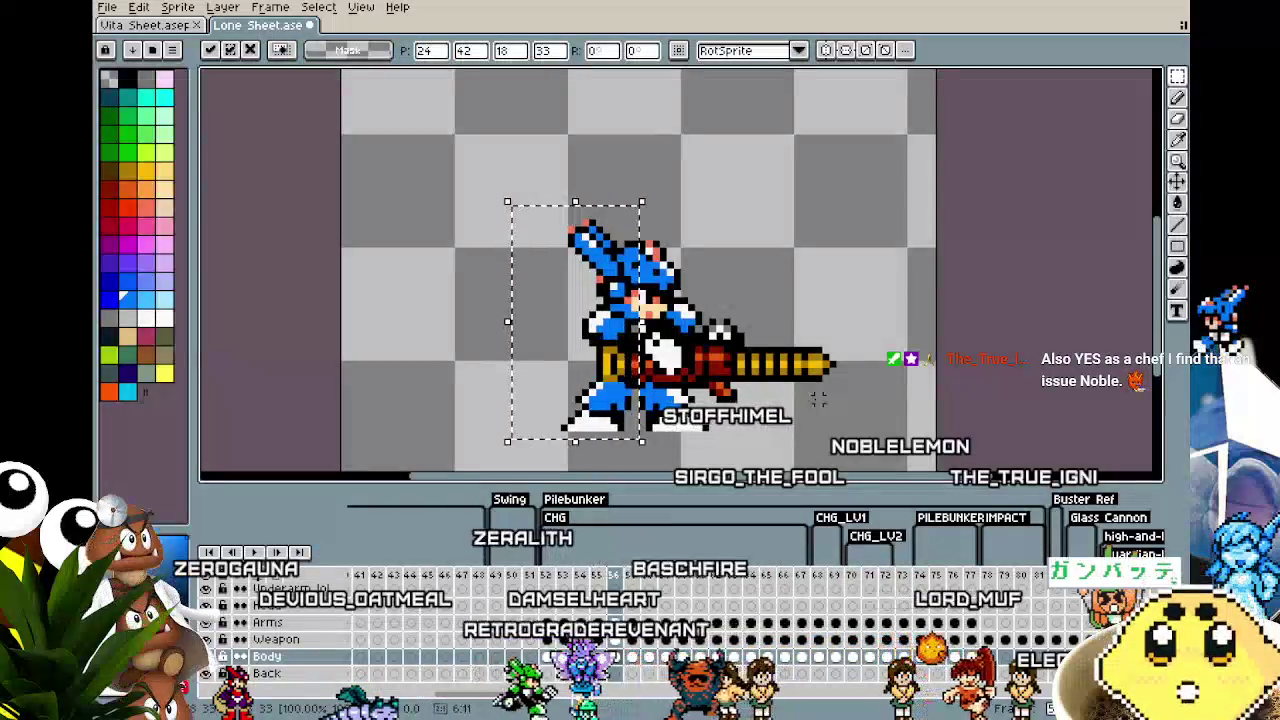
pyautogui.moveTo(466, 168); pyautogui.dragTo(832, 441)
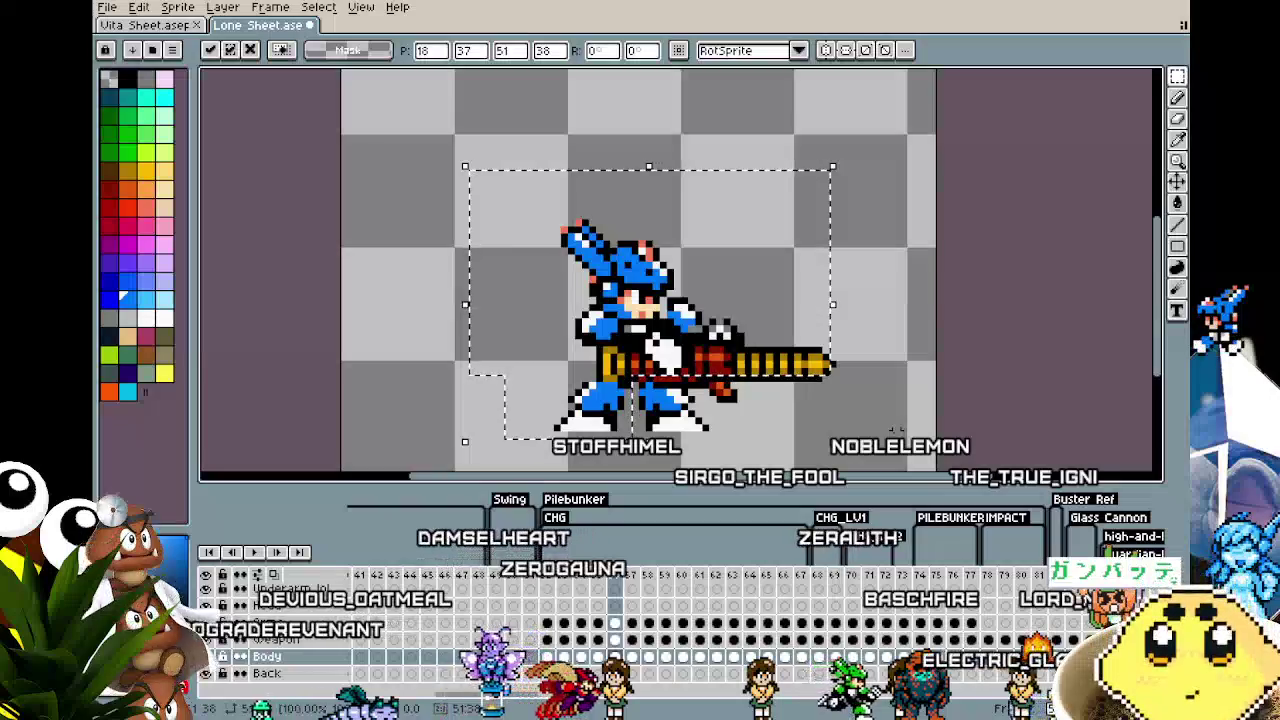
pyautogui.click(931, 413)
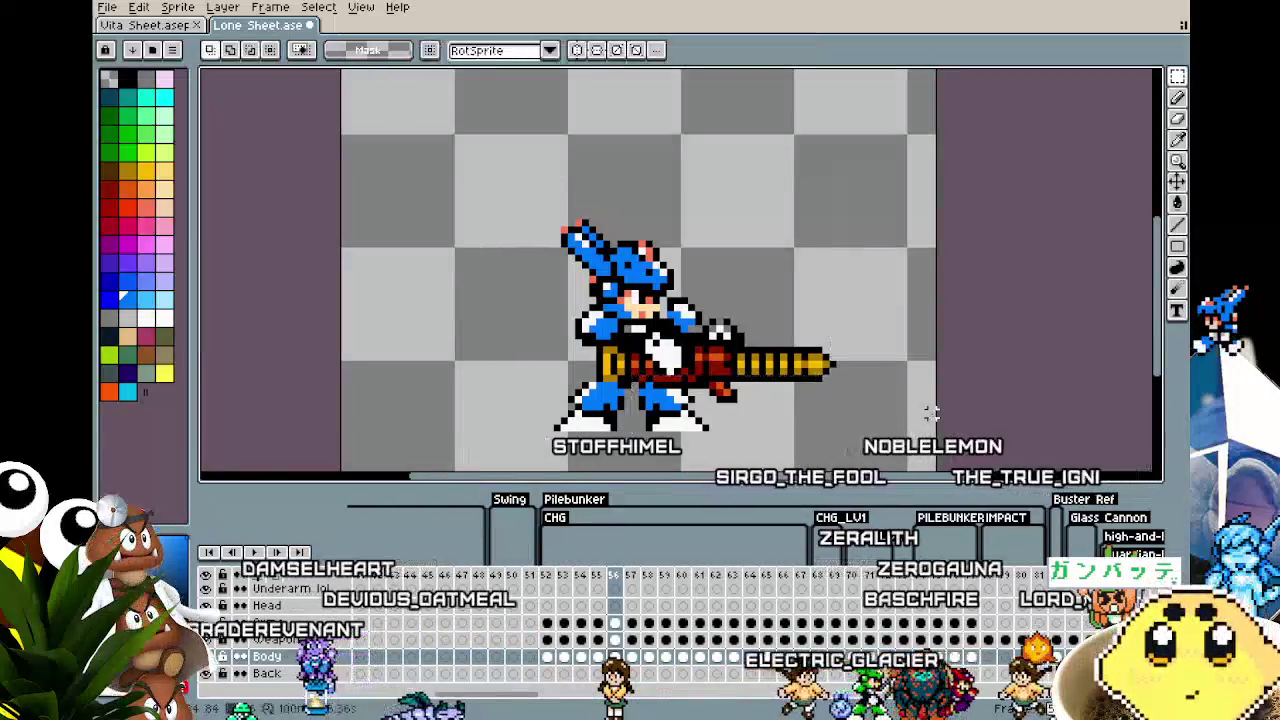
pyautogui.moveTo(415, 130); pyautogui.dragTo(930, 470)
pyautogui.press('Left')
pyautogui.click(957, 423)
# Step: Select the sprite area on frame 56's Arms layer, then return to frame 54
pyautogui.click(615, 622)
pyautogui.moveTo(478, 200); pyautogui.dragTo(799, 450)
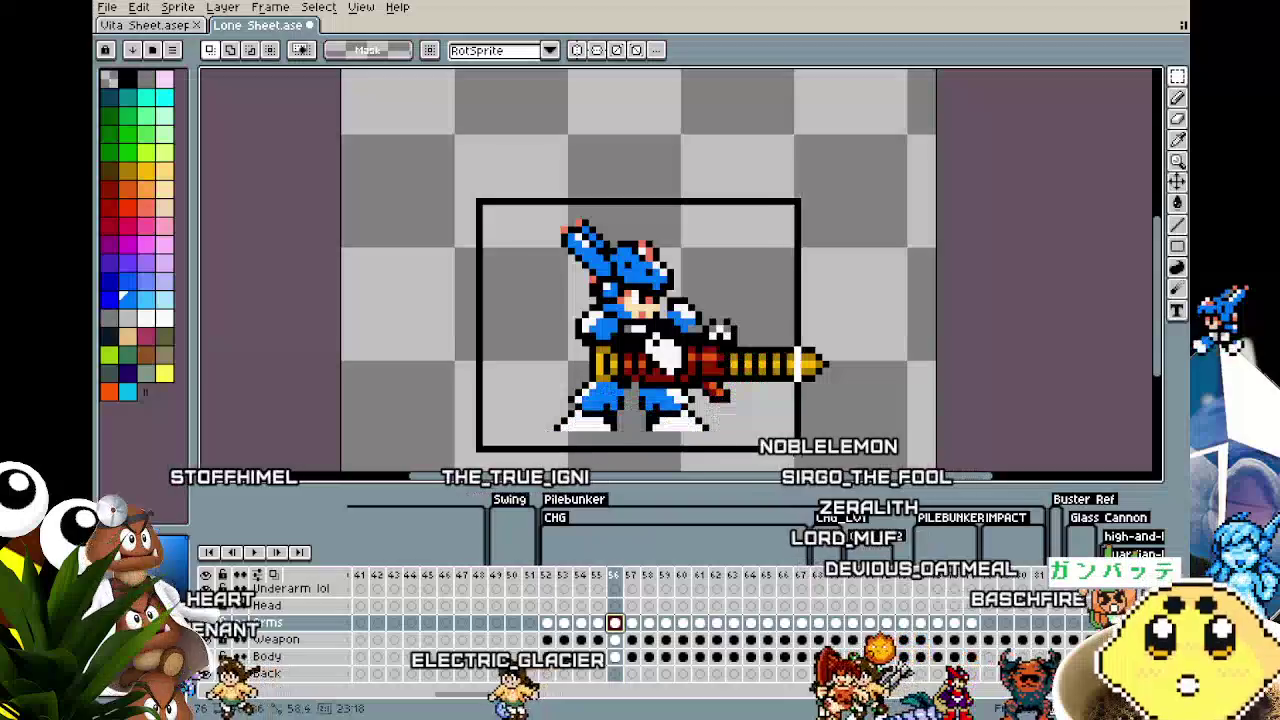
pyautogui.scroll(-1, 640, 260)
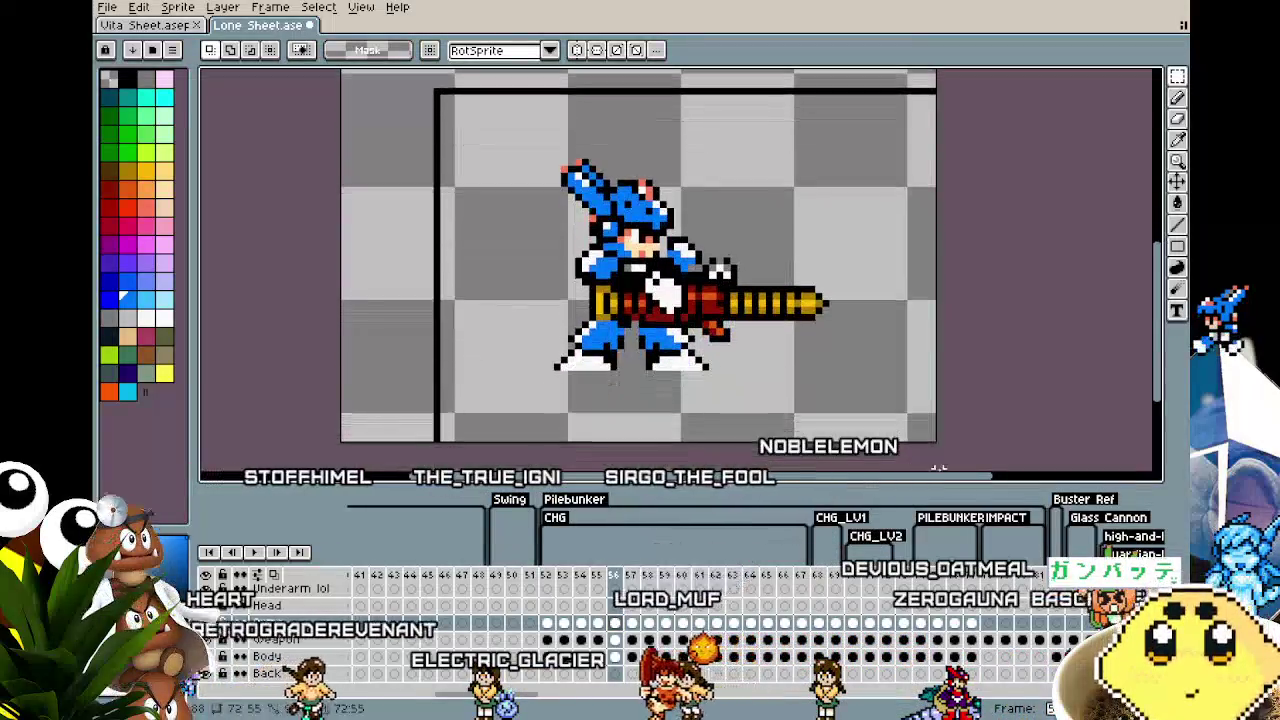
pyautogui.press('Left')
pyautogui.press('Left')
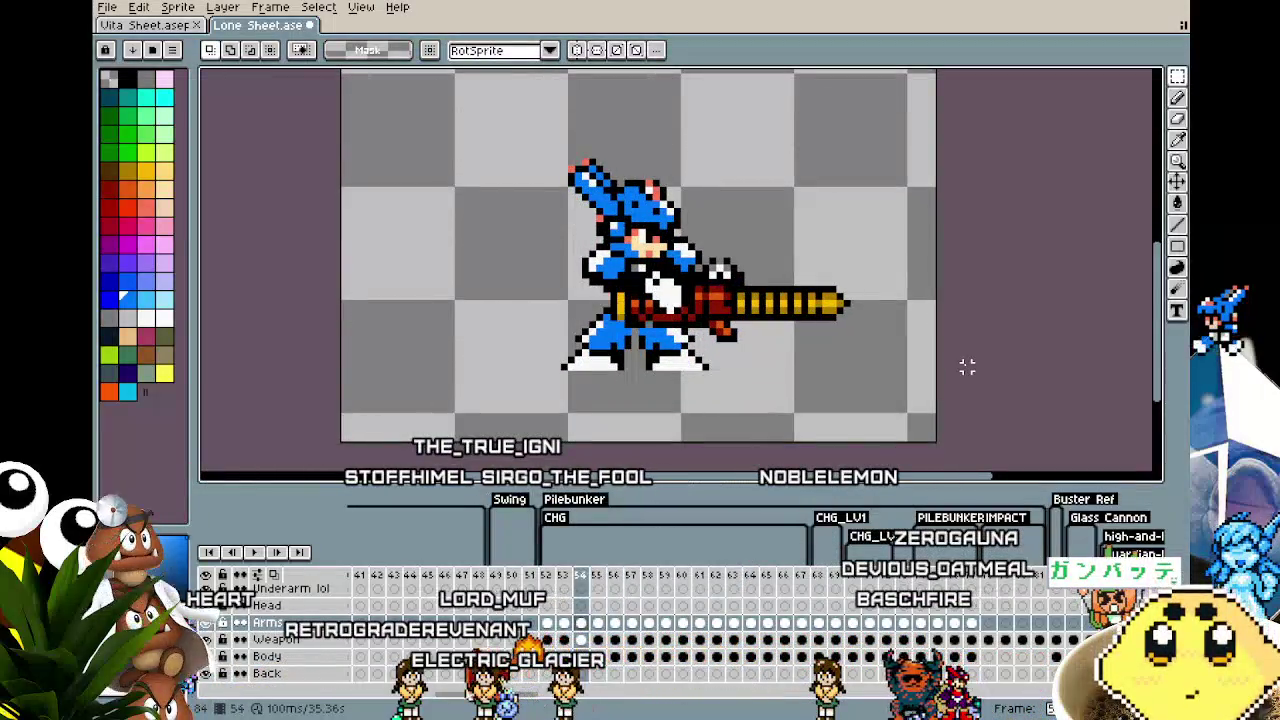
pyautogui.scroll(1, 623, 328)
pyautogui.scroll(1, 623, 328)
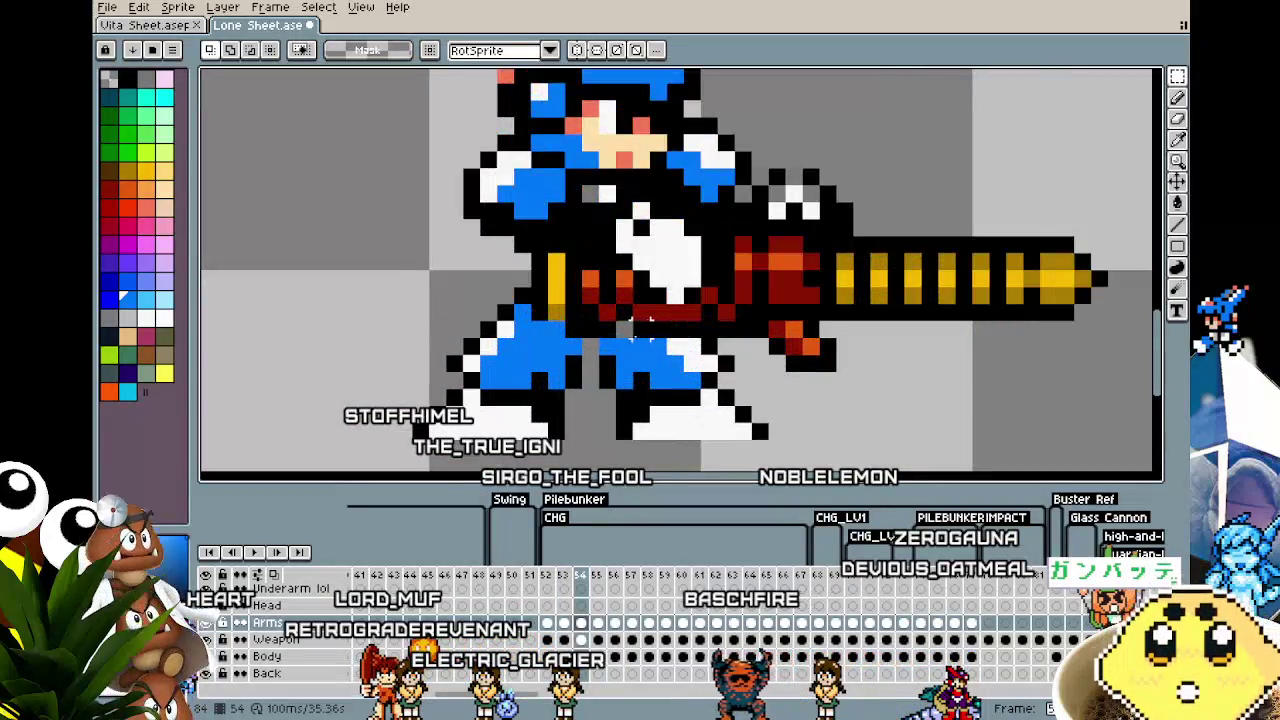
pyautogui.press('b')
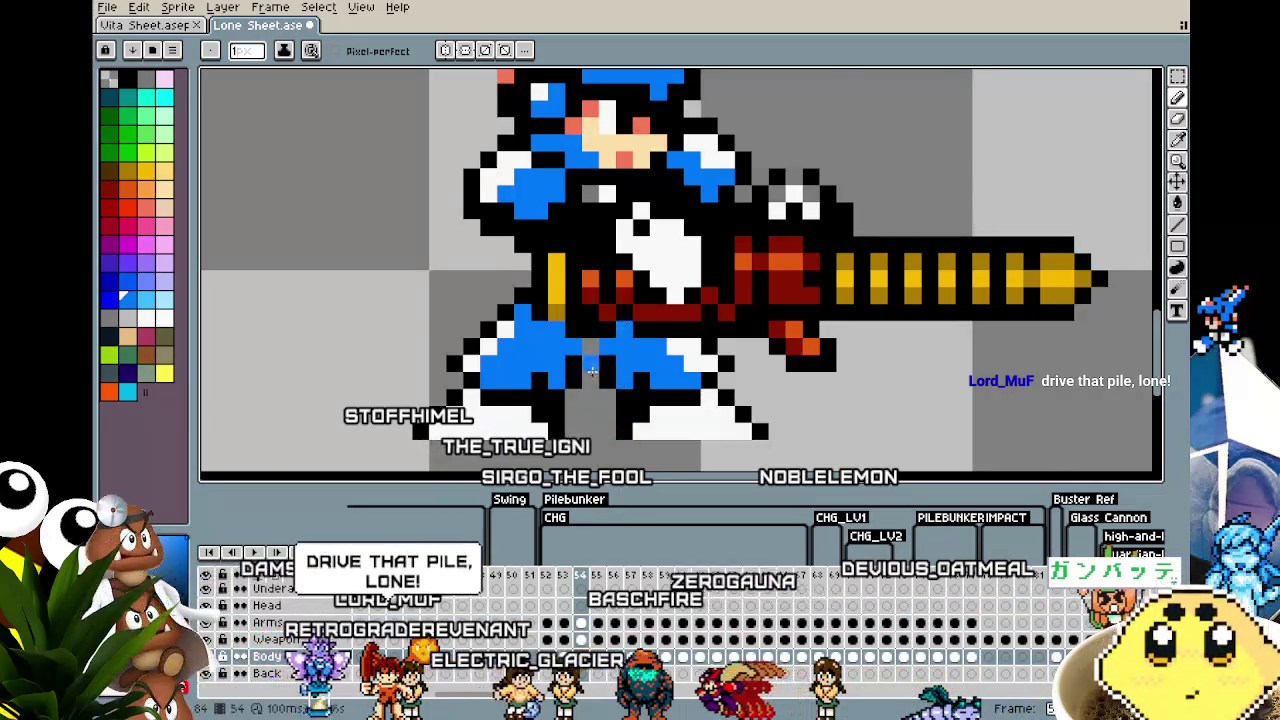
# Step: Frame the sprite, step to frame 57, and marquee-select the area around the character
pyautogui.scroll(-2, 559, 418)
pyautogui.moveTo(560, 415); pyautogui.dragTo(575, 358)
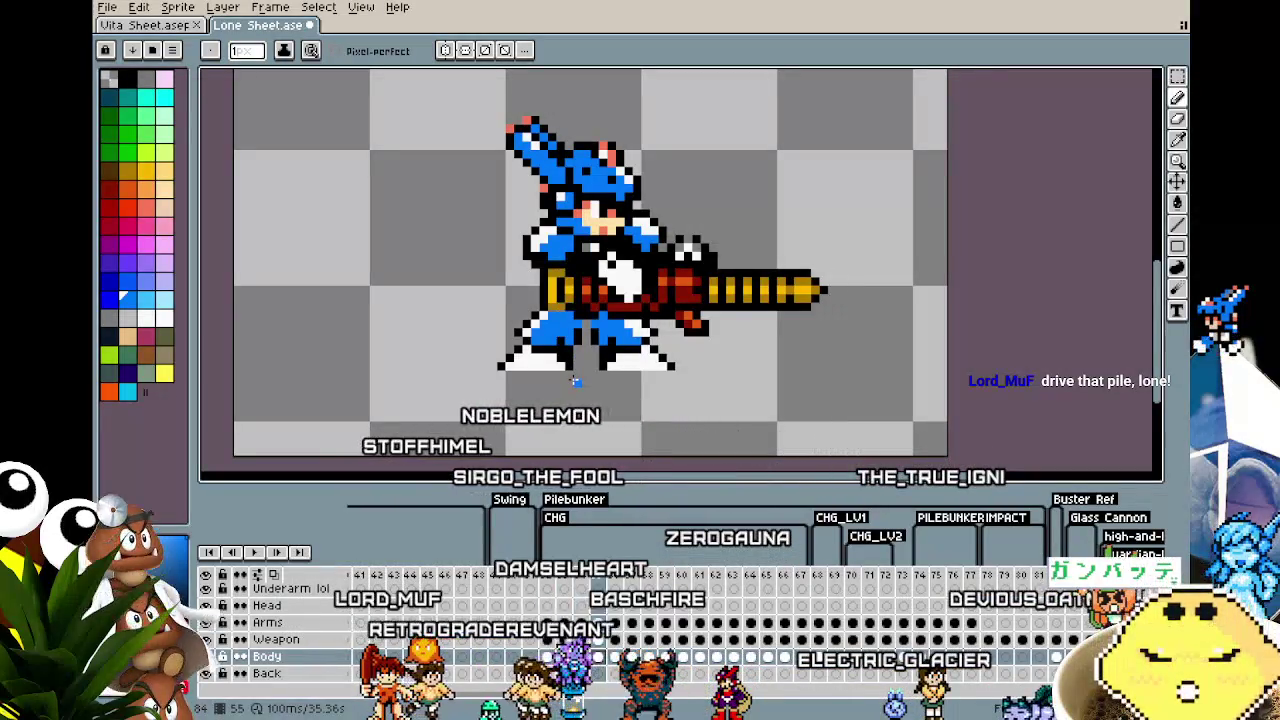
pyautogui.press('Right')
pyautogui.press('Right')
pyautogui.press('Right')
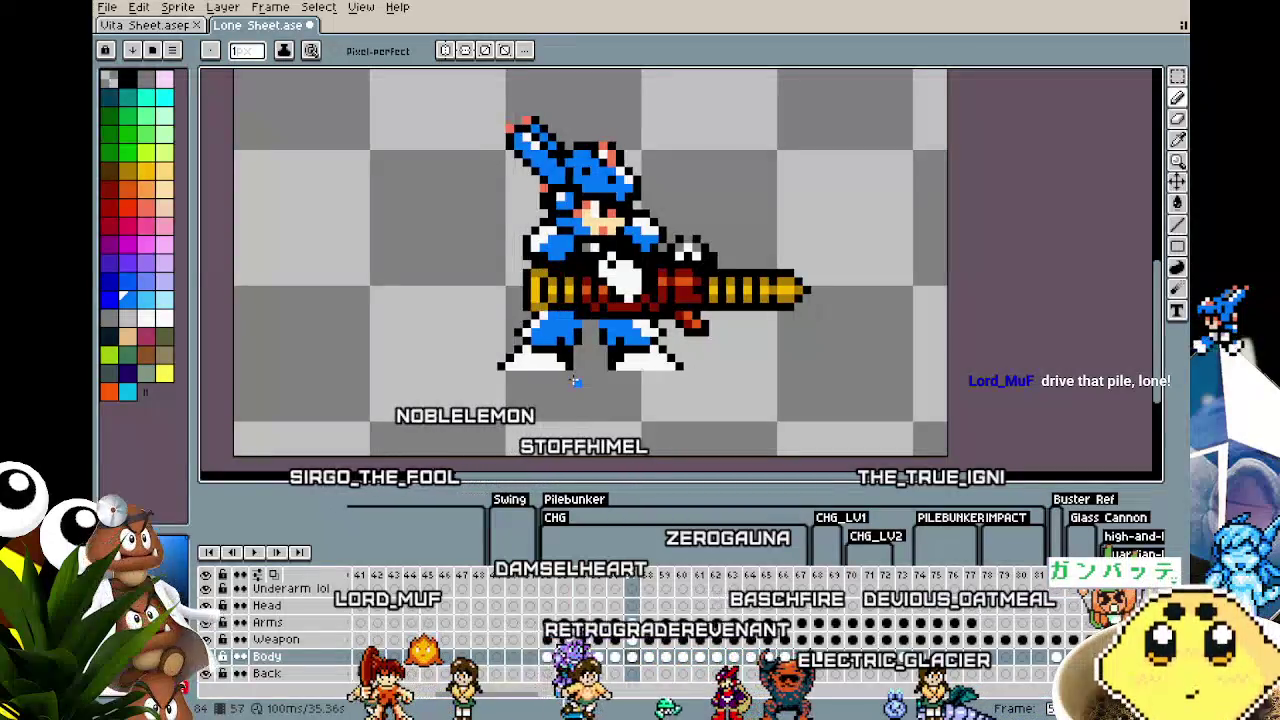
pyautogui.press('Left')
pyautogui.press('Right')
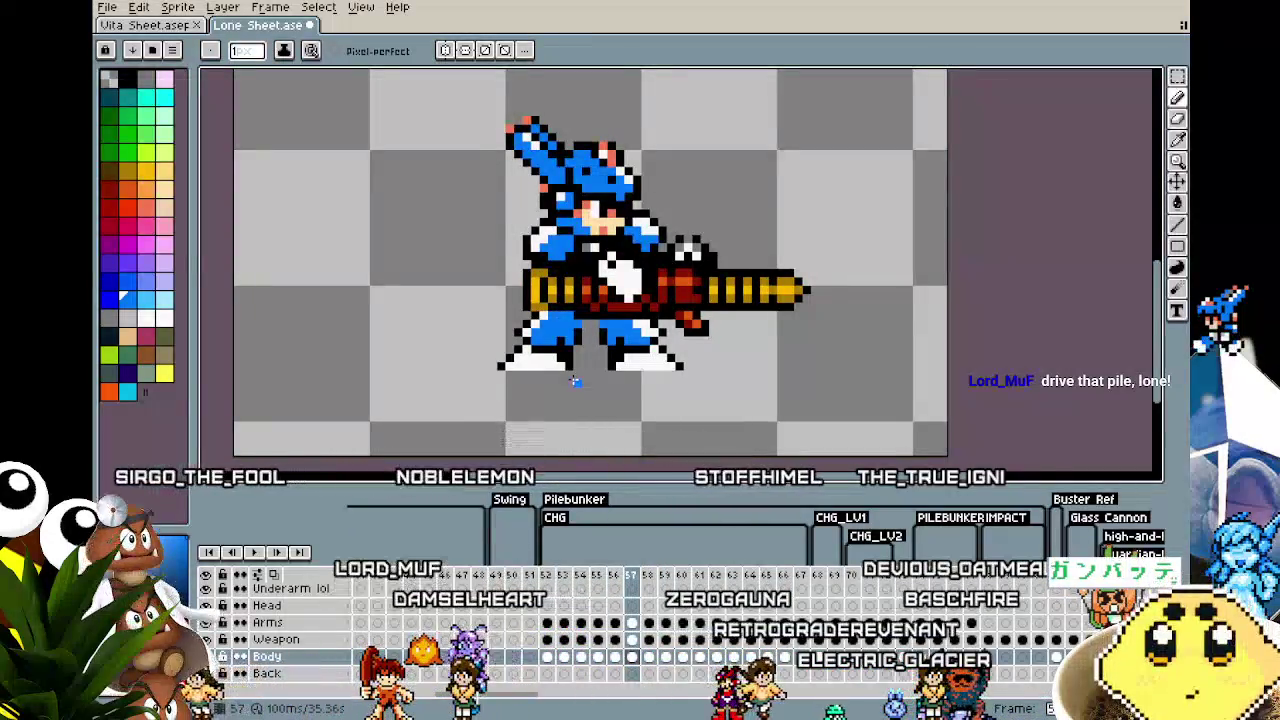
pyautogui.scroll(-1, 575, 381)
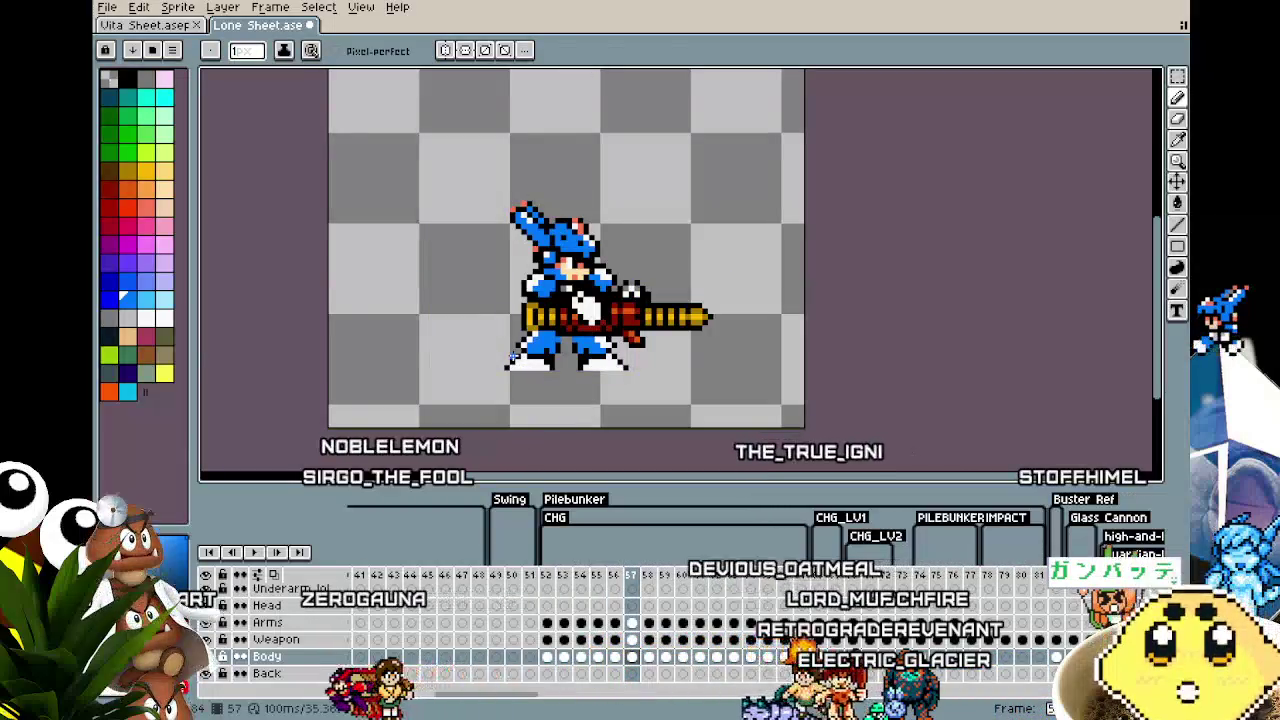
pyautogui.press('m')
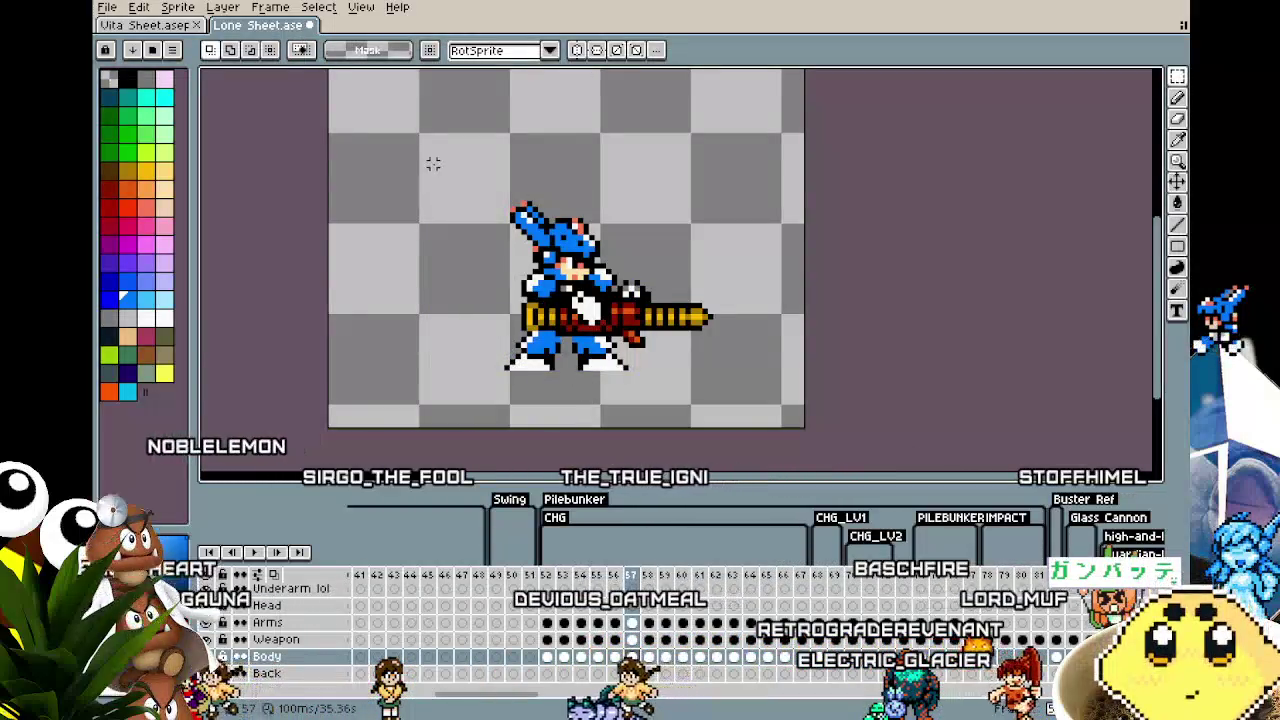
pyautogui.moveTo(400, 148); pyautogui.dragTo(790, 401)
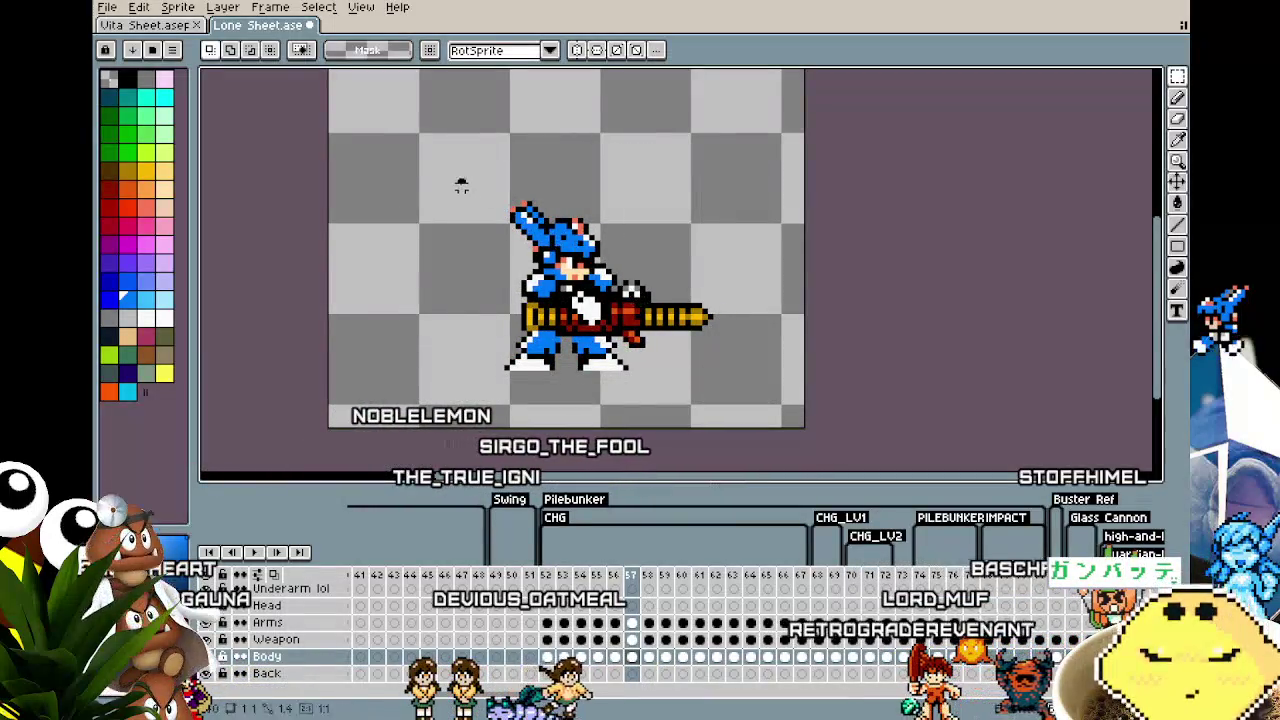
# Step: Nudge the selected body one pixel left, commit it, and clear the selections
pyautogui.press('Left')
pyautogui.press('Return')
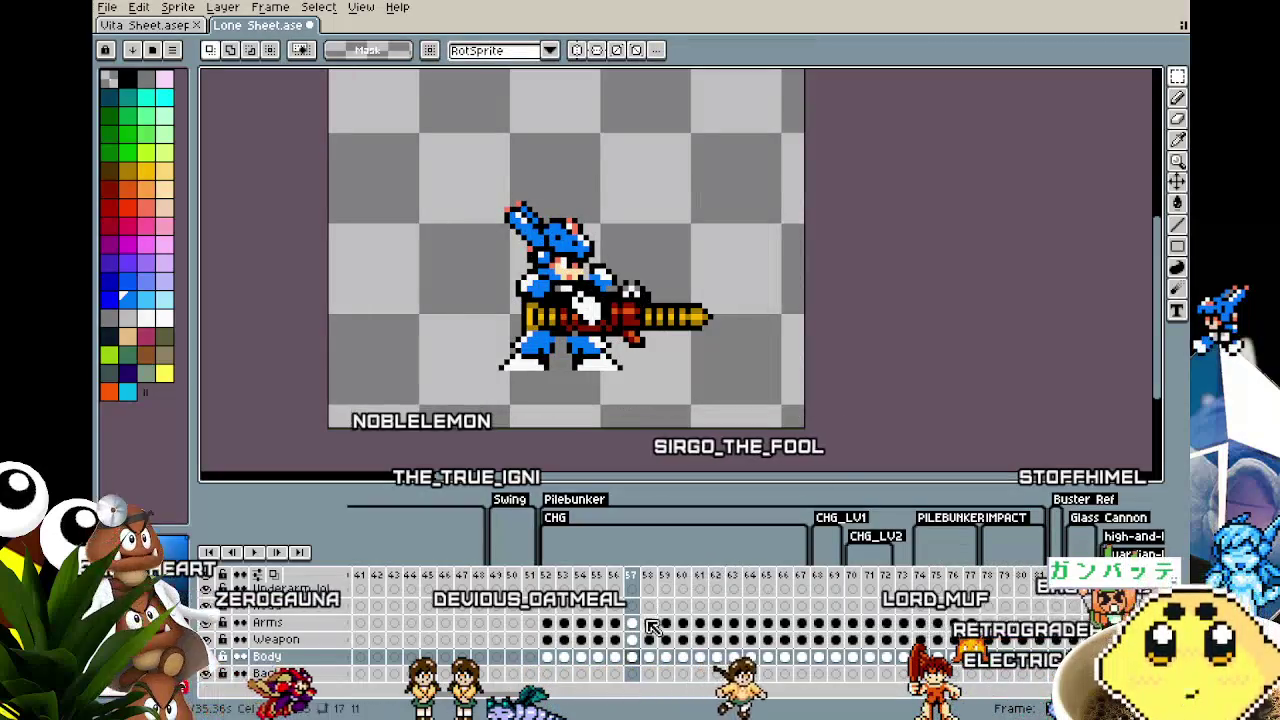
pyautogui.press('Up')
pyautogui.hotkey('ctrl', 'd')
pyautogui.press('Up')
pyautogui.hotkey('ctrl', 'a')
pyautogui.hotkey('ctrl', 'd')
# Step: Flip between frames 52–58 to compare the pilebunker poses
pyautogui.press('Right')
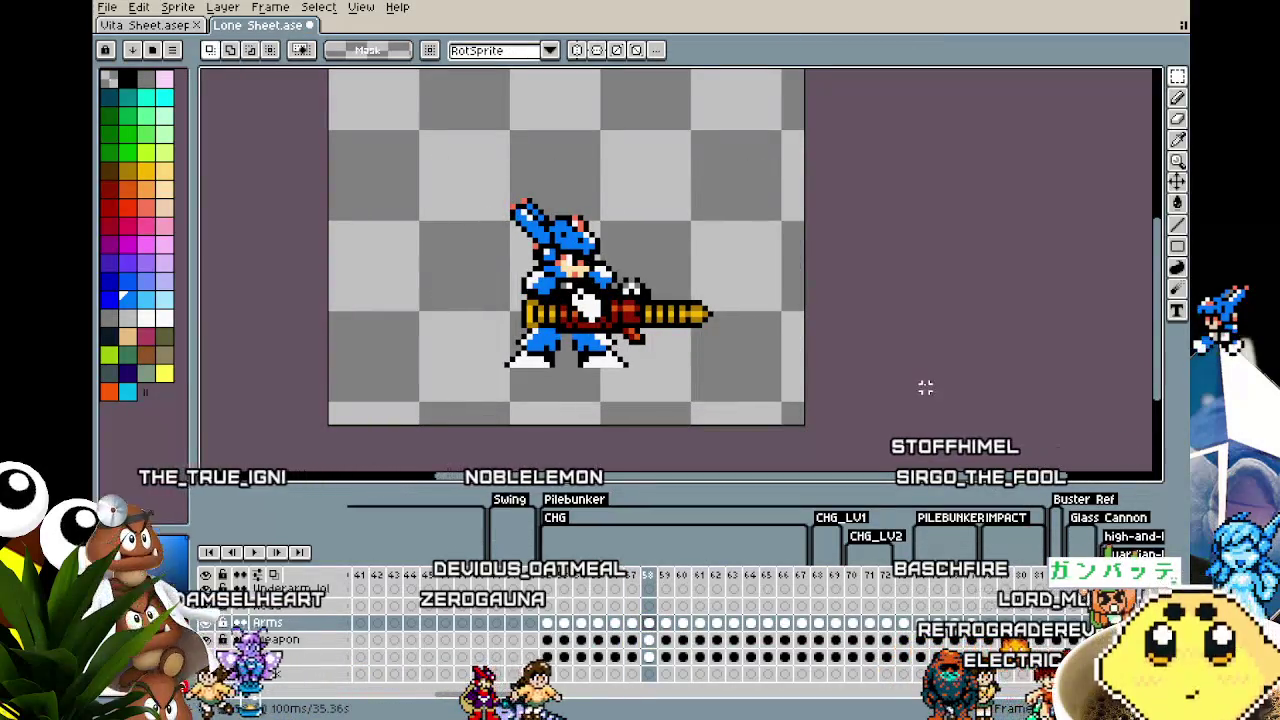
pyautogui.press('Left')
pyautogui.press('Left')
pyautogui.press('Left')
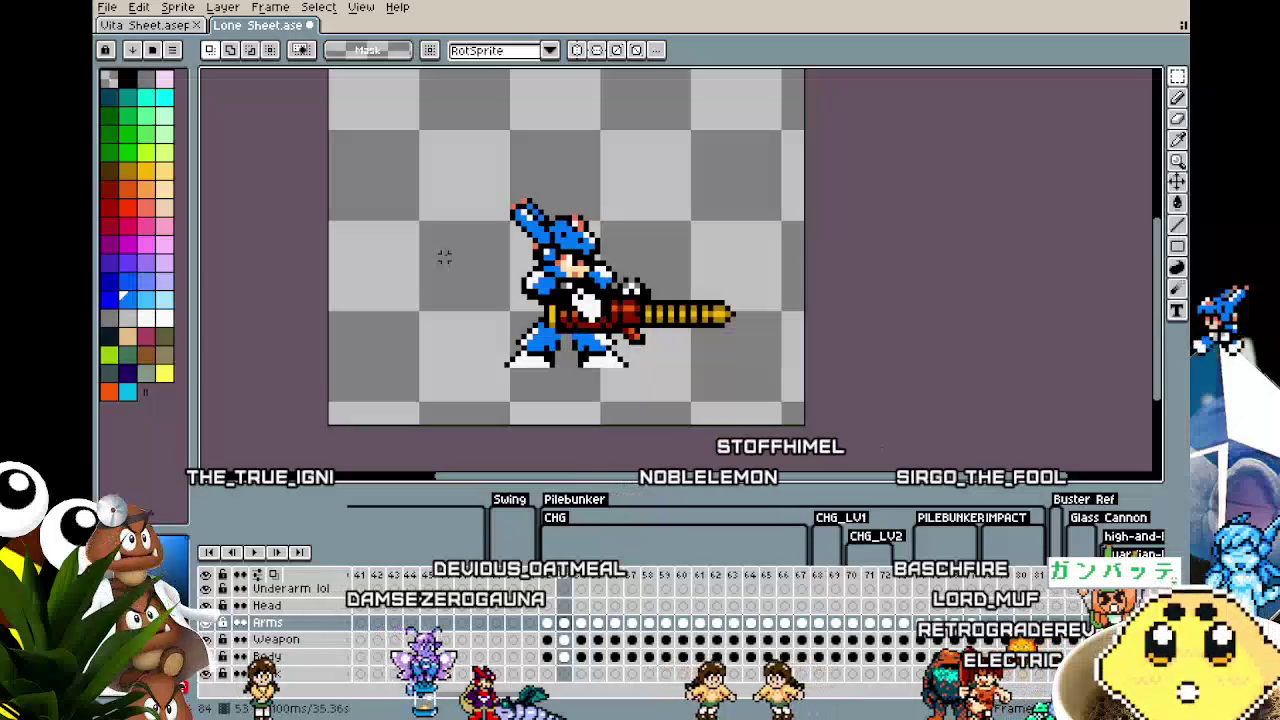
pyautogui.press('Right')
pyautogui.press('Right')
pyautogui.press('Right')
pyautogui.press('Left')
pyautogui.press('Left')
pyautogui.press('Left')
pyautogui.press('Left')
pyautogui.press('Left')
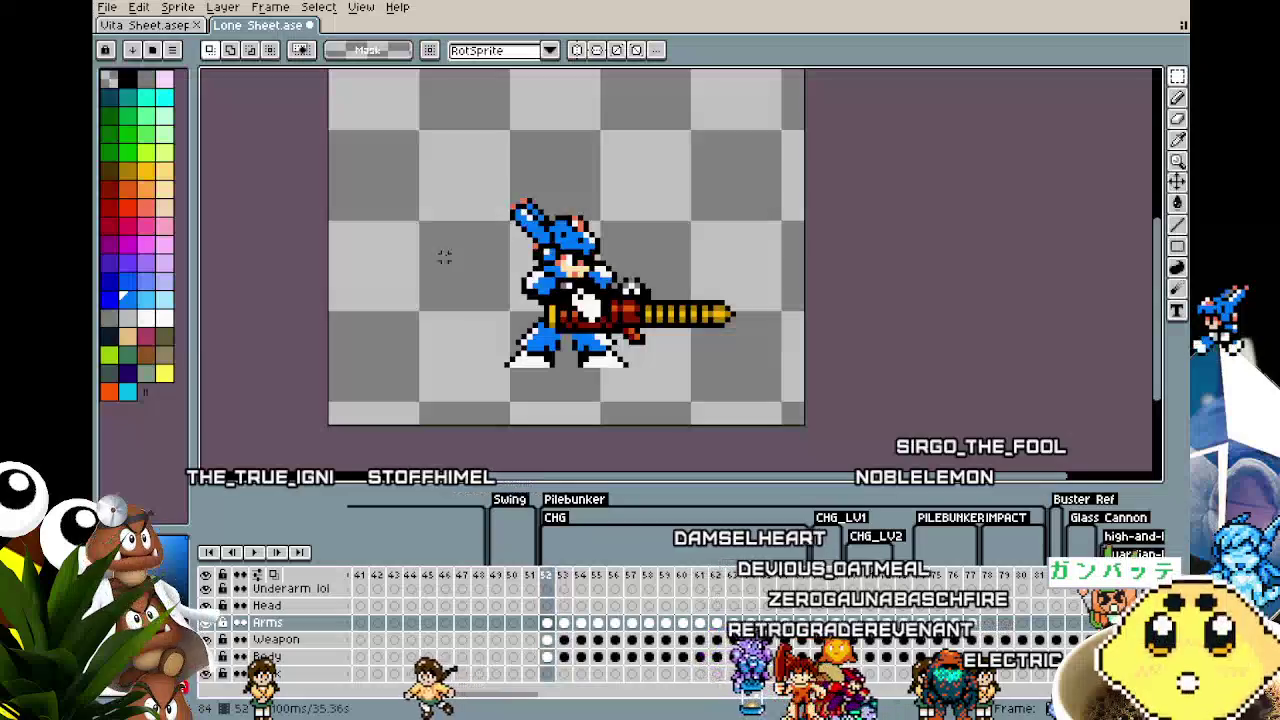
pyautogui.press('Right')
pyautogui.press('Right')
pyautogui.press('Right')
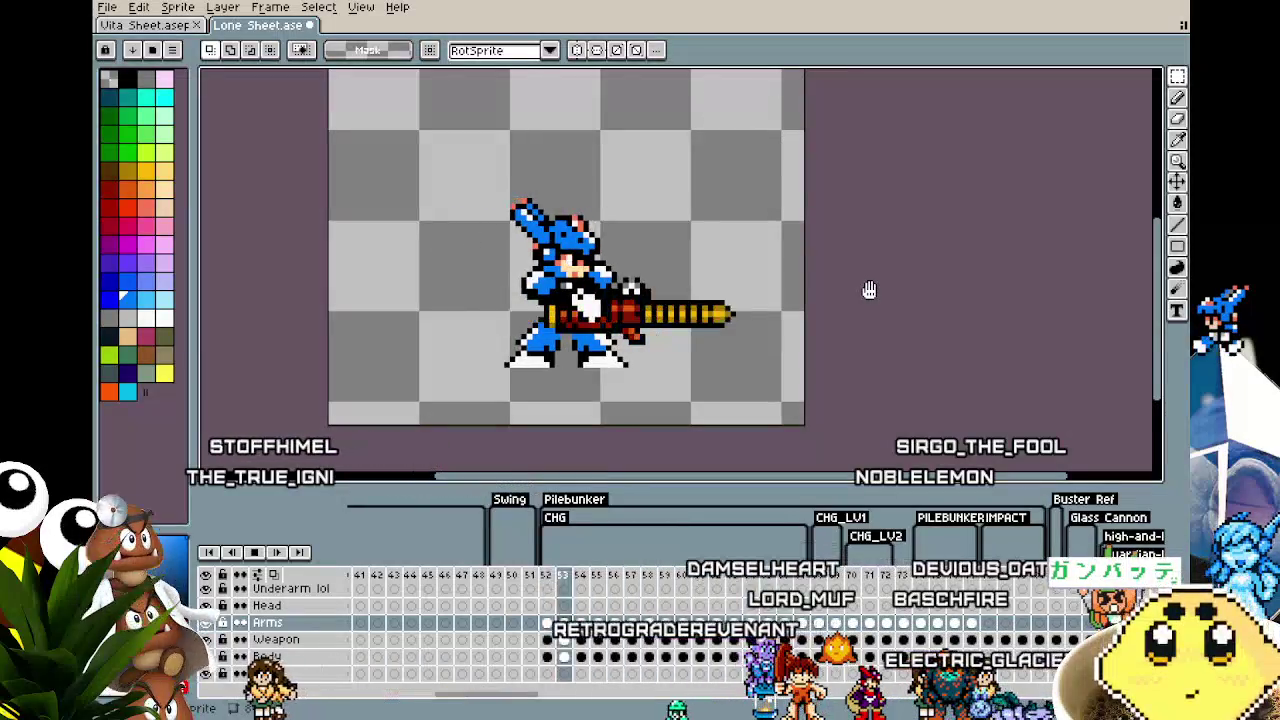
pyautogui.press('Right')
pyautogui.press('Left')
pyautogui.press('Left')
pyautogui.press('Left')
pyautogui.press('Left')
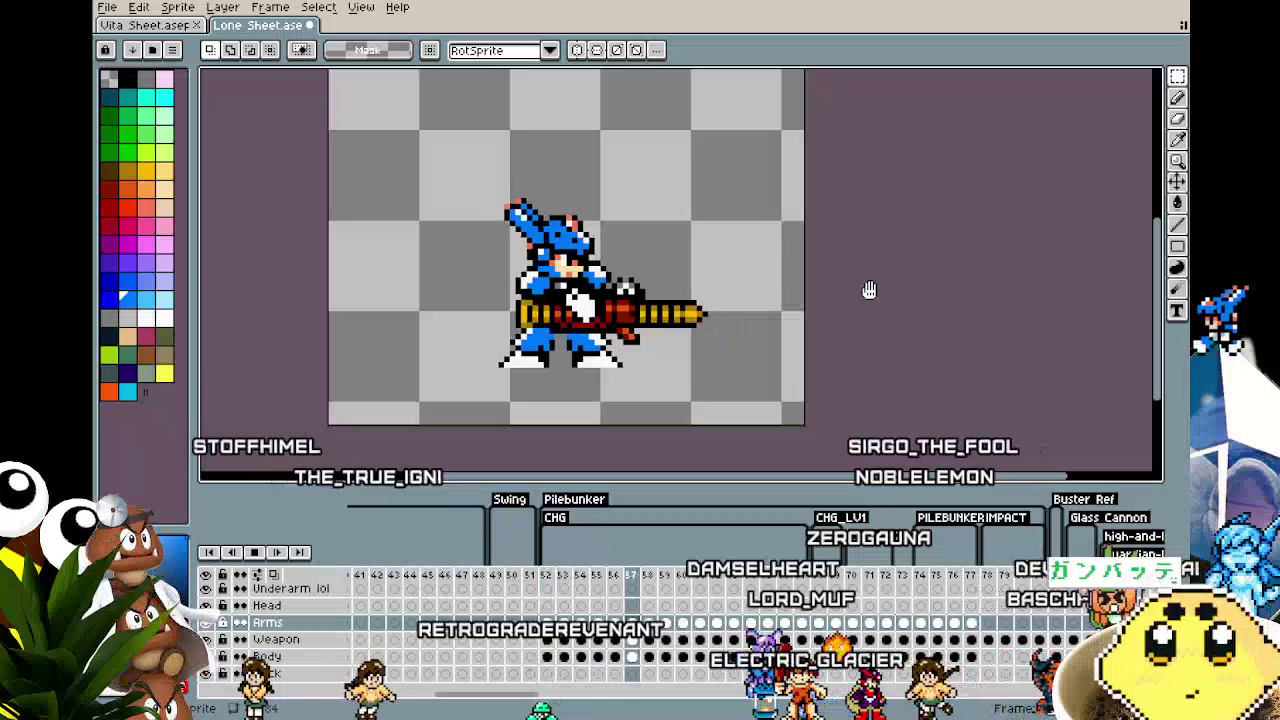
pyautogui.press('Left')
pyautogui.press('Left')
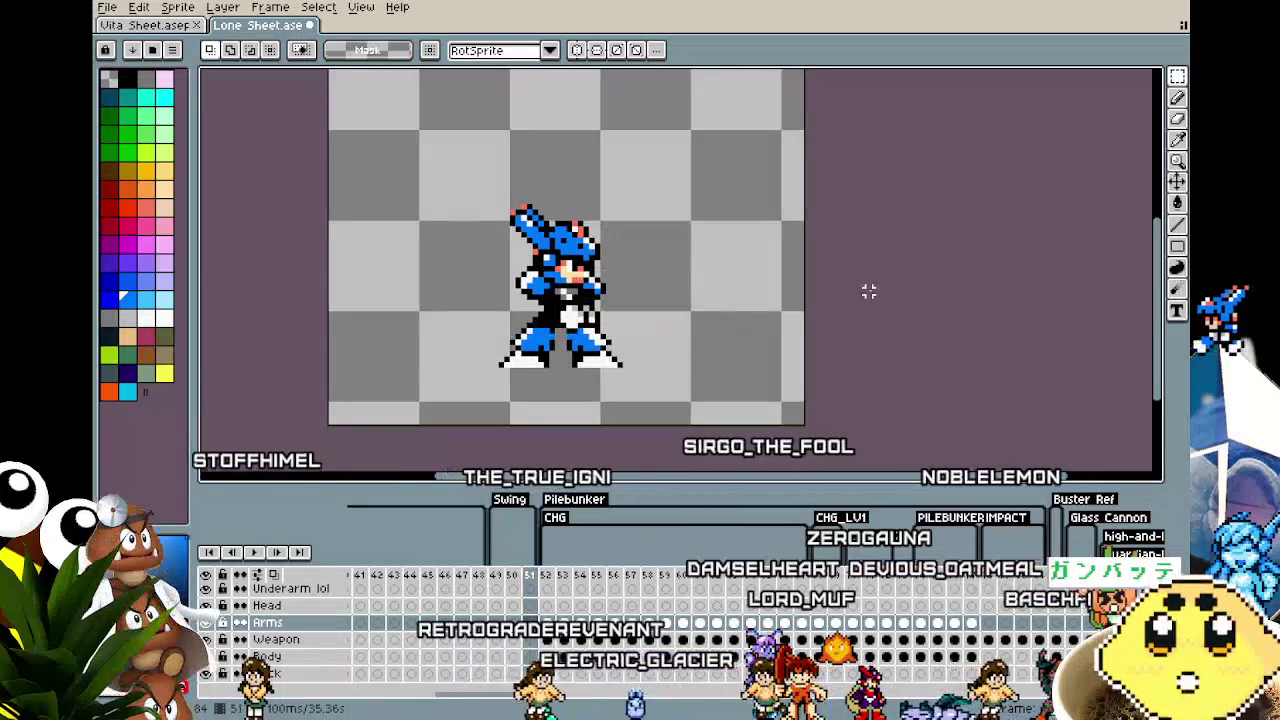
pyautogui.press('Right')
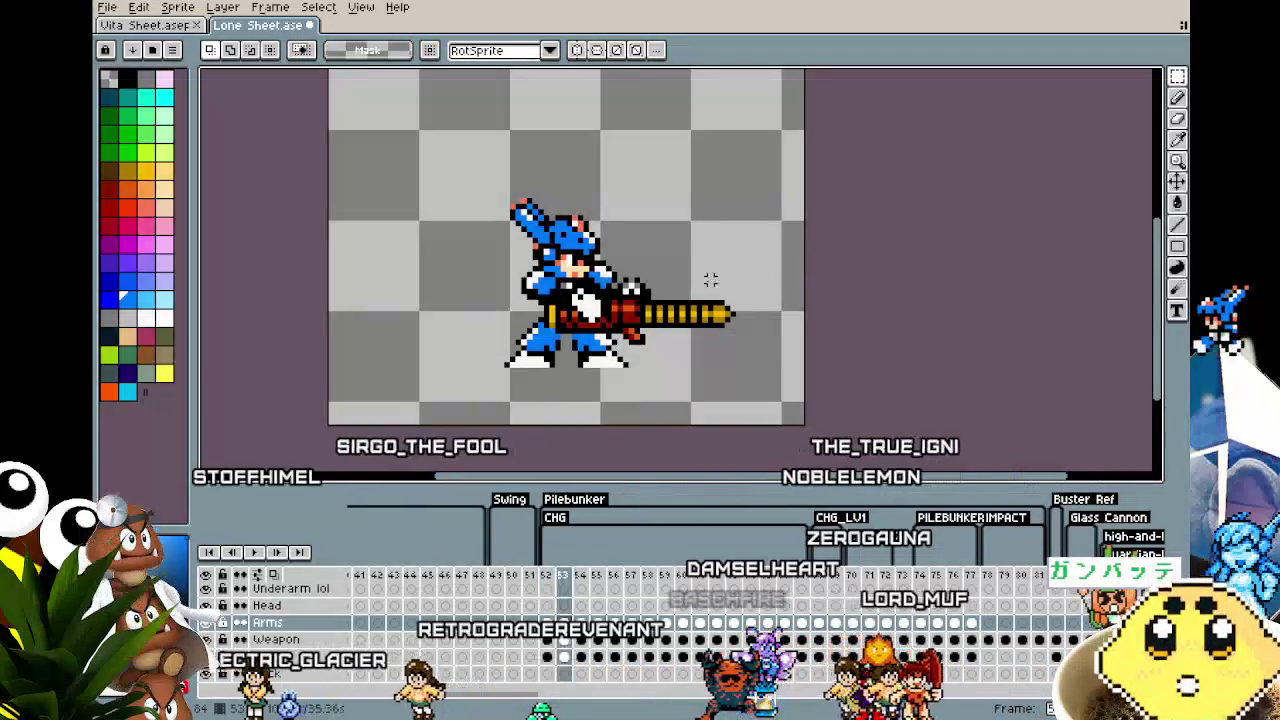
pyautogui.press('Right')
pyautogui.press('Right')
pyautogui.press('Right')
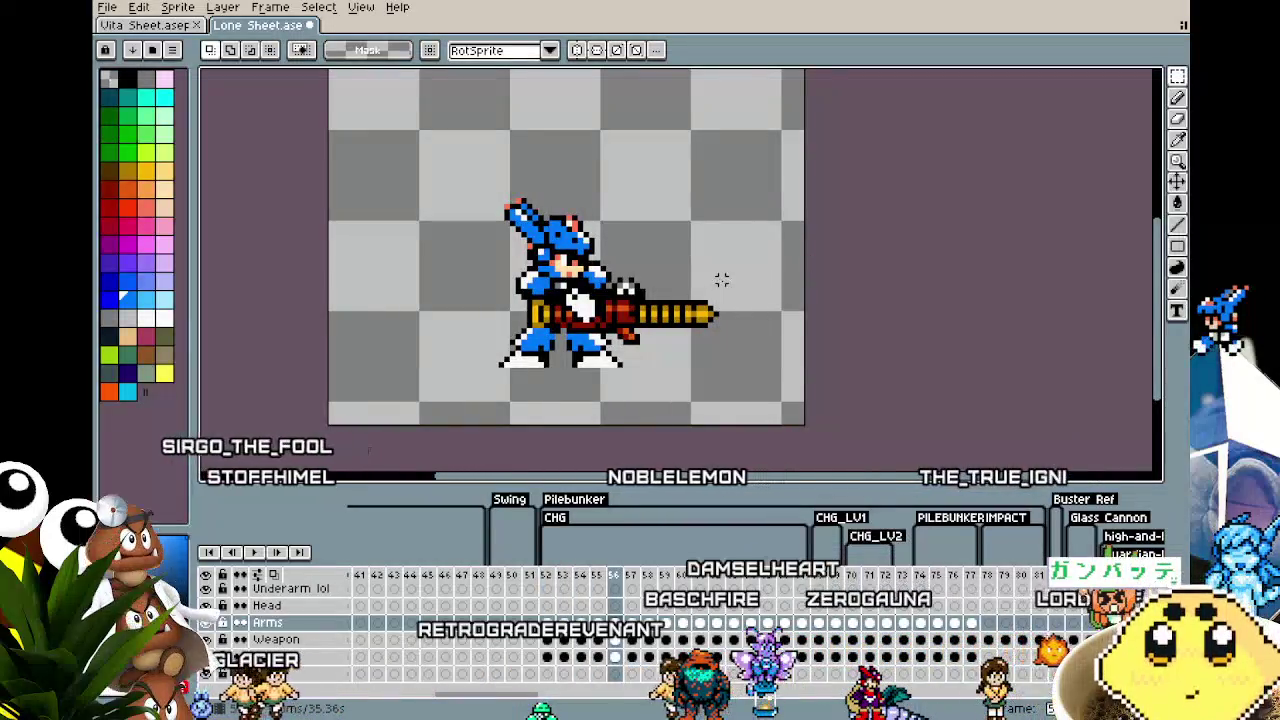
pyautogui.press('Right')
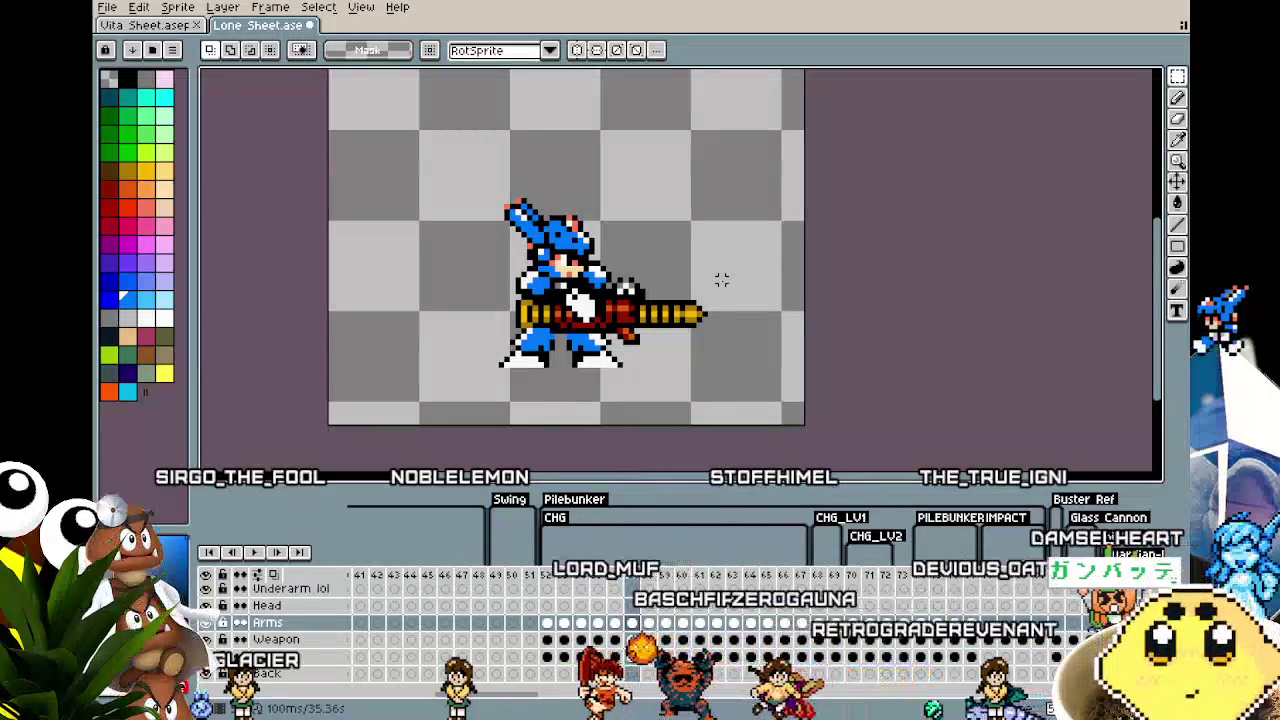
# Step: Recheck frames 52, 56 and 57, finishing on frame 58 with the selection cleared
pyautogui.press('Left')
pyautogui.press('Left')
pyautogui.press('Left')
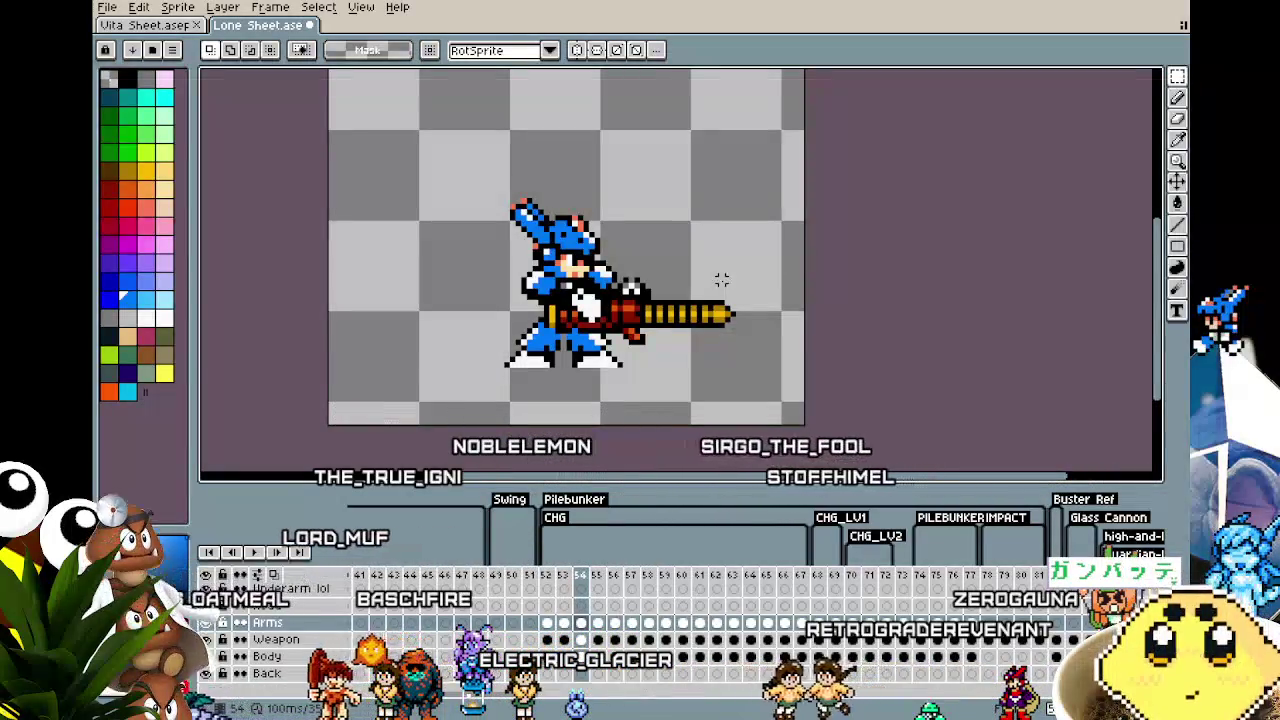
pyautogui.press('Left')
pyautogui.press('Left')
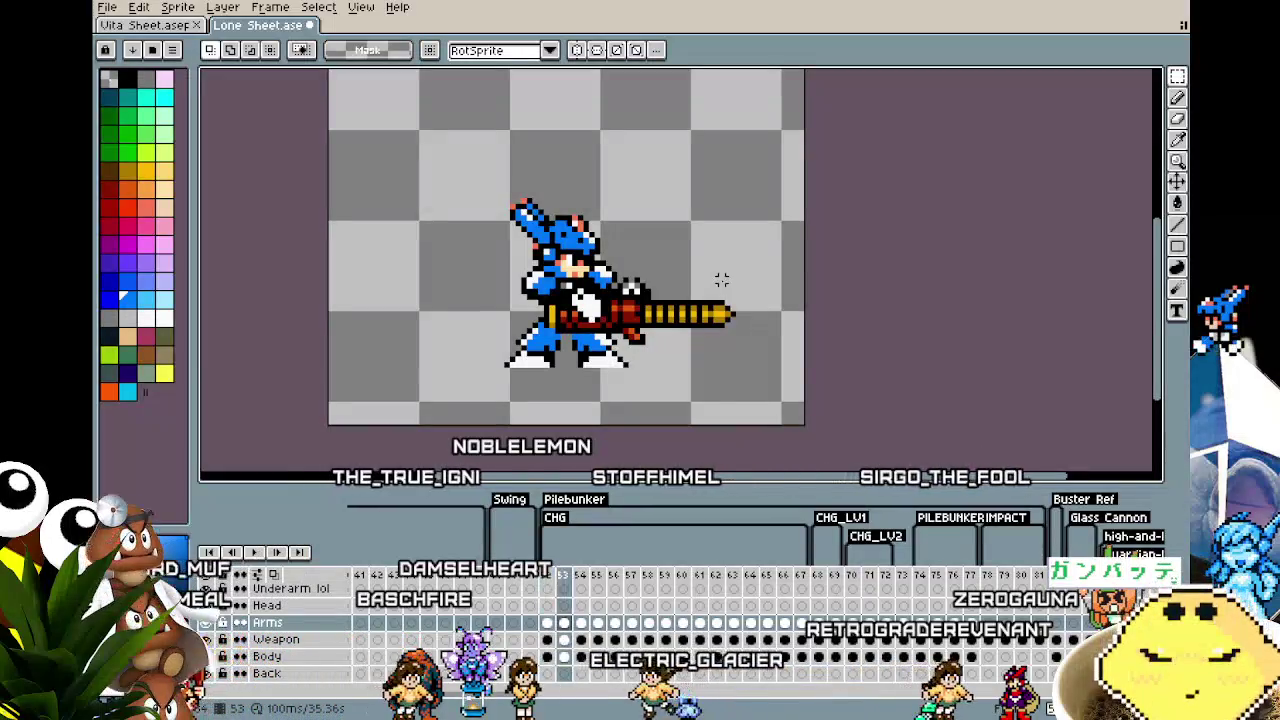
pyautogui.press('Right')
pyautogui.press('Right')
pyautogui.press('Right')
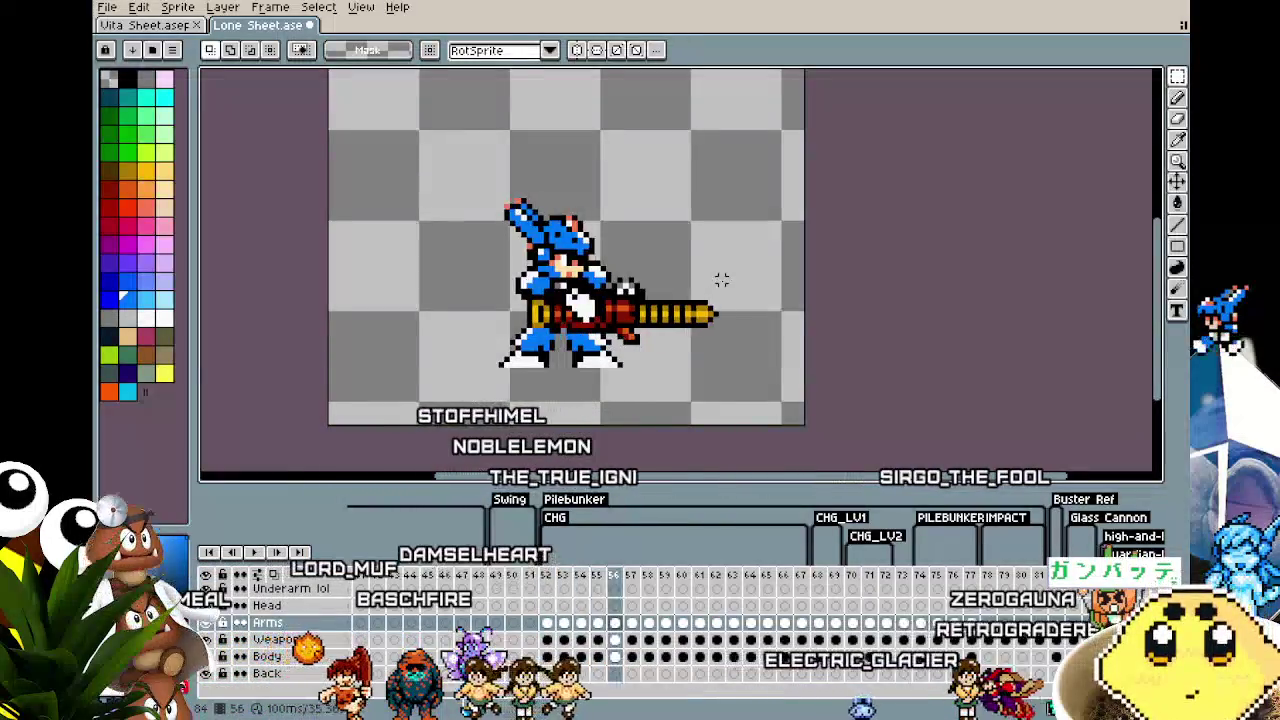
pyautogui.press('Right')
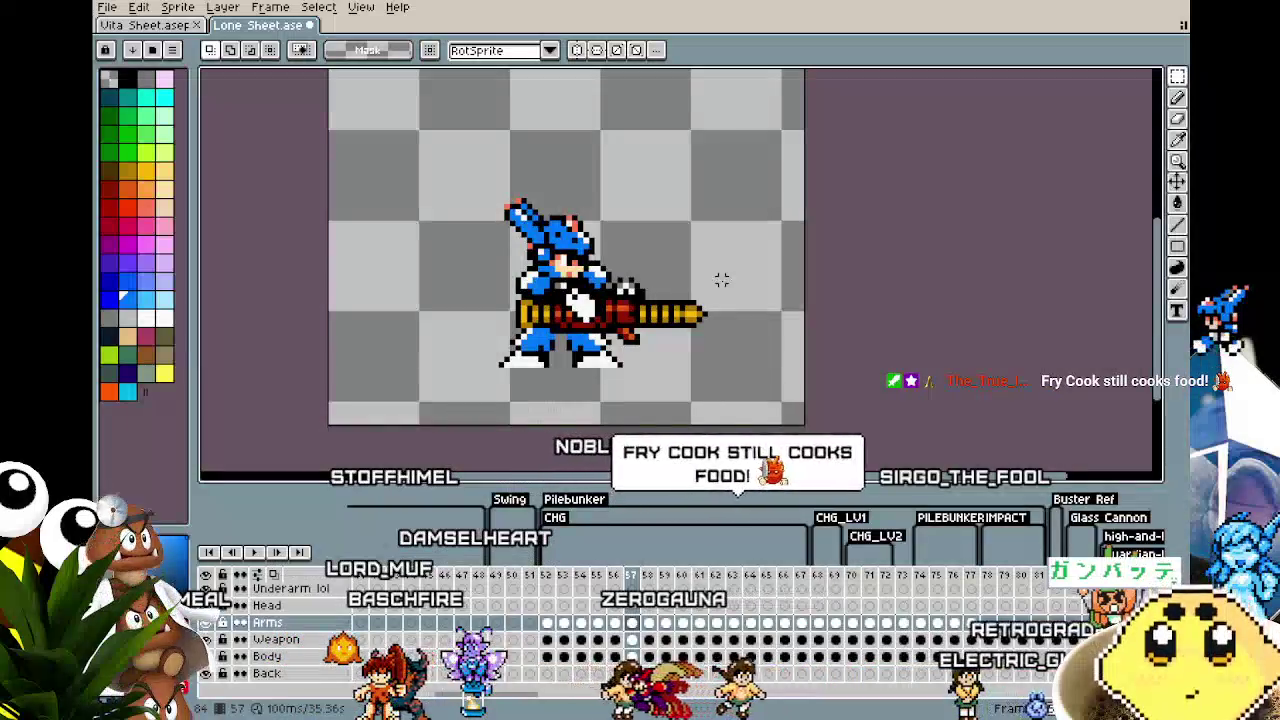
pyautogui.press('Left')
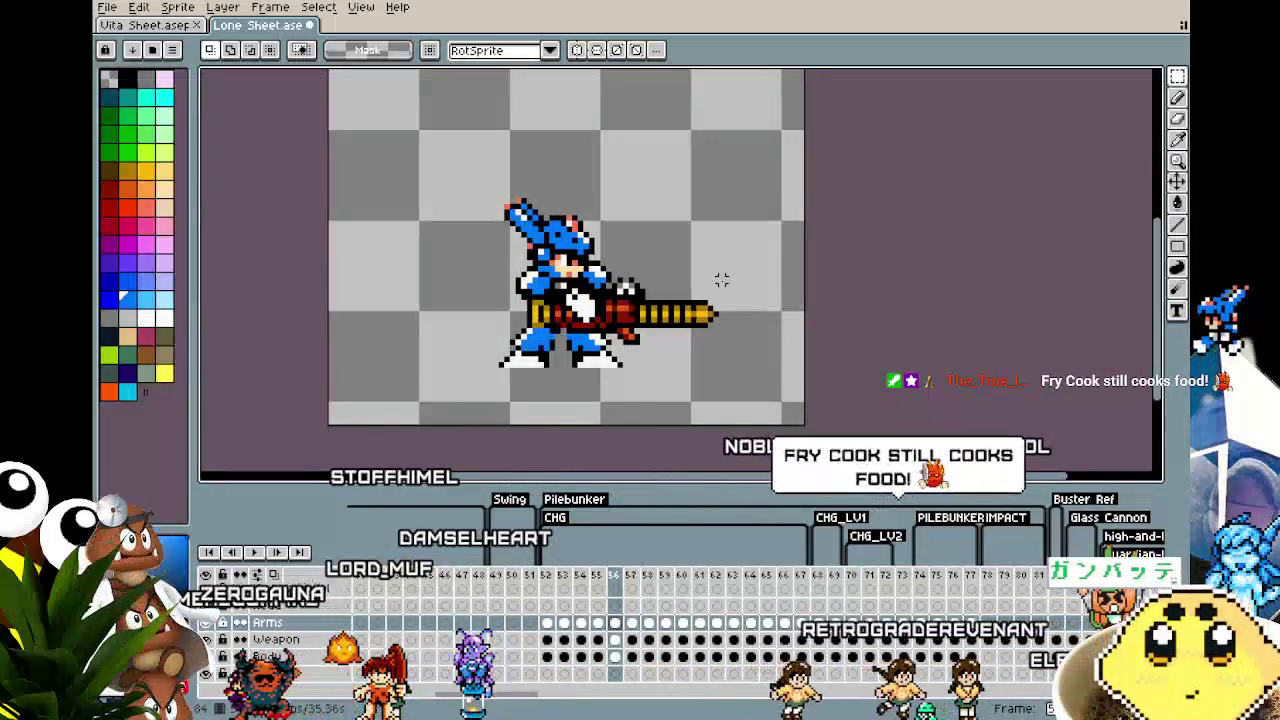
pyautogui.press('Right')
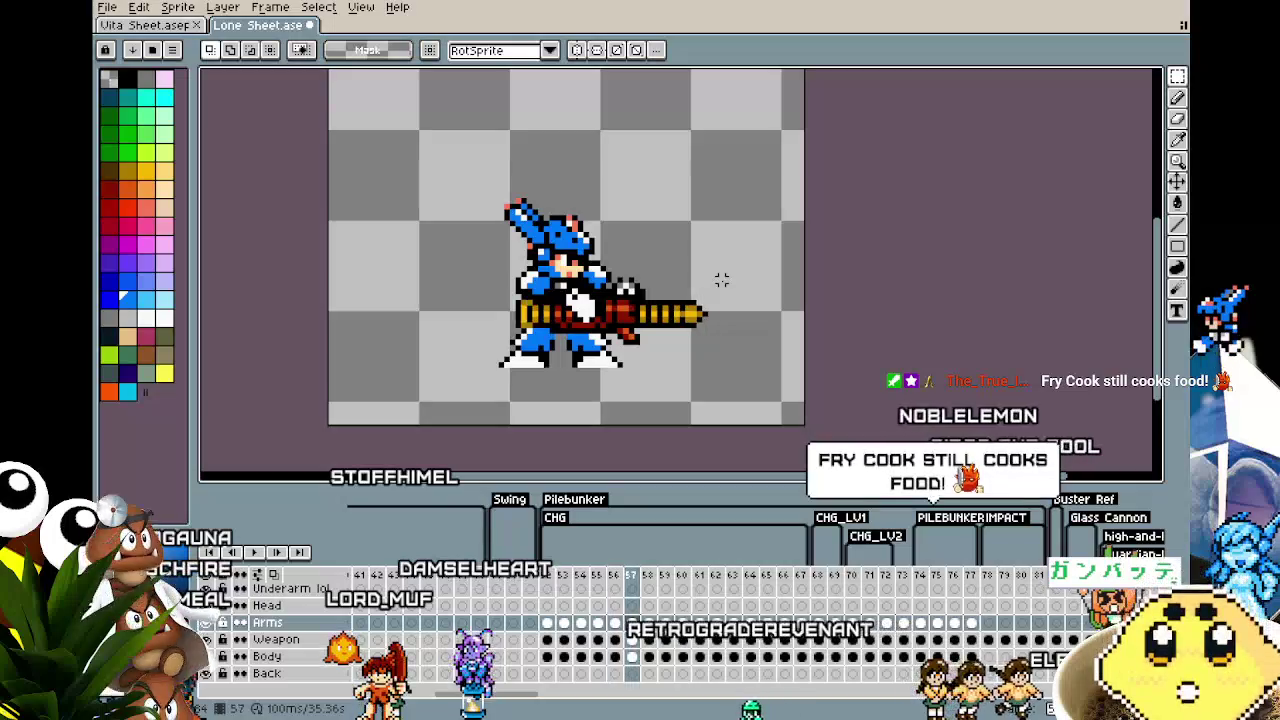
pyautogui.press('Right')
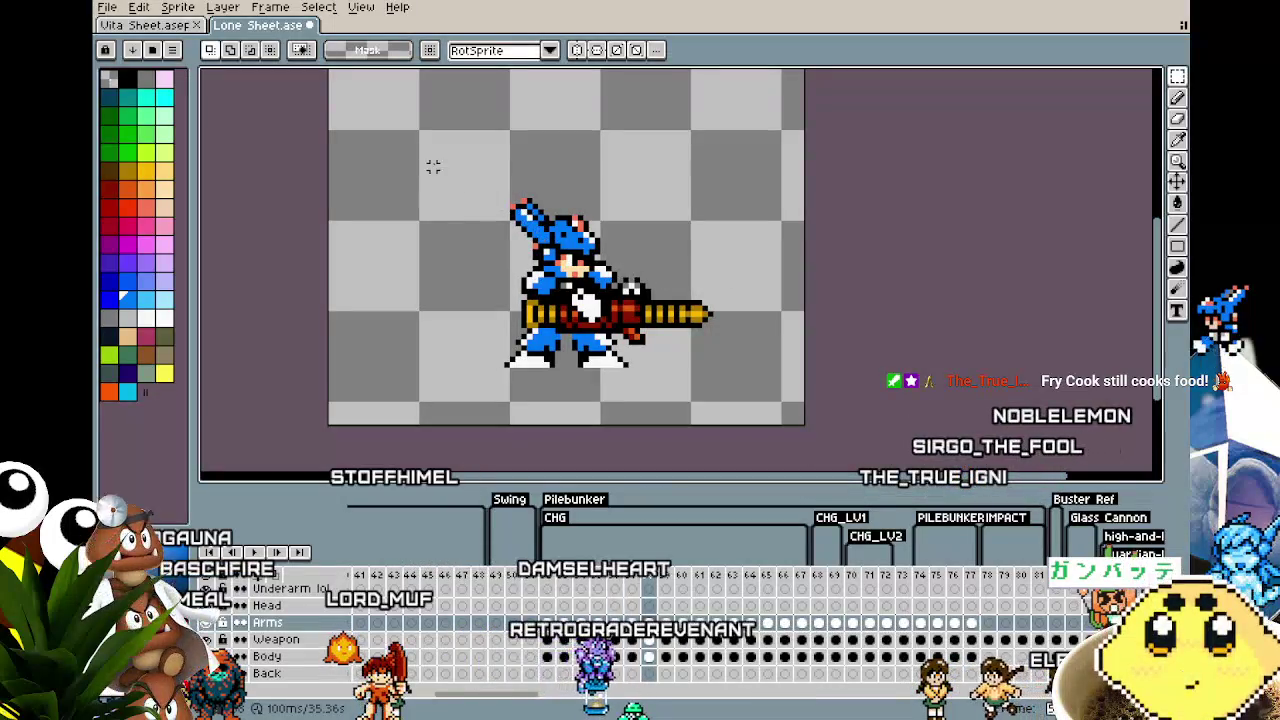
pyautogui.hotkey('ctrl', 'd')
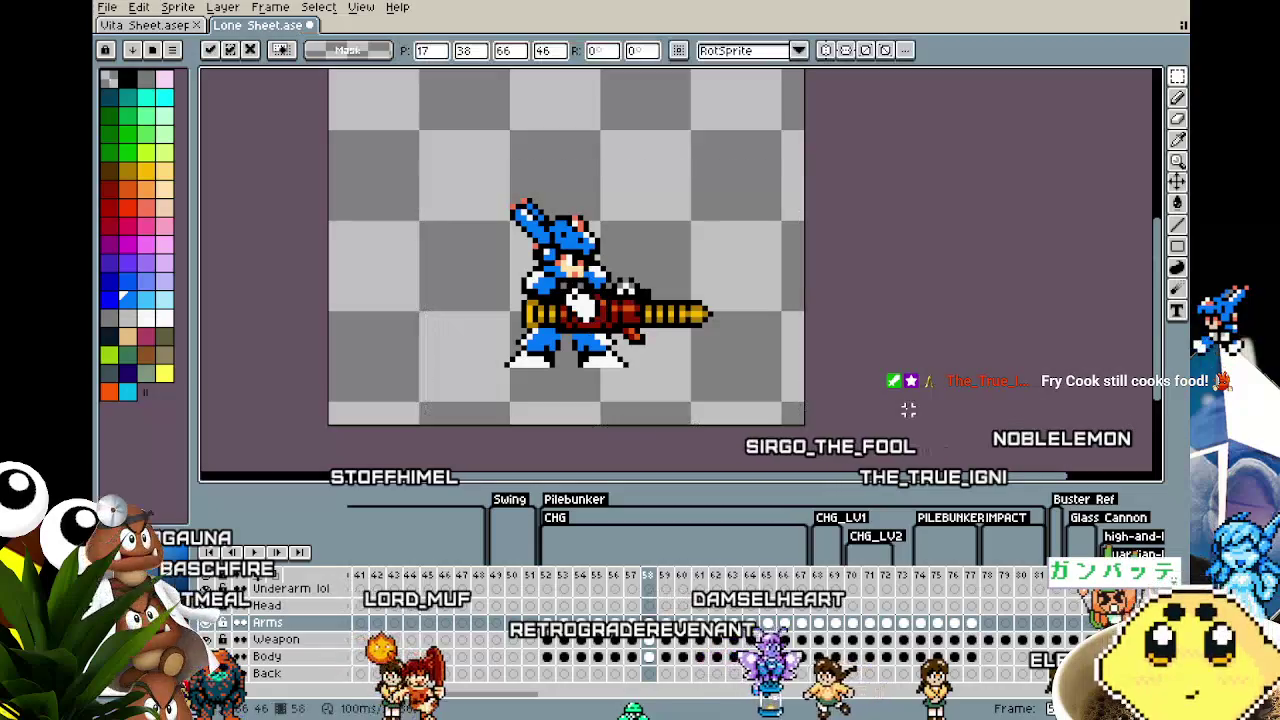
# Step: Clear the stray selection, zoom in, and settle on frame 59
pyautogui.moveTo(698, 374); pyautogui.dragTo(700, 376)
pyautogui.hotkey('ctrl', 'd')
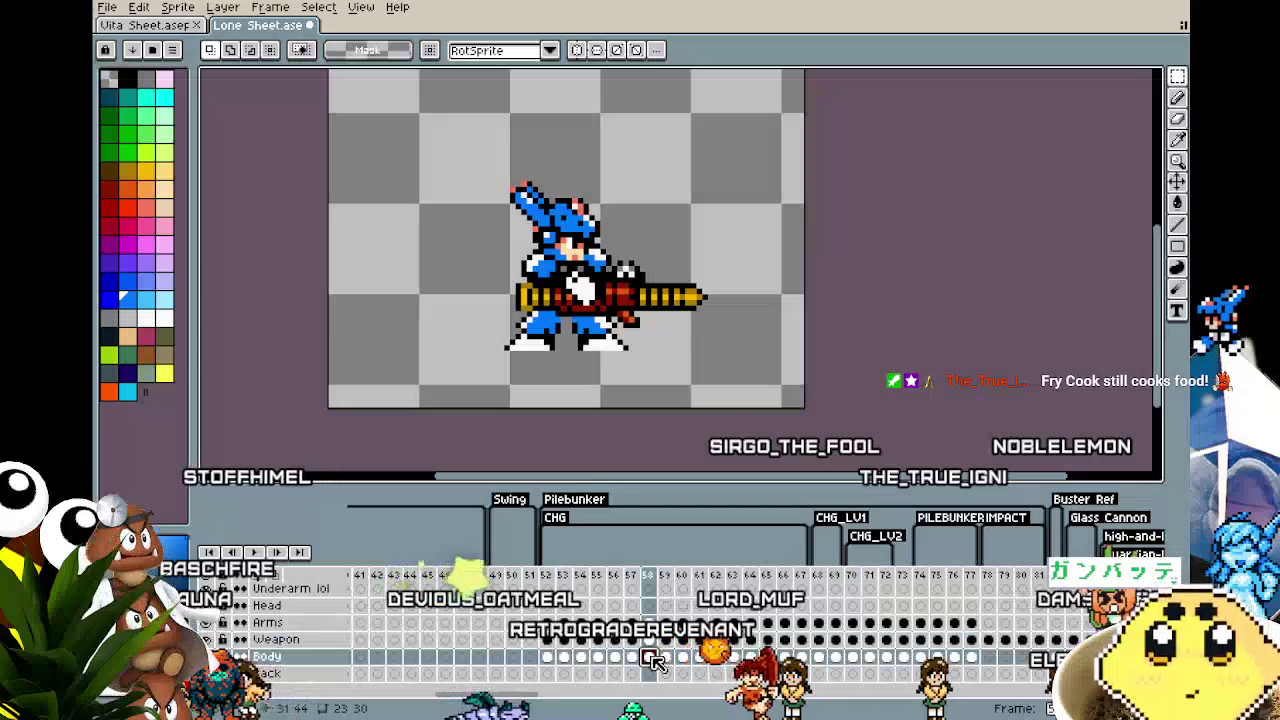
pyautogui.hotkey('ctrl', 'd')
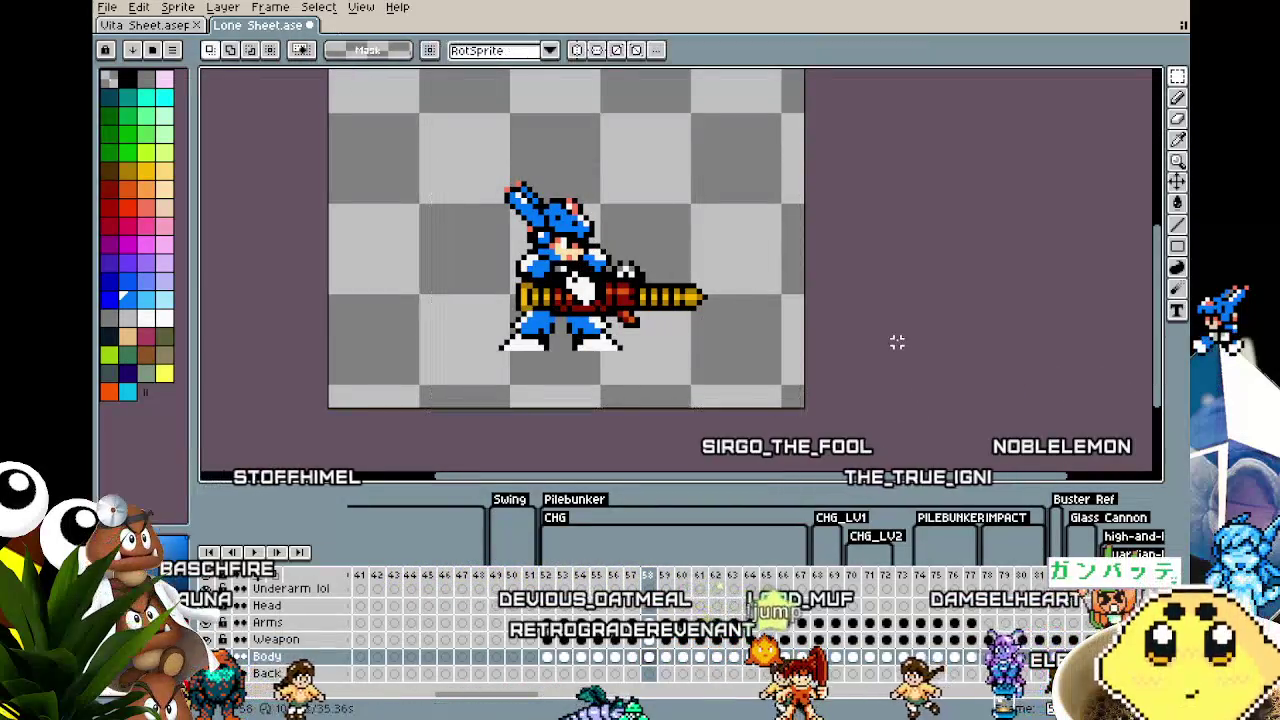
pyautogui.scroll(2, 567, 386)
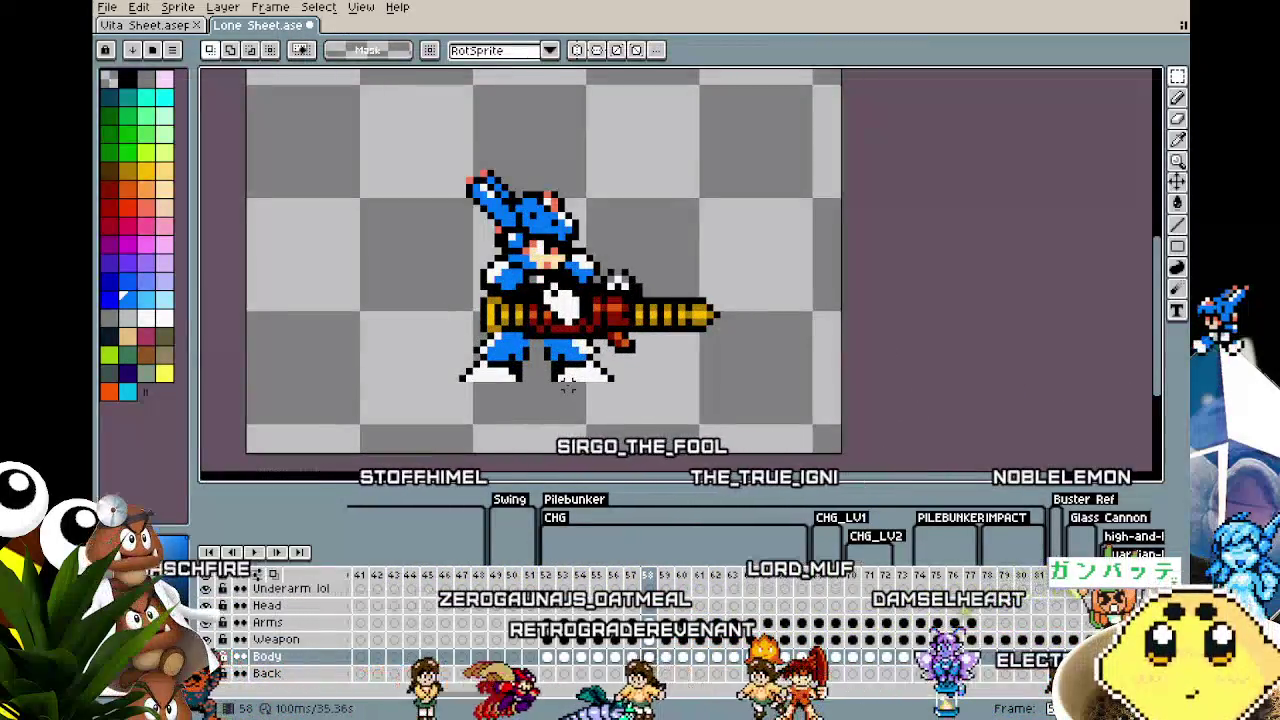
pyautogui.press('Right')
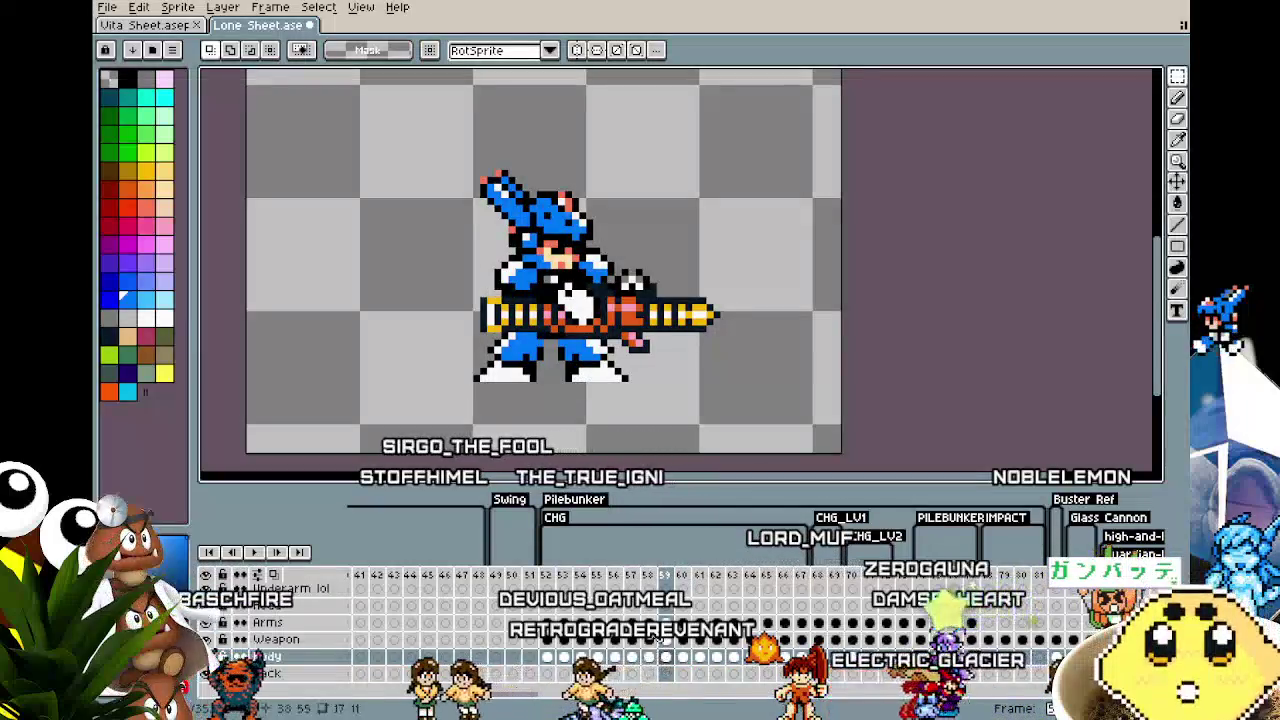
pyautogui.press('Left')
pyautogui.press('Right')
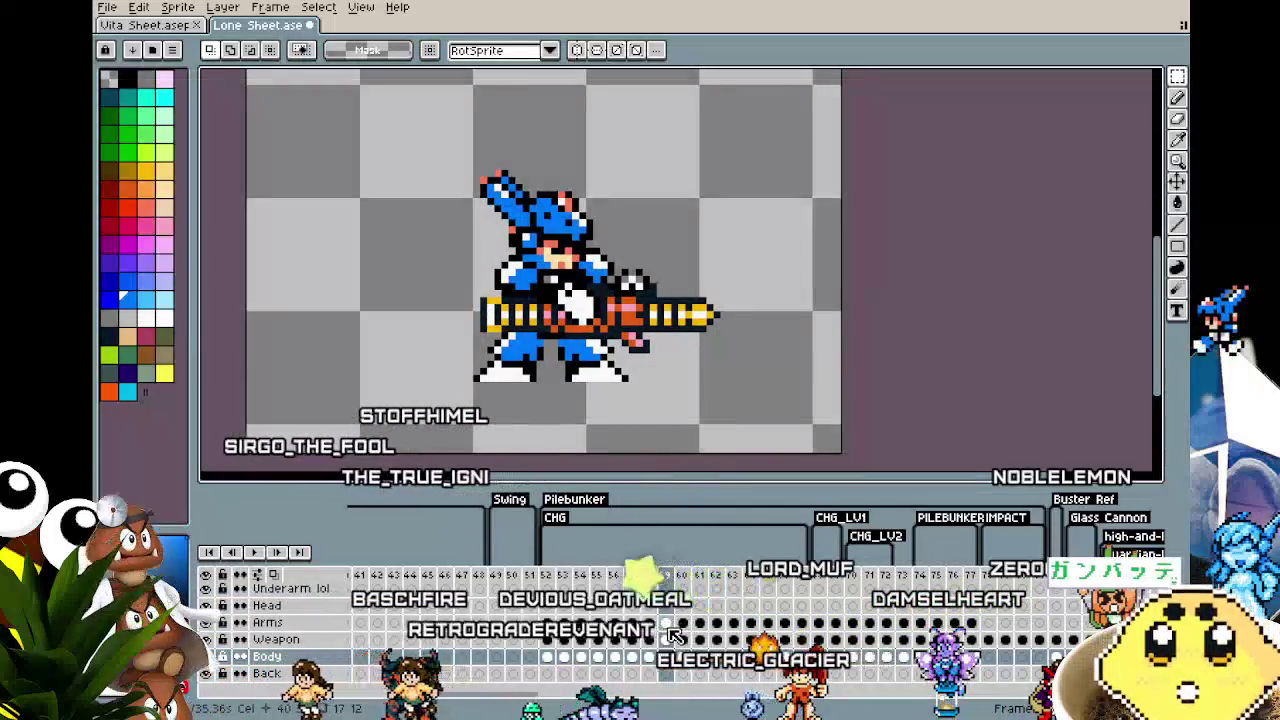
# Step: Raise the body on frame 59 and shift it slightly left on frame 60
pyautogui.moveTo(370, 135); pyautogui.dragTo(840, 452)
pyautogui.moveTo(600, 250); pyautogui.dragTo(600, 210)
pyautogui.hotkey('ctrl', 'd')
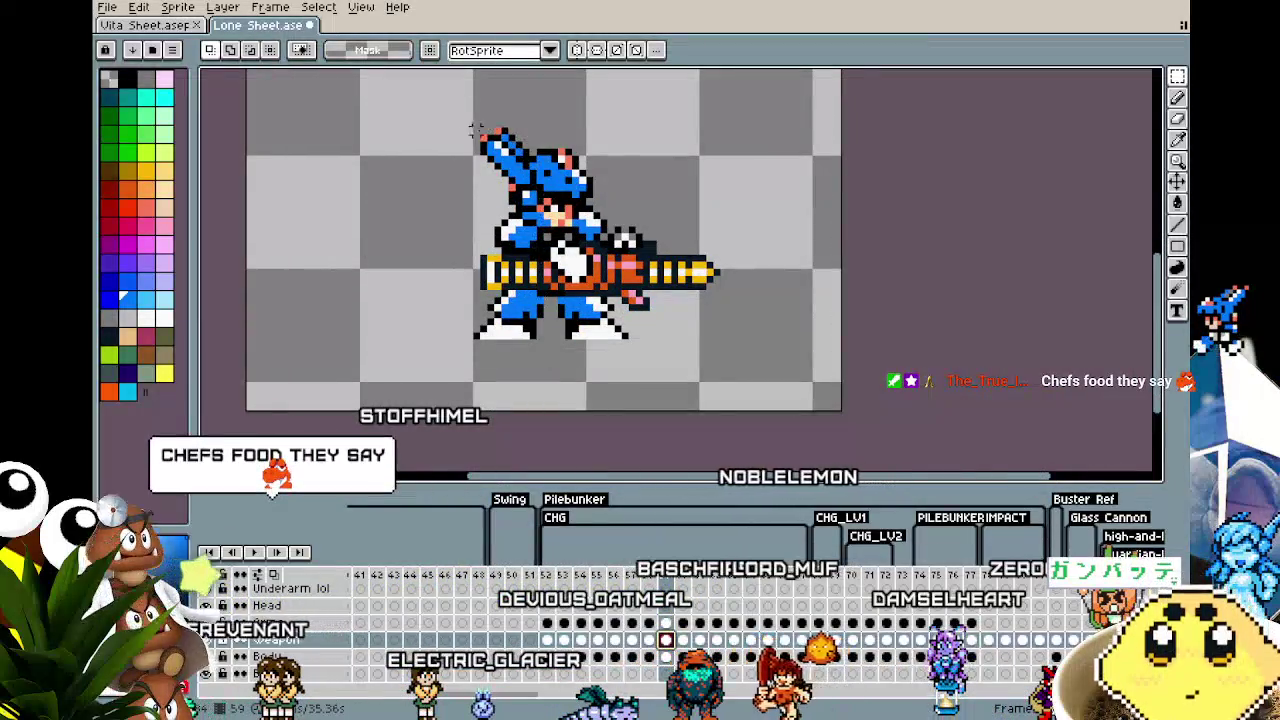
pyautogui.moveTo(391, 94); pyautogui.dragTo(838, 410)
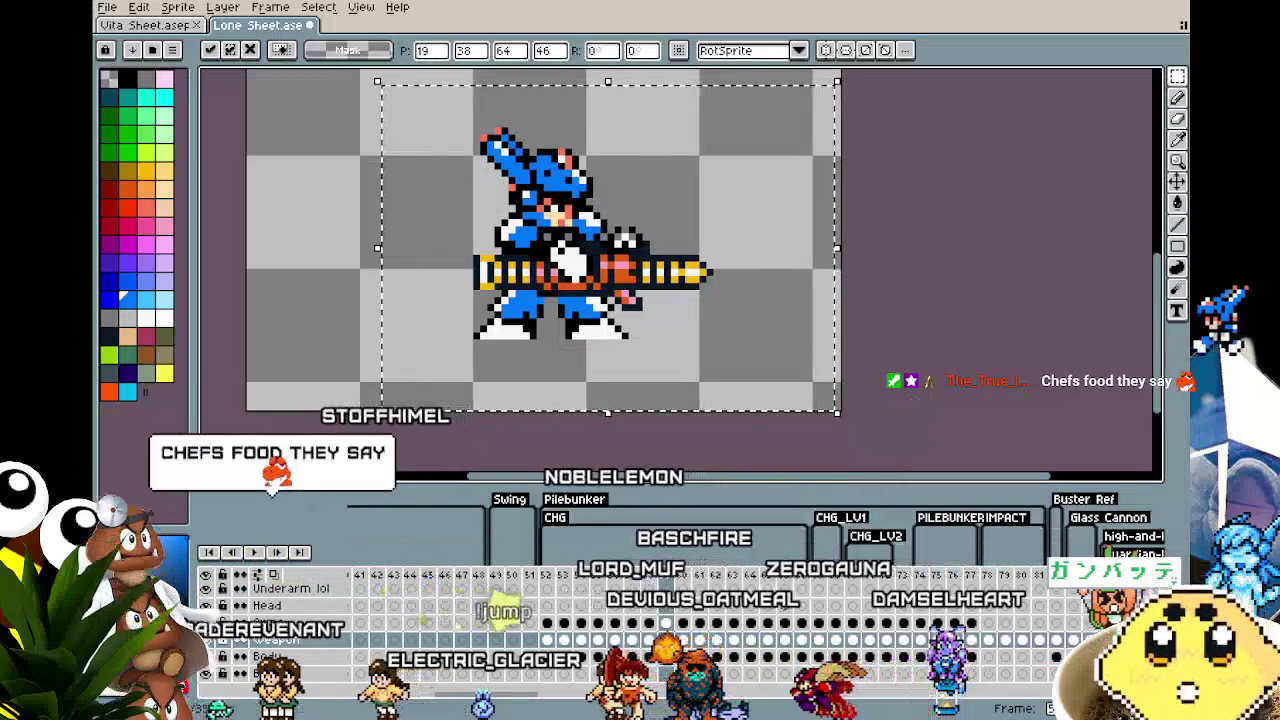
pyautogui.hotkey('ctrl', 'd')
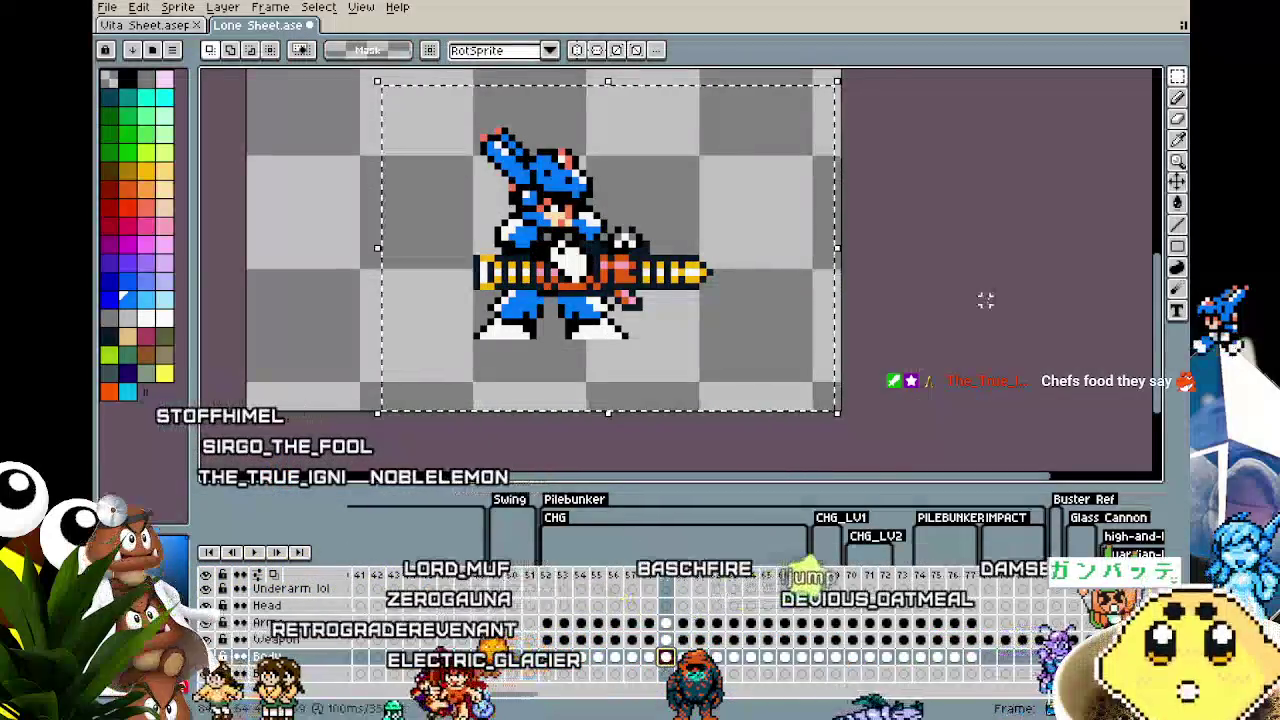
pyautogui.hotkey('ctrl', 'z')
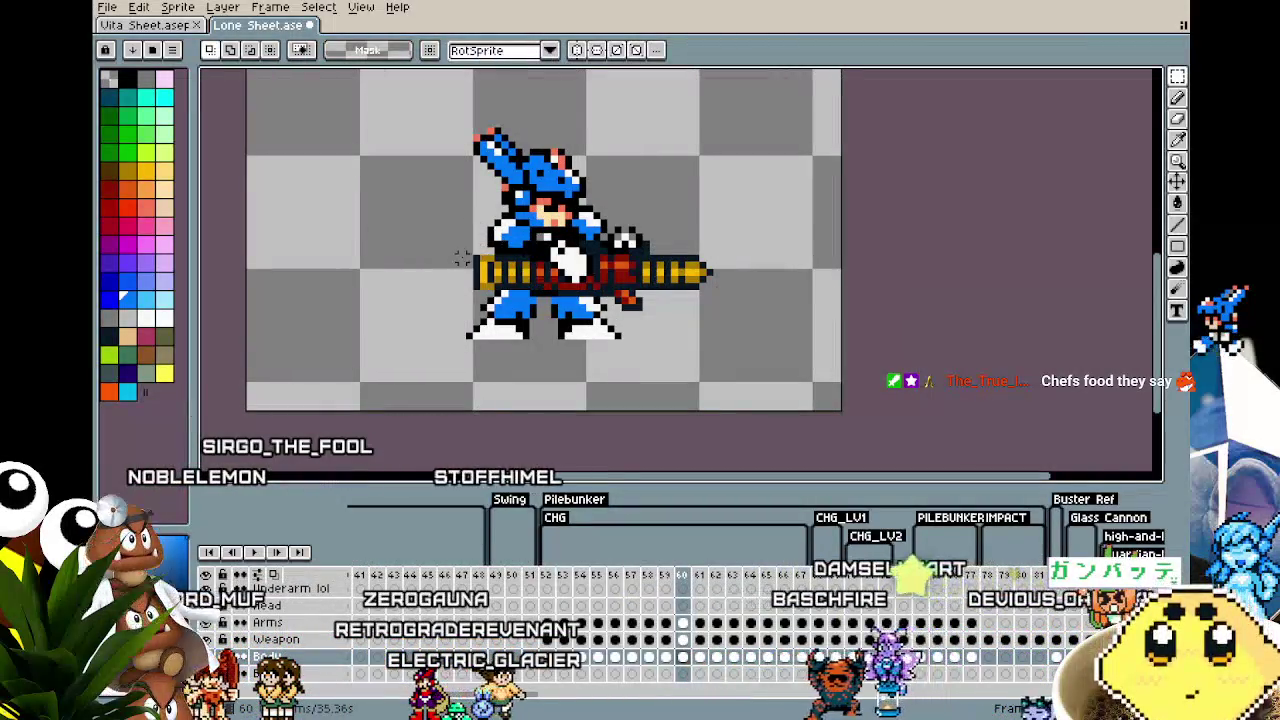
pyautogui.hotkey('ctrl', 'z')
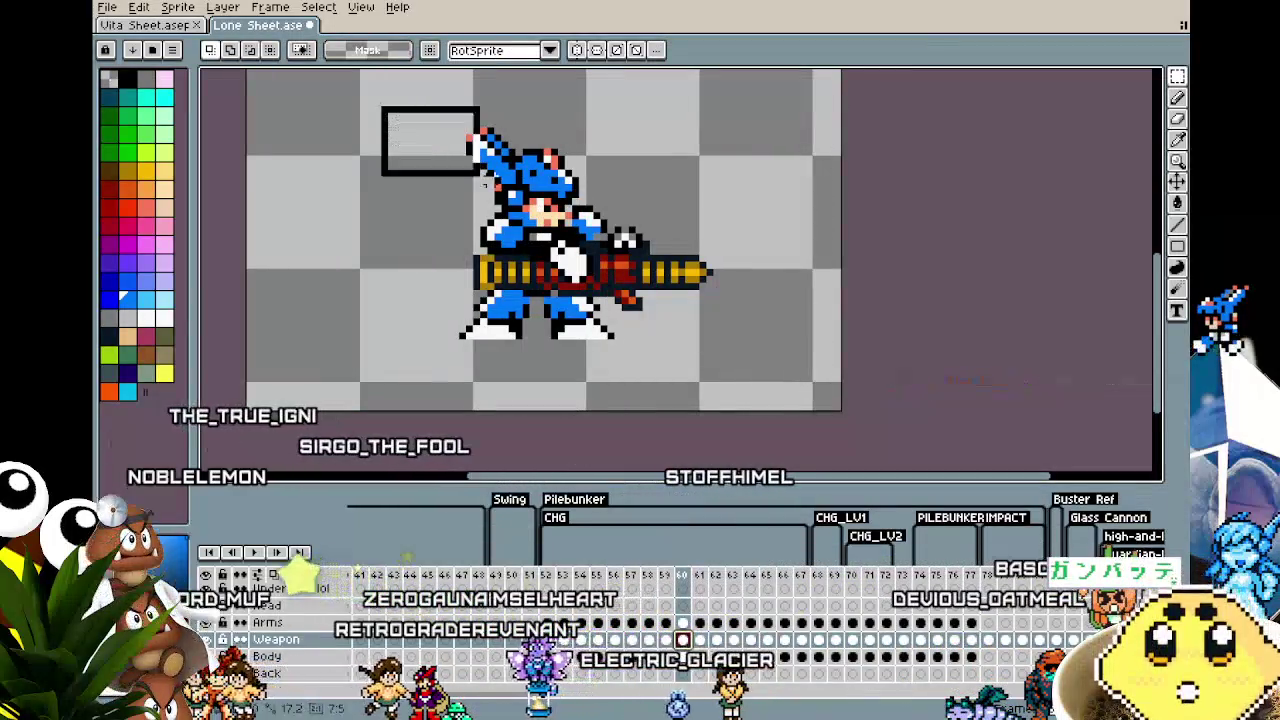
# Step: Undo the previous adjustments, recentre the sprite, and advance a frame
pyautogui.hotkey('ctrl', 'z')
pyautogui.hotkey('ctrl', 'z')
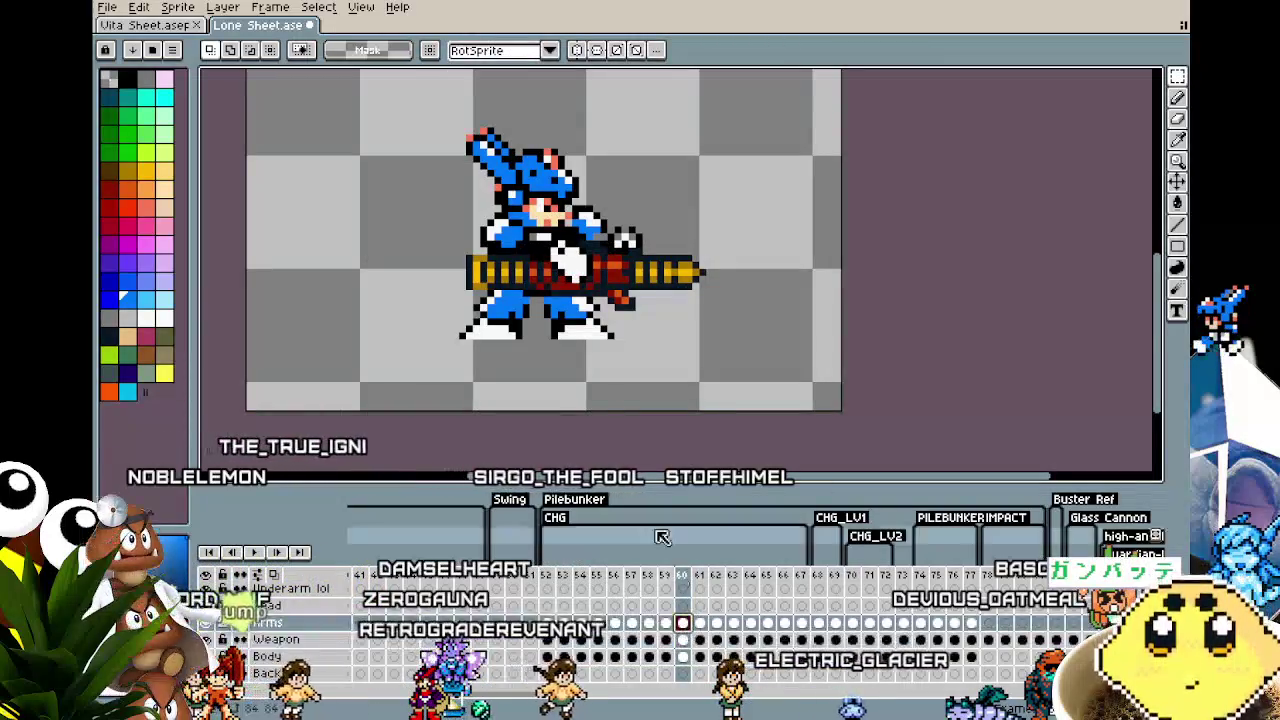
pyautogui.moveTo(405, 88); pyautogui.dragTo(871, 428)
pyautogui.hotkey('ctrl', 'z')
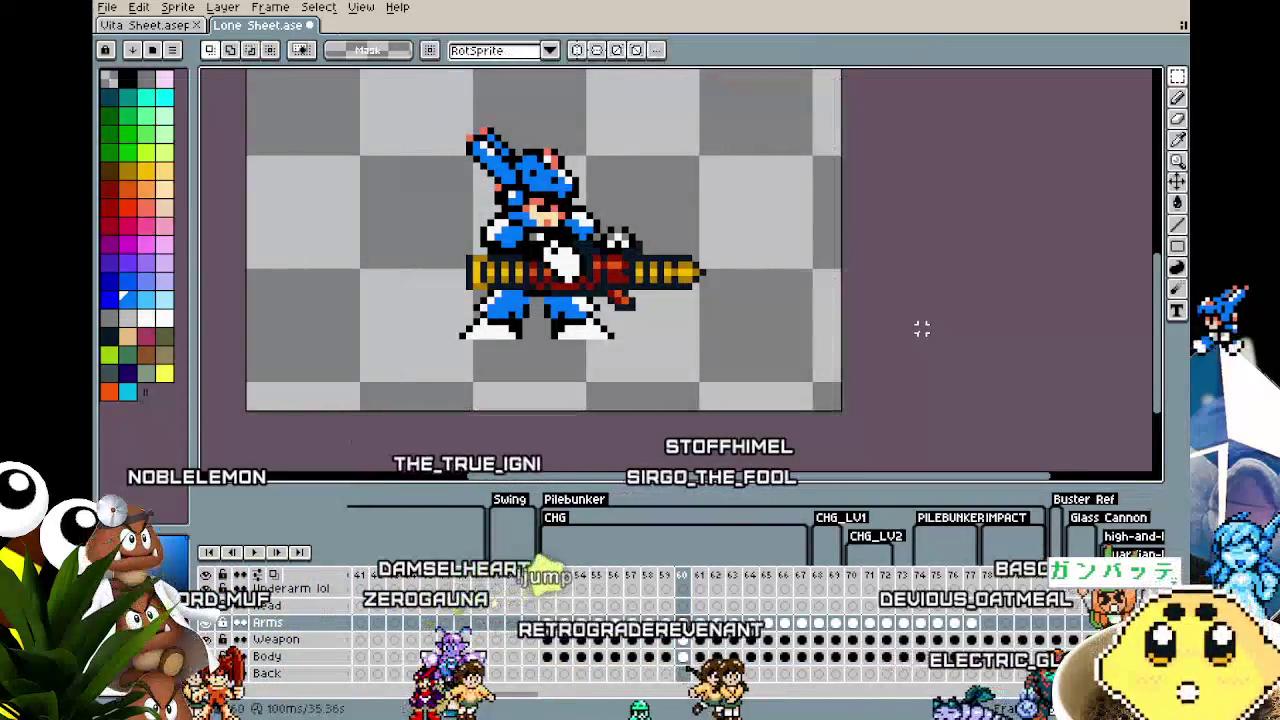
pyautogui.moveTo(920, 328); pyautogui.dragTo(885, 345)
pyautogui.press('Right')
# Step: Try selections on the Body layer of frame 61, then move to frame 62
pyautogui.moveTo(356, 114); pyautogui.dragTo(800, 429)
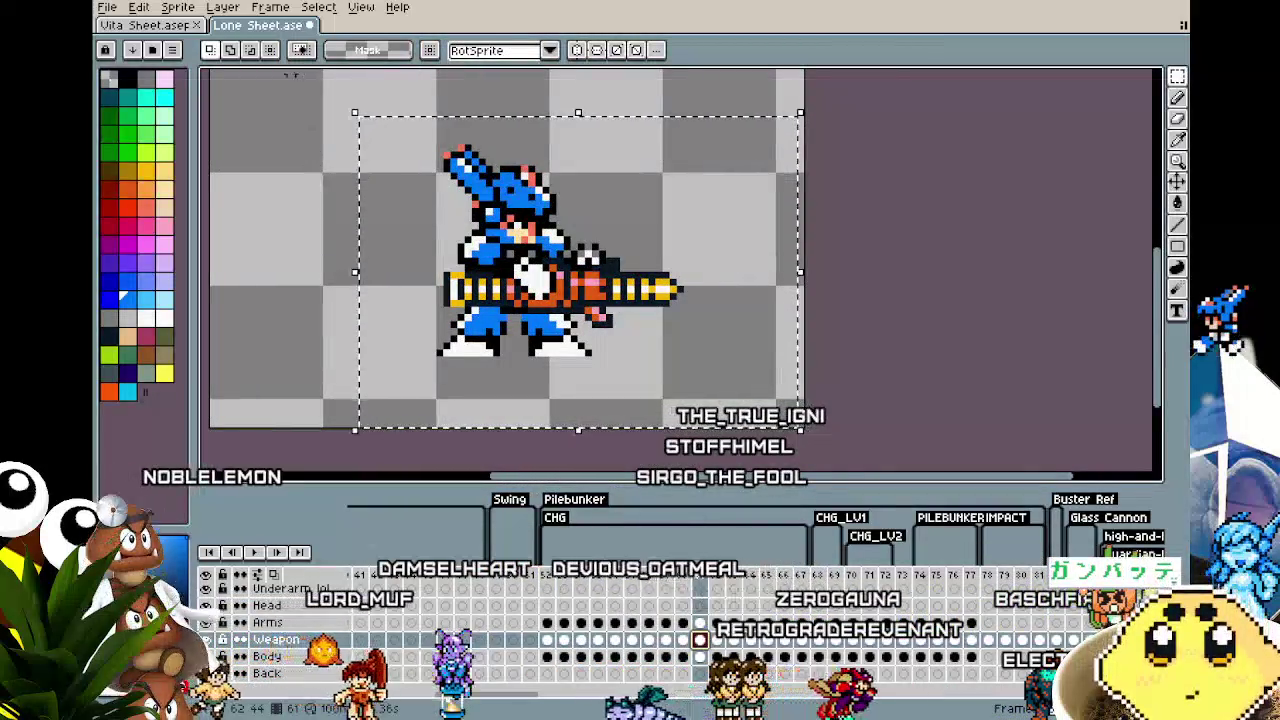
pyautogui.moveTo(277, 105); pyautogui.dragTo(800, 430)
pyautogui.click(906, 388)
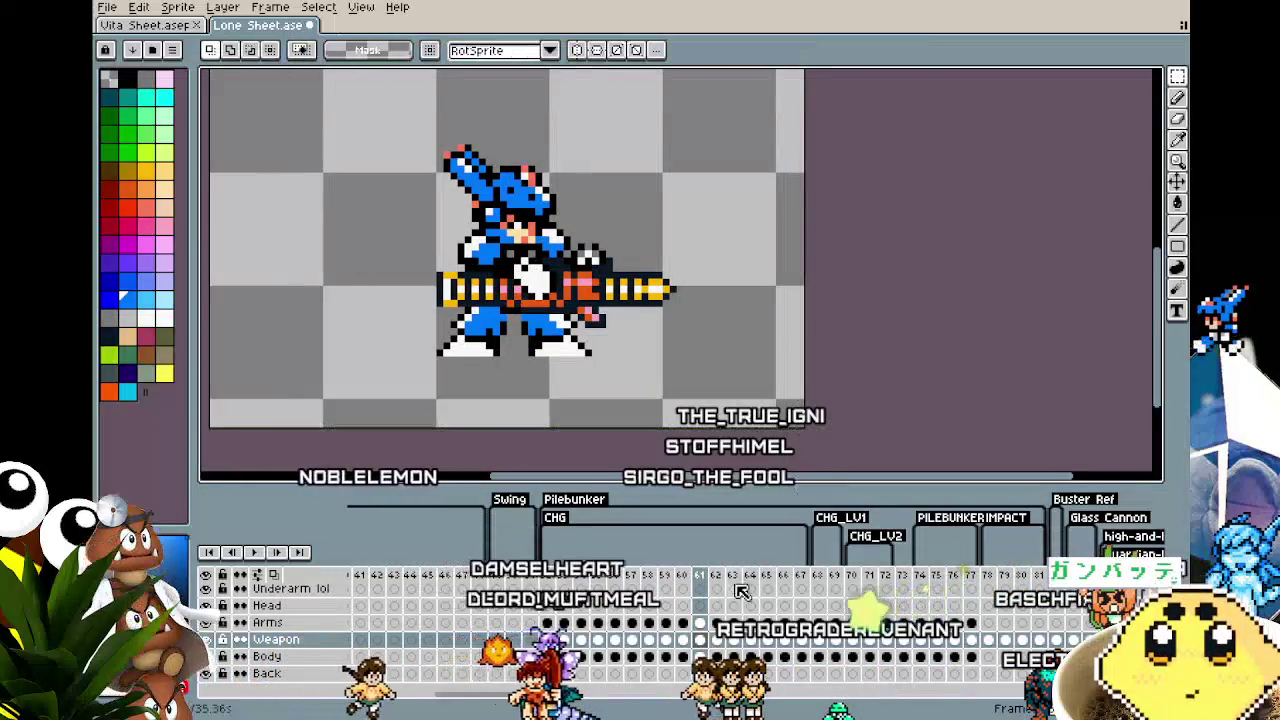
pyautogui.click(704, 657)
pyautogui.moveTo(336, 97); pyautogui.dragTo(913, 346)
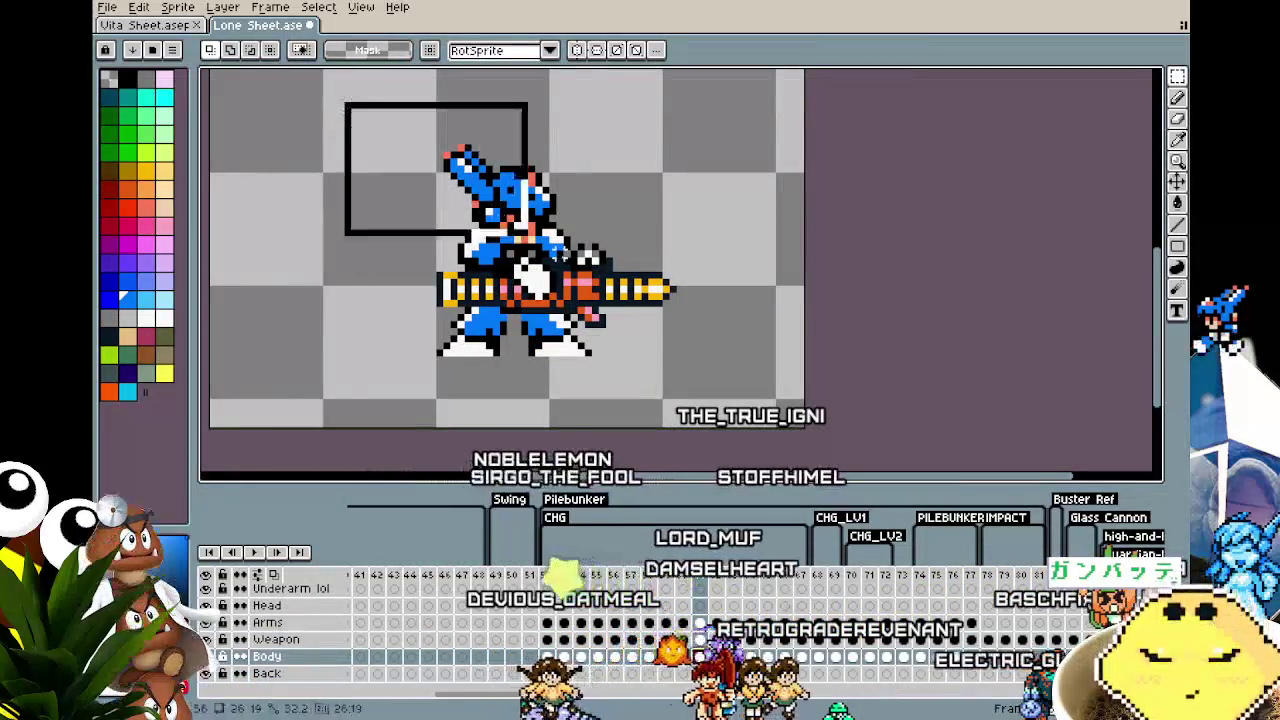
pyautogui.click(913, 346)
pyautogui.press('Right')
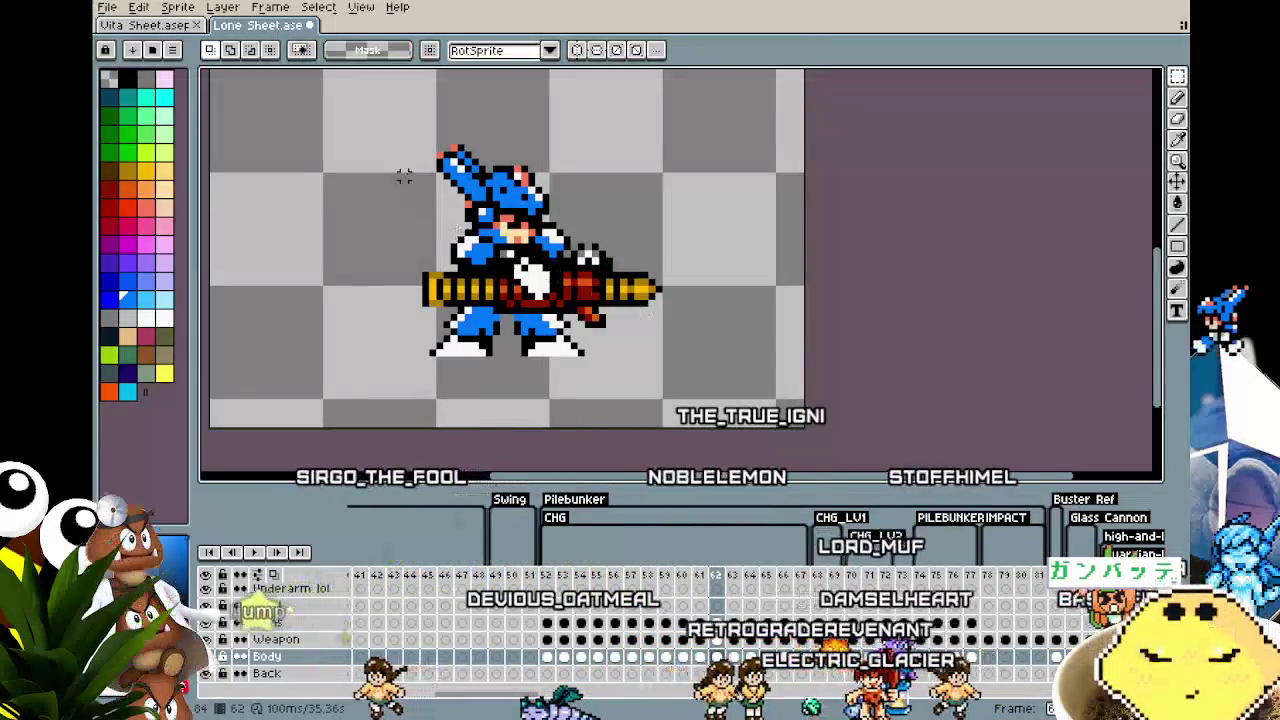
# Step: Select and move the body pixels on frame 62, then compare neighbouring frames
pyautogui.moveTo(321, 87); pyautogui.dragTo(798, 428)
pyautogui.hotkey('ctrl', 't')
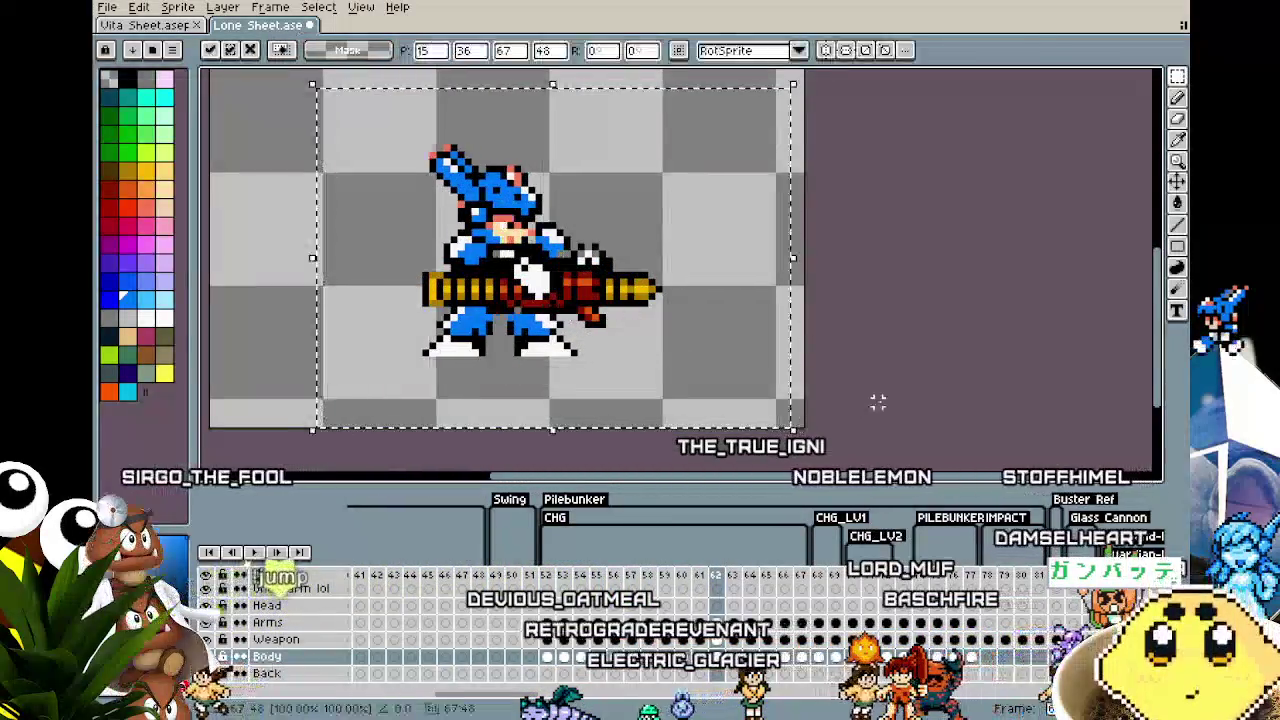
pyautogui.press('Return')
pyautogui.press('Right')
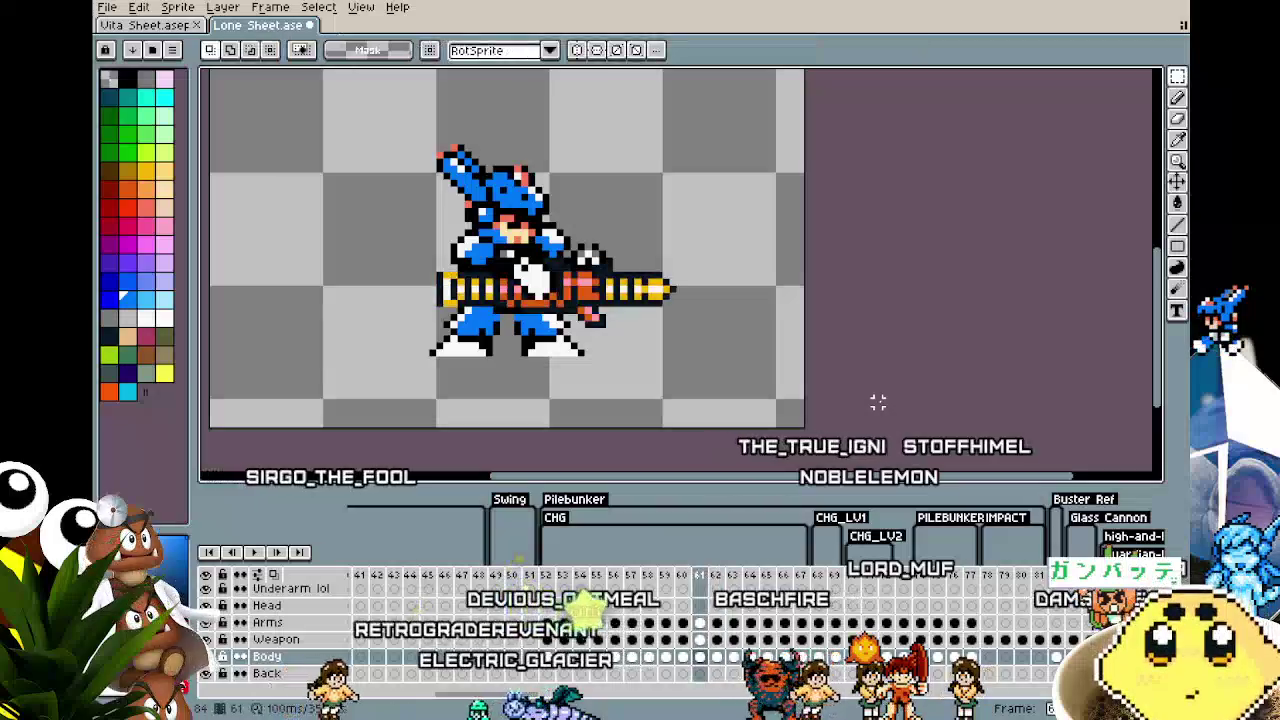
pyautogui.press('Left')
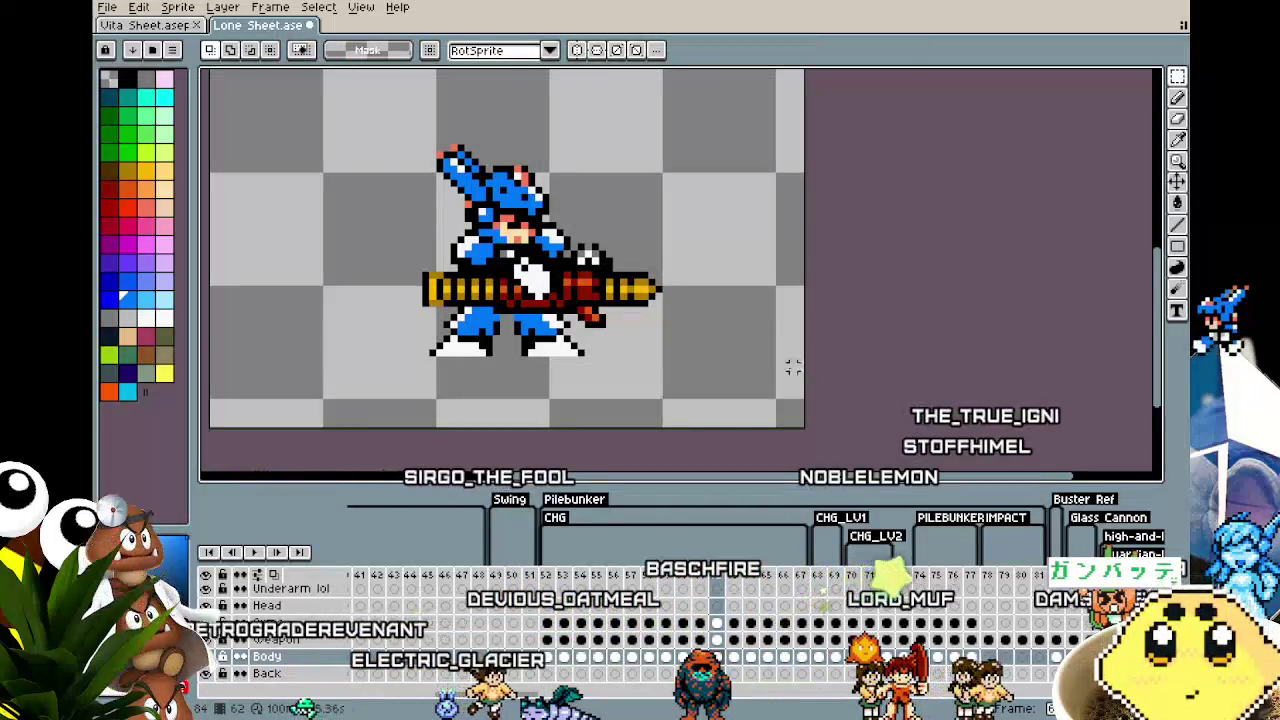
pyautogui.scroll(-2, 361, 126)
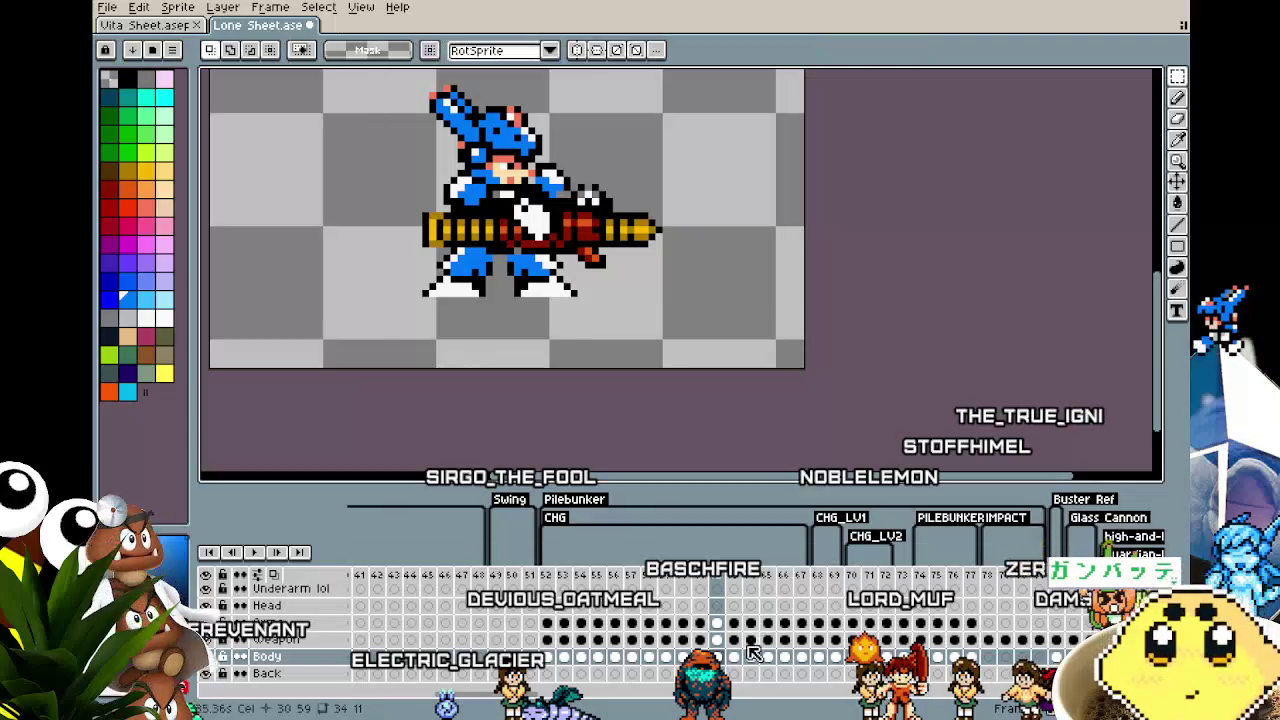
# Step: Reposition the Weapon cel on frame 62 and deselect
pyautogui.click(716, 640)
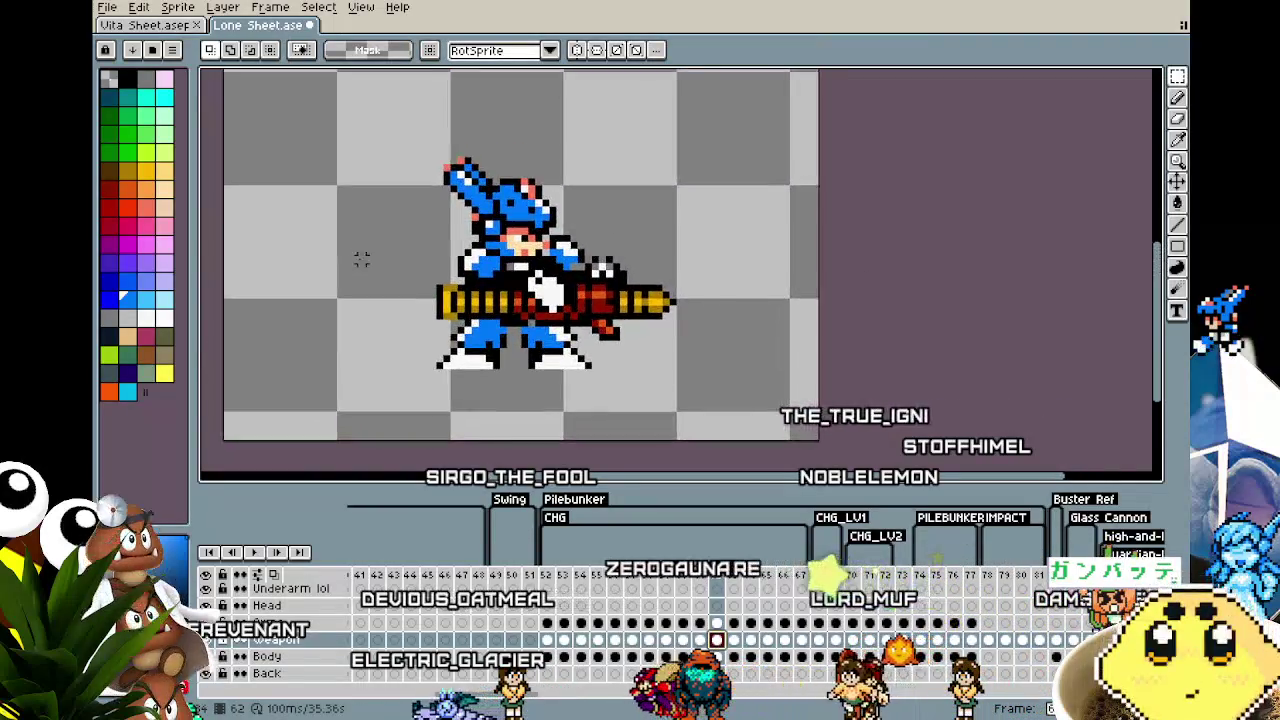
pyautogui.scroll(-1, 366, 126)
pyautogui.moveTo(366, 126); pyautogui.dragTo(677, 451)
pyautogui.click(745, 625)
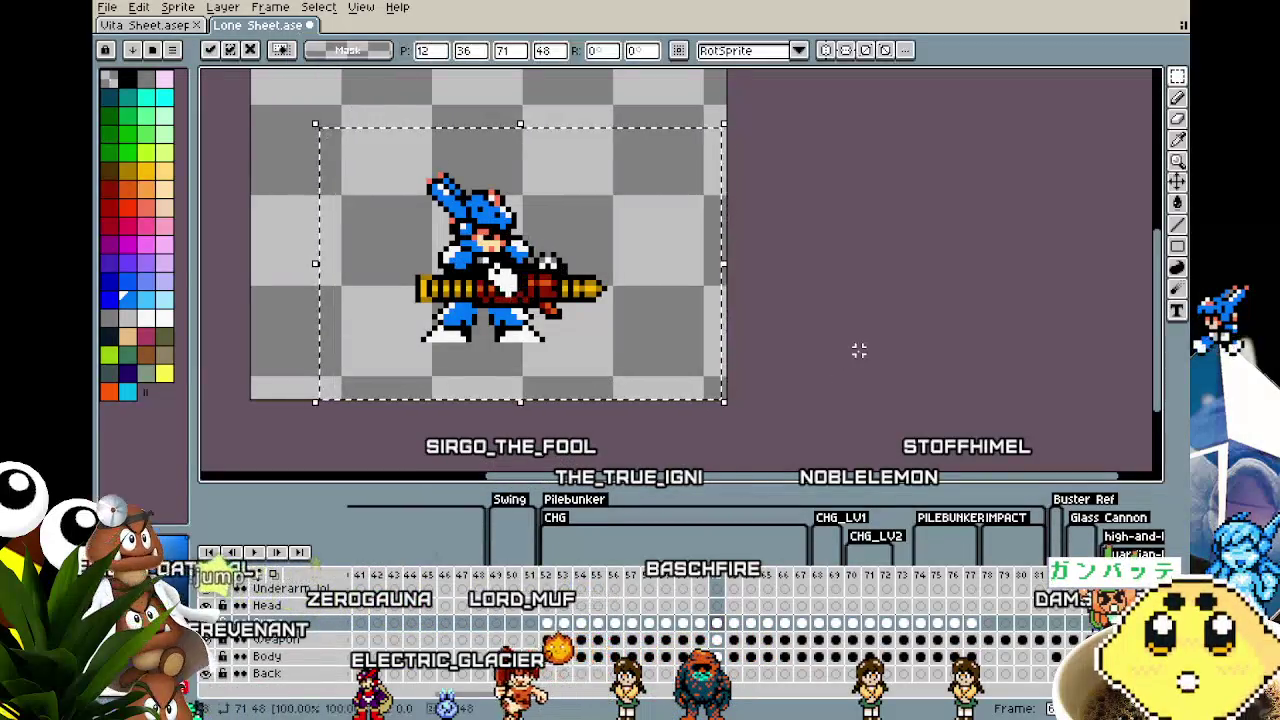
pyautogui.hotkey('ctrl', 'd')
pyautogui.press('Right')
# Step: Nudge the body one pixel left on the next frame
pyautogui.moveTo(349, 127); pyautogui.dragTo(757, 409)
pyautogui.hotkey('ctrl', 'd')
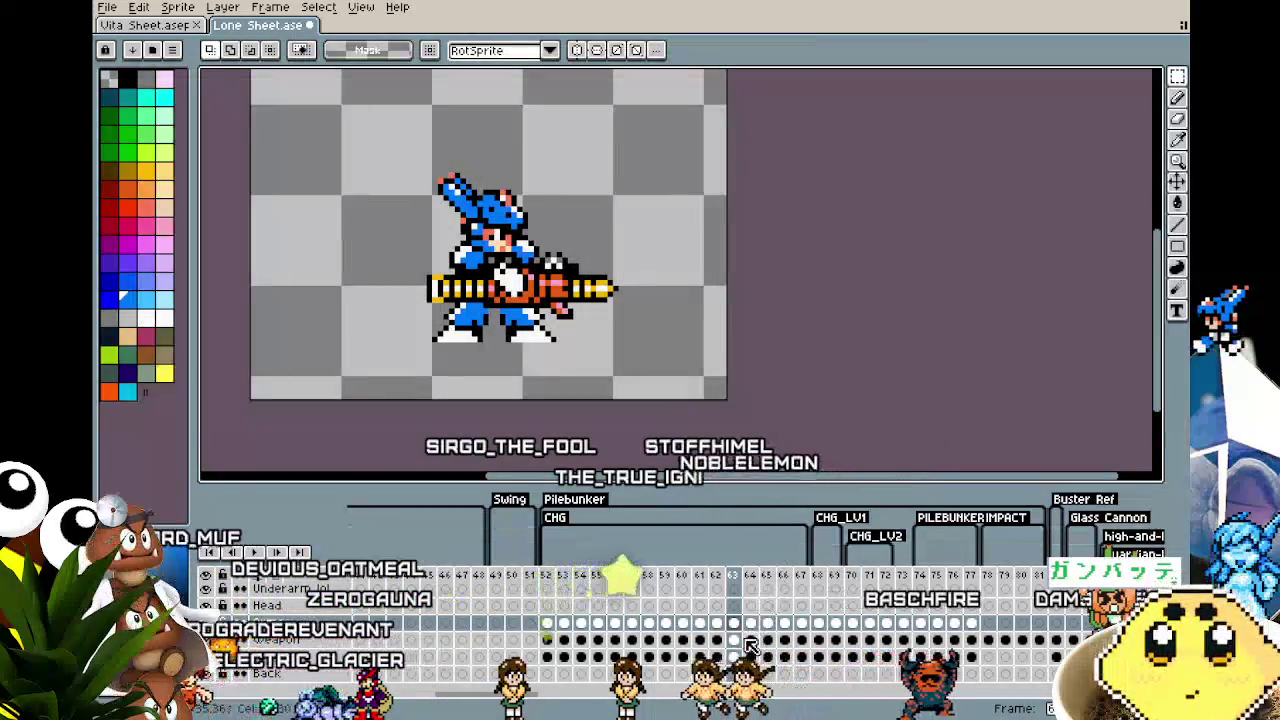
pyautogui.moveTo(366, 141)
pyautogui.mouseDown()
pyautogui.moveTo(749, 434)
pyautogui.moveTo(825, 397)
pyautogui.mouseUp()
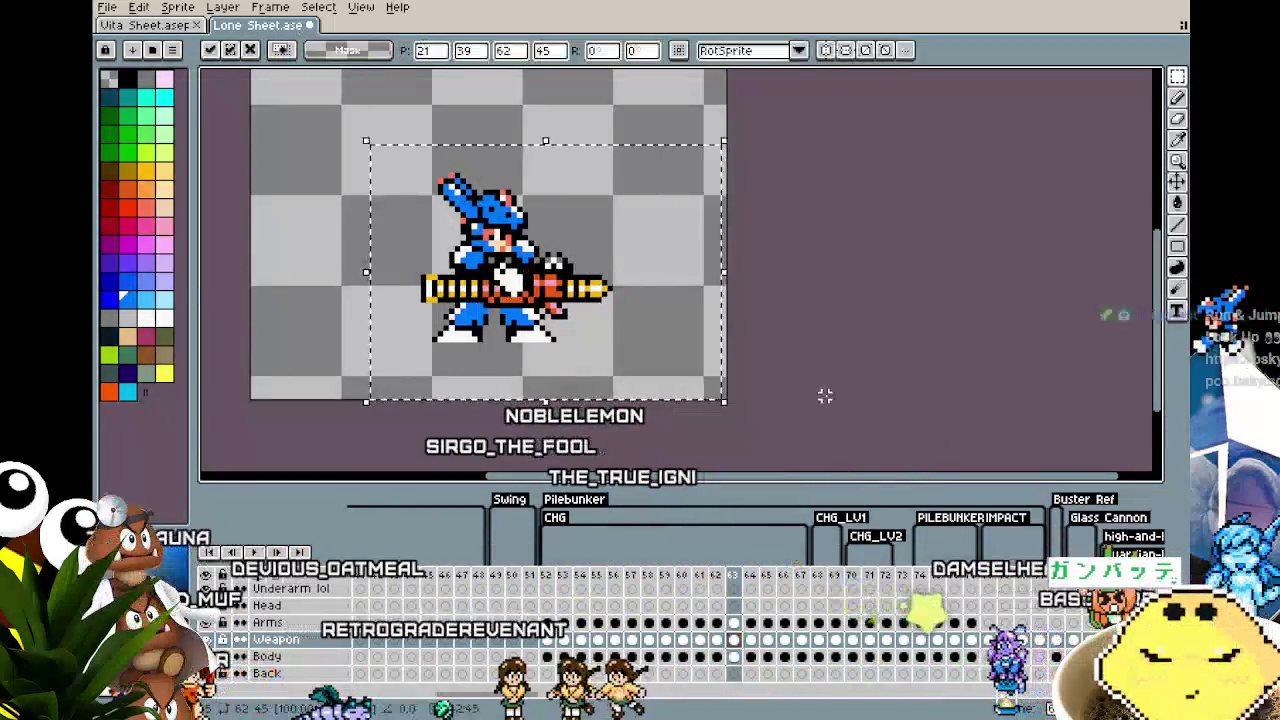
pyautogui.hotkey('ctrl', 'd')
pyautogui.moveTo(368, 130)
pyautogui.mouseDown()
pyautogui.moveTo(762, 441)
pyautogui.moveTo(881, 385)
pyautogui.mouseUp()
pyautogui.press('Left')
pyautogui.hotkey('ctrl', 'd')
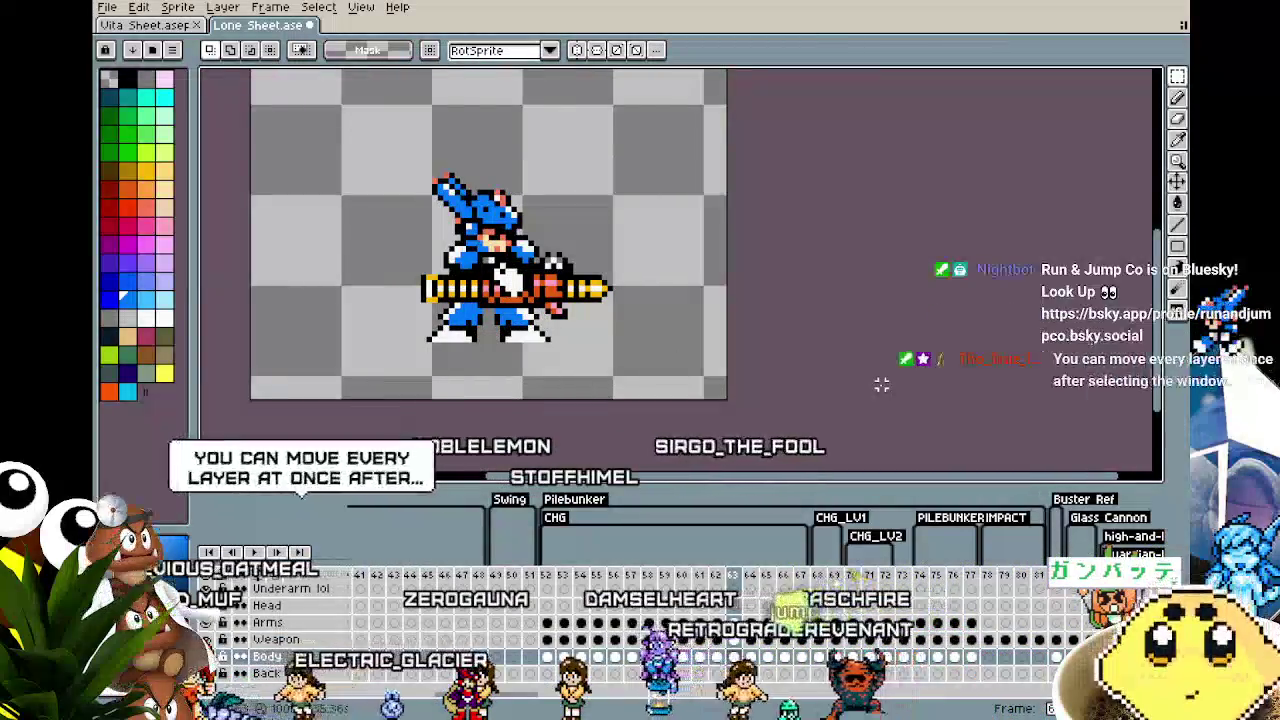
# Step: Nudge the weapon one pixel left to match the body
pyautogui.moveTo(366, 130)
pyautogui.mouseDown()
pyautogui.moveTo(632, 332)
pyautogui.moveTo(808, 385)
pyautogui.mouseUp()
pyautogui.click(742, 640)
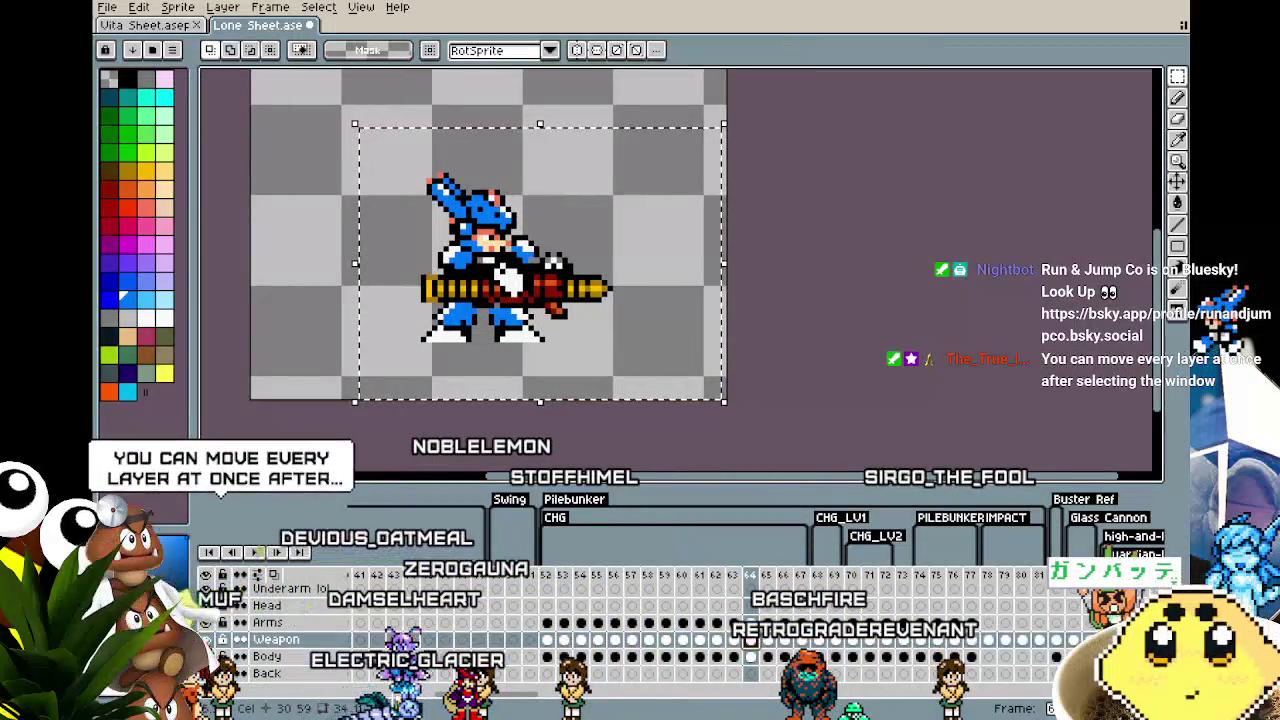
pyautogui.scroll(-1, 321, 124)
pyautogui.press('Left')
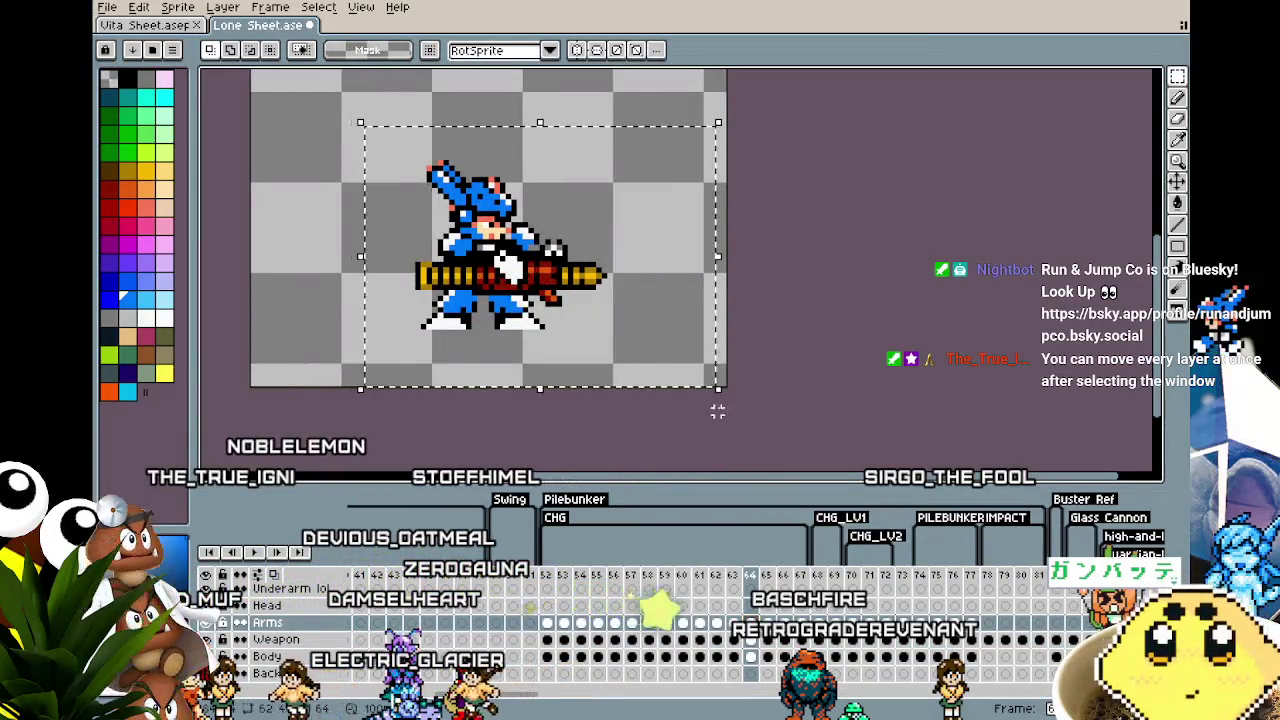
pyautogui.click(800, 281)
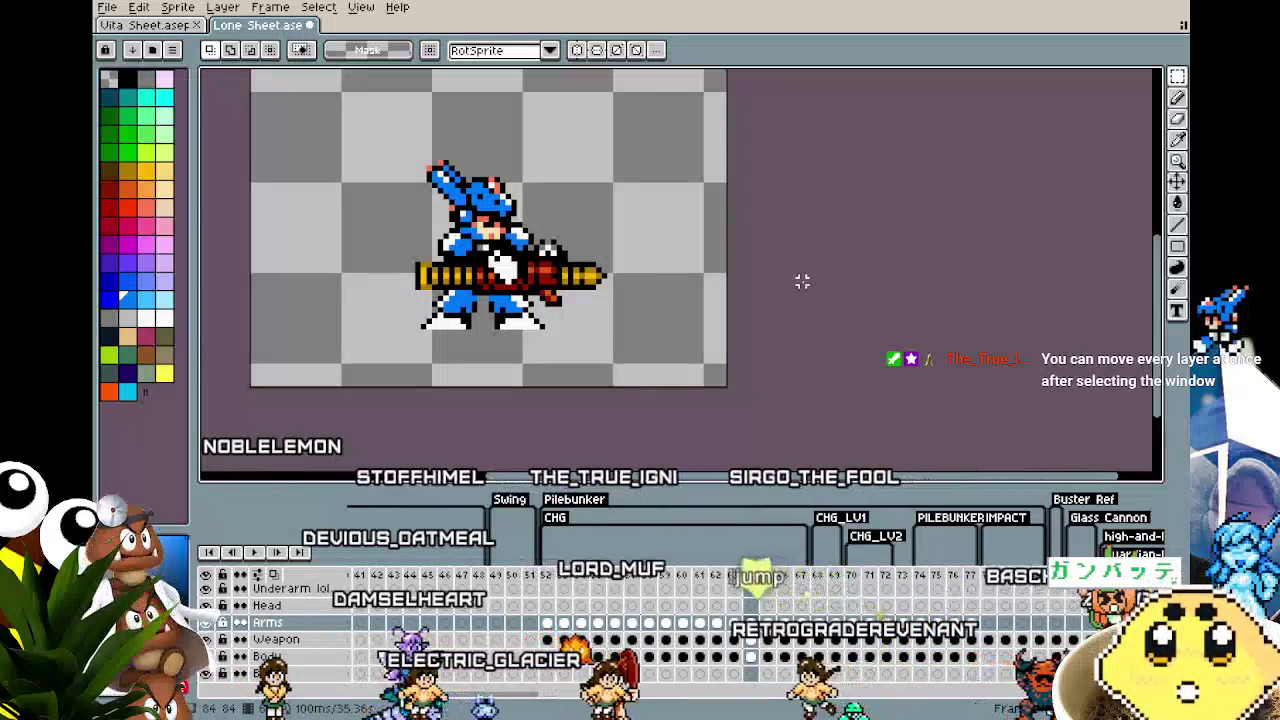
pyautogui.press('.')
# Step: Shift the weapon about 6 pixels and the body about 5 pixels left
pyautogui.moveTo(360, 128)
pyautogui.mouseDown()
pyautogui.moveTo(470, 232)
pyautogui.moveTo(724, 388)
pyautogui.mouseUp()
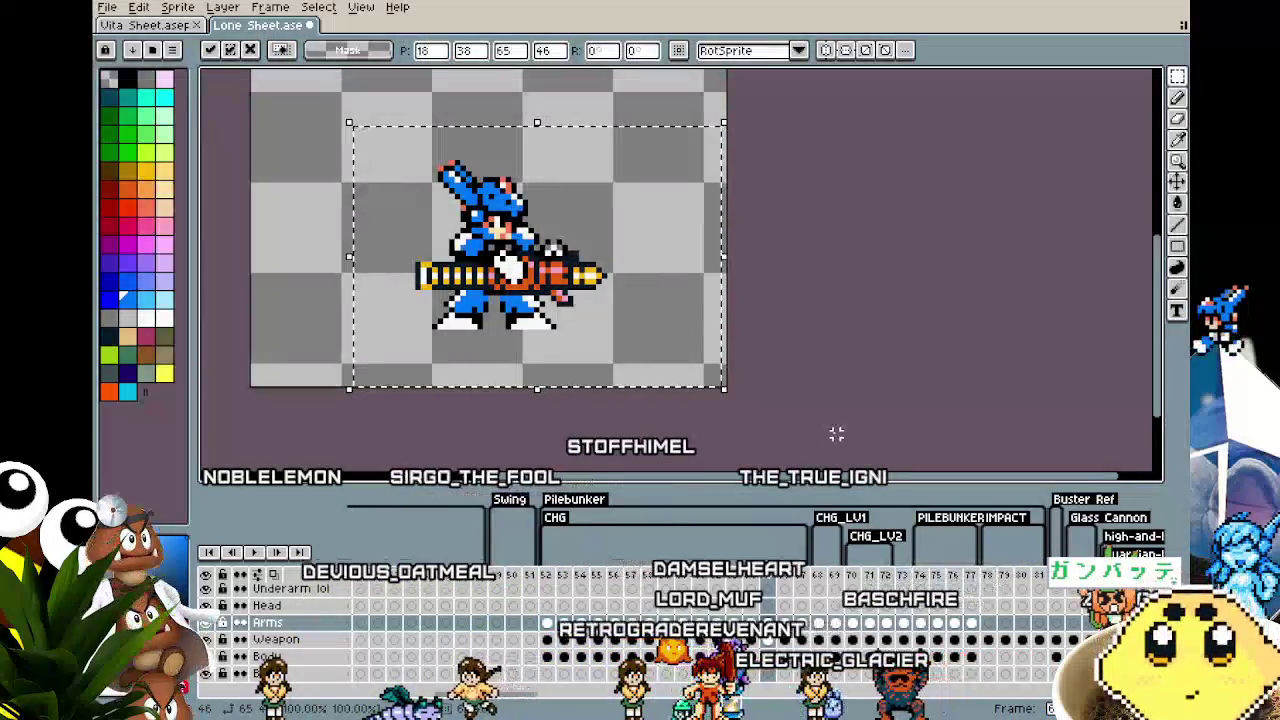
pyautogui.hotkey('ctrl', 'd')
pyautogui.press('Down')
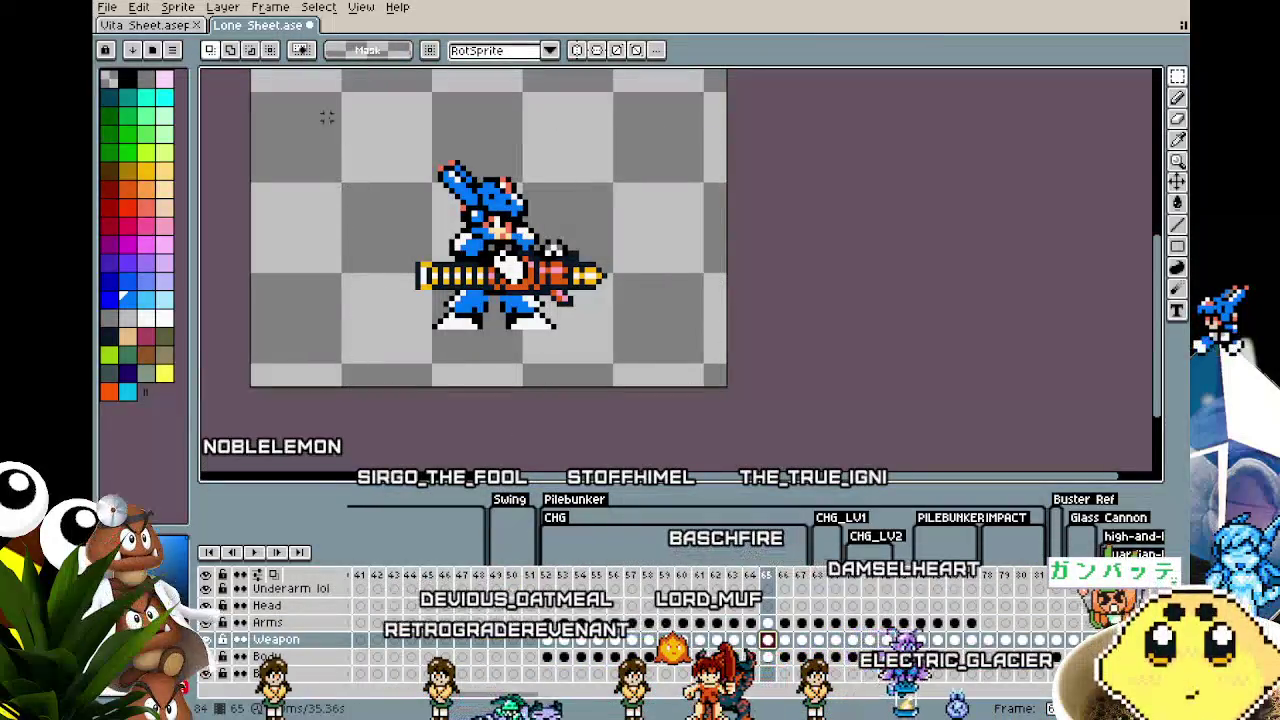
pyautogui.press('Left')
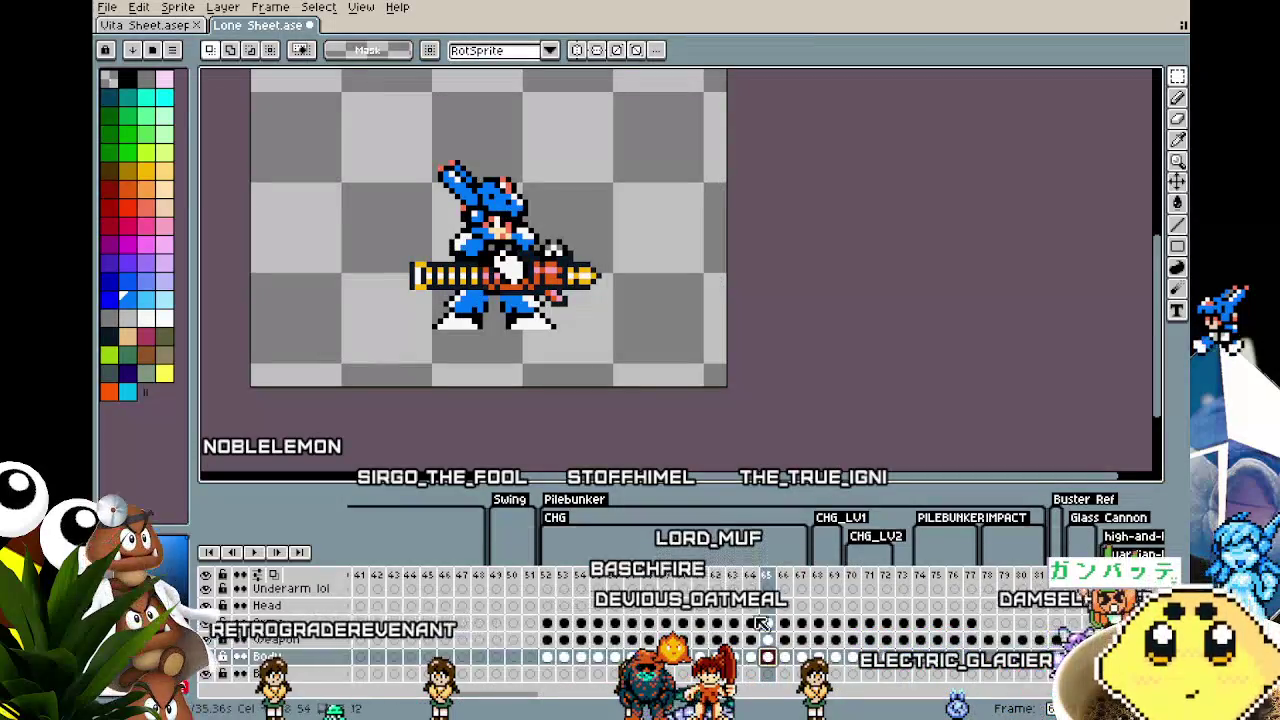
pyautogui.press('Left')
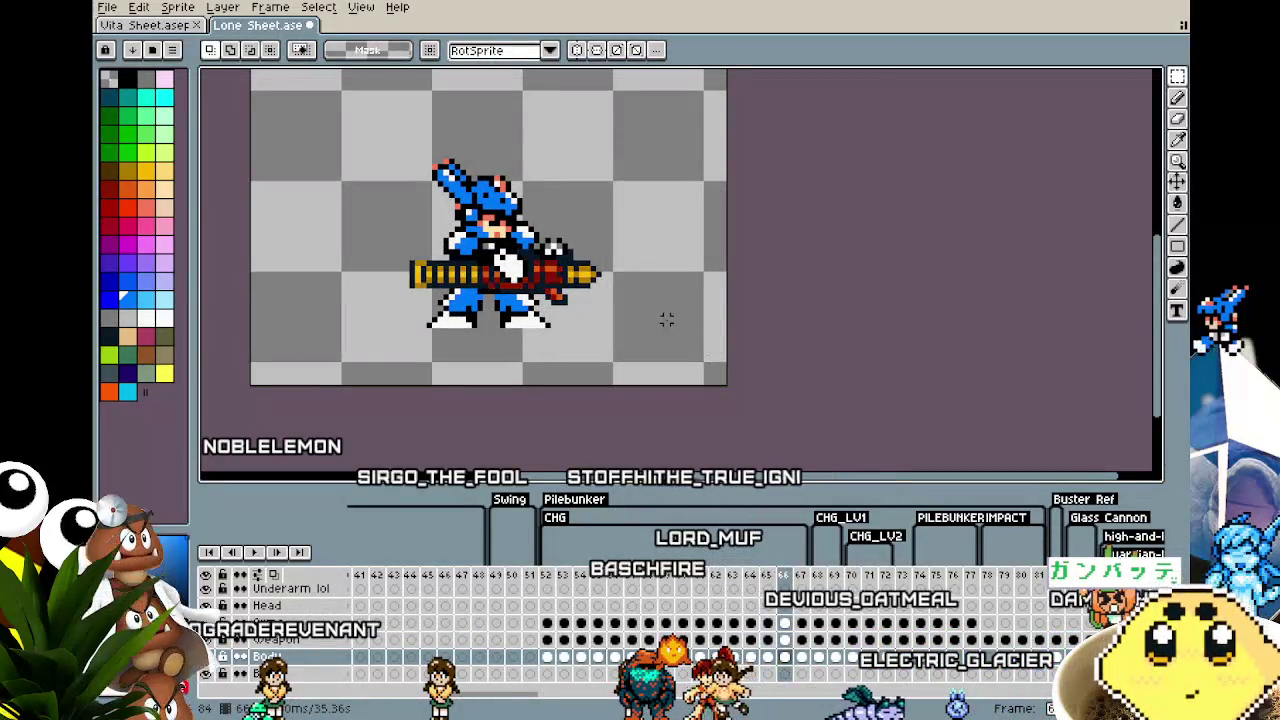
pyautogui.moveTo(378, 145); pyautogui.dragTo(825, 415)
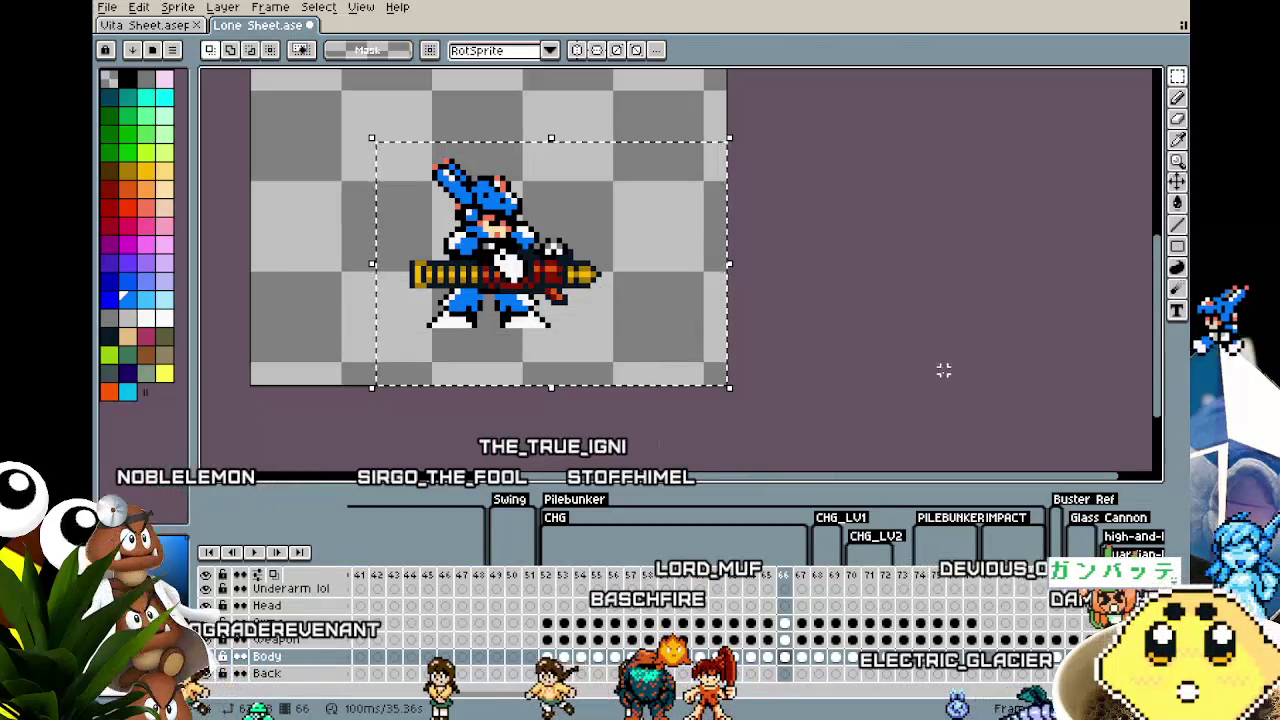
pyautogui.press('Left')
# Step: On frame 66, shift the weapon about 5 pixels left
pyautogui.click(786, 641)
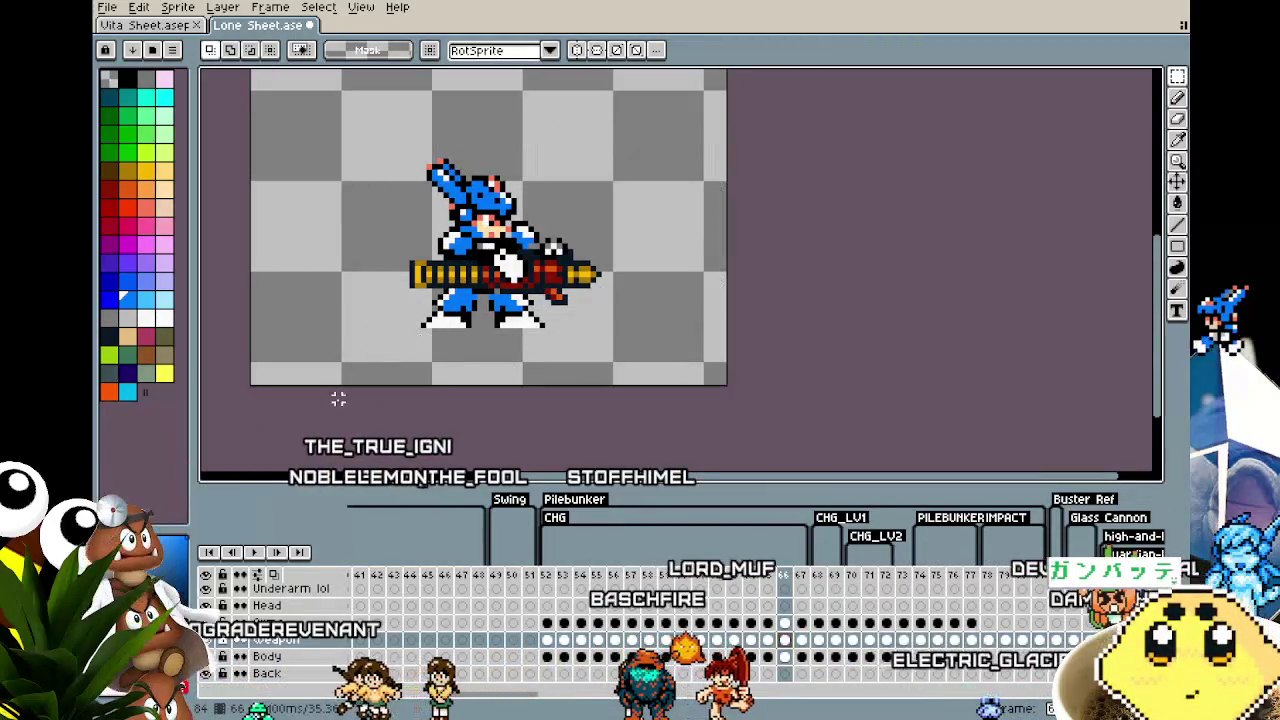
pyautogui.moveTo(355, 133); pyautogui.dragTo(794, 457)
pyautogui.press('Left')
pyautogui.hotkey('ctrl', 'd')
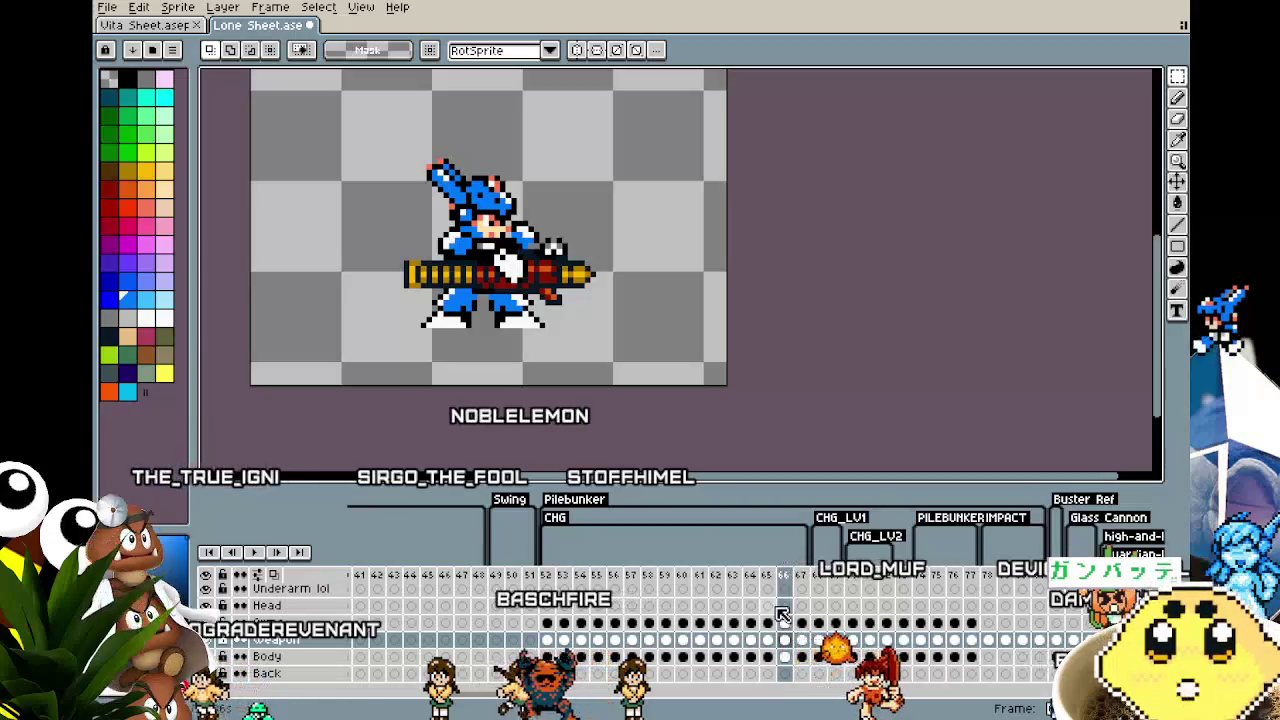
pyautogui.moveTo(350, 95); pyautogui.dragTo(740, 380)
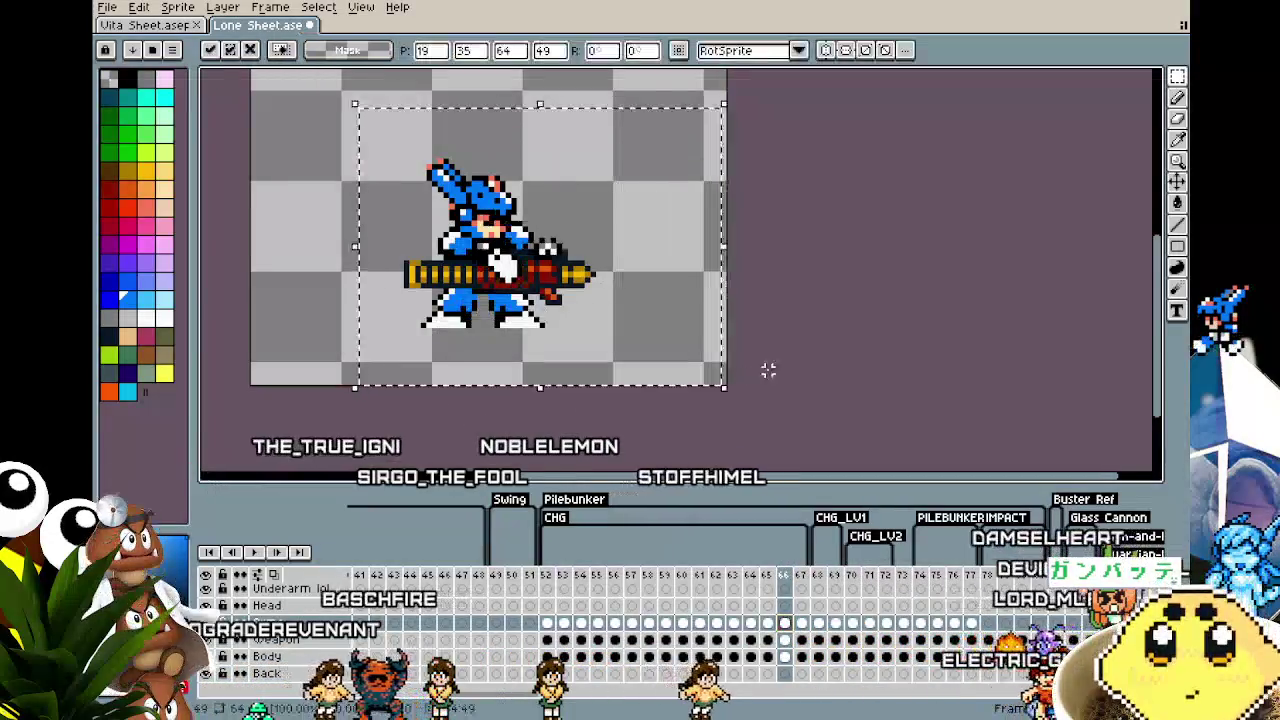
# Step: On frame 67, nudge the layer one pixel left via a whole-canvas selection
pyautogui.press('Right')
pyautogui.moveTo(311, 138); pyautogui.dragTo(842, 410)
pyautogui.hotkey('ctrl', 'd')
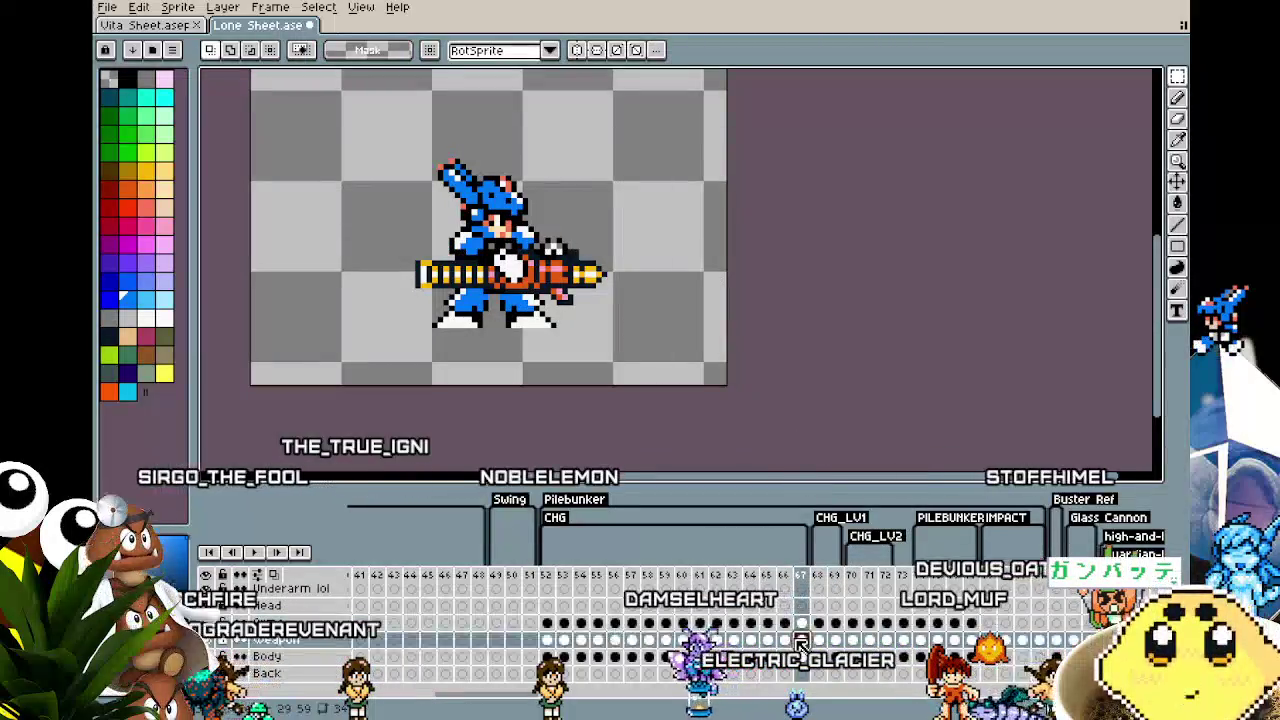
pyautogui.hotkey('ctrl', 'a')
pyautogui.press('Left')
pyautogui.hotkey('ctrl', 'd')
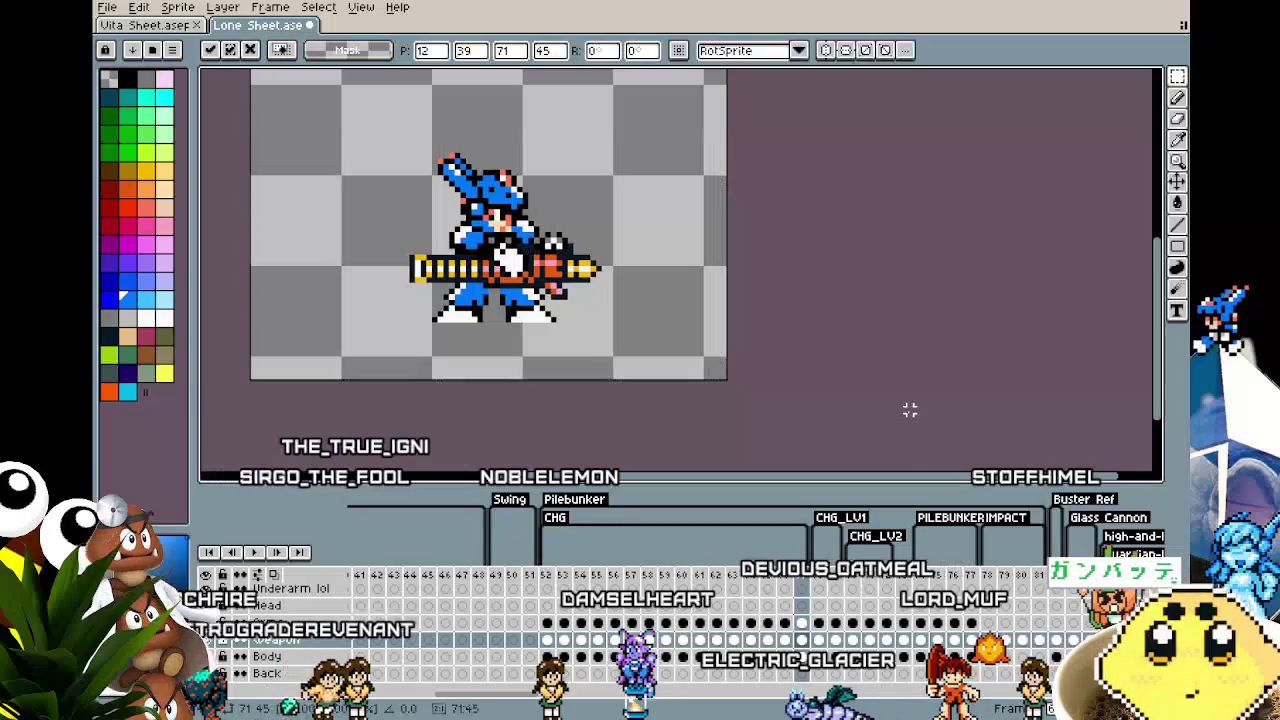
pyautogui.hotkey('ctrl', 'a')
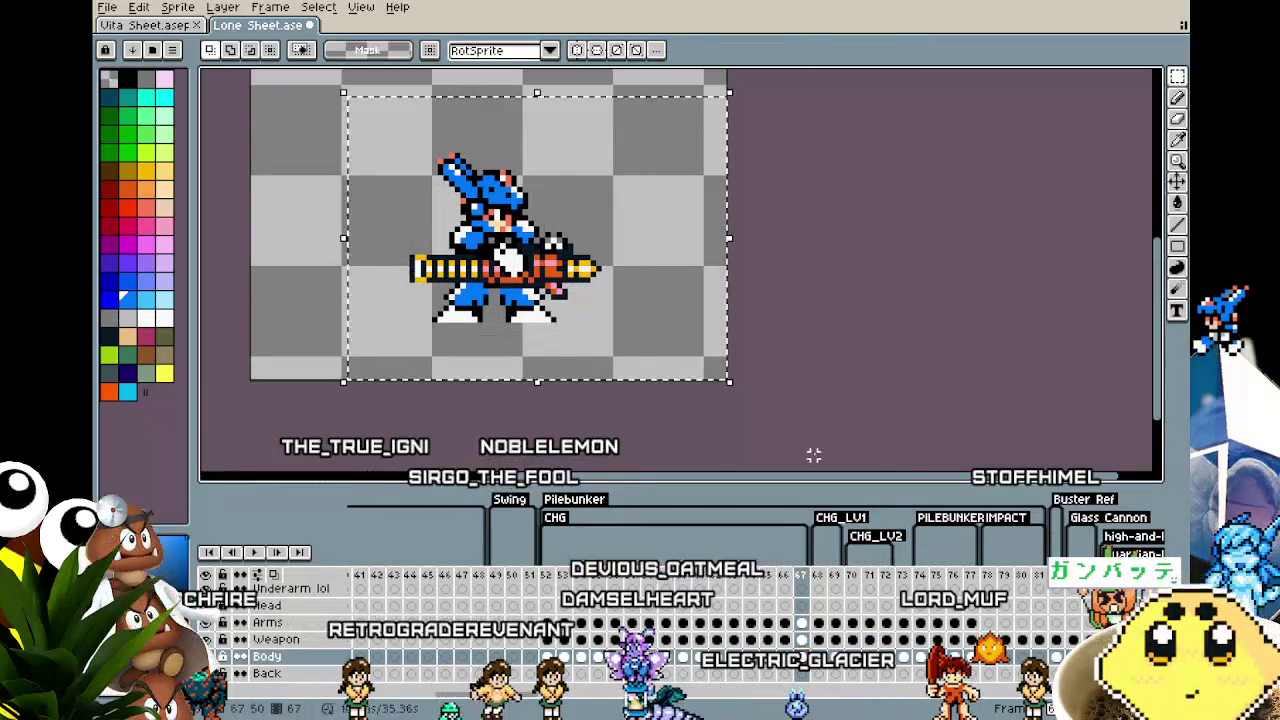
pyautogui.hotkey('ctrl', 'd')
pyautogui.scroll(-2, 846, 386)
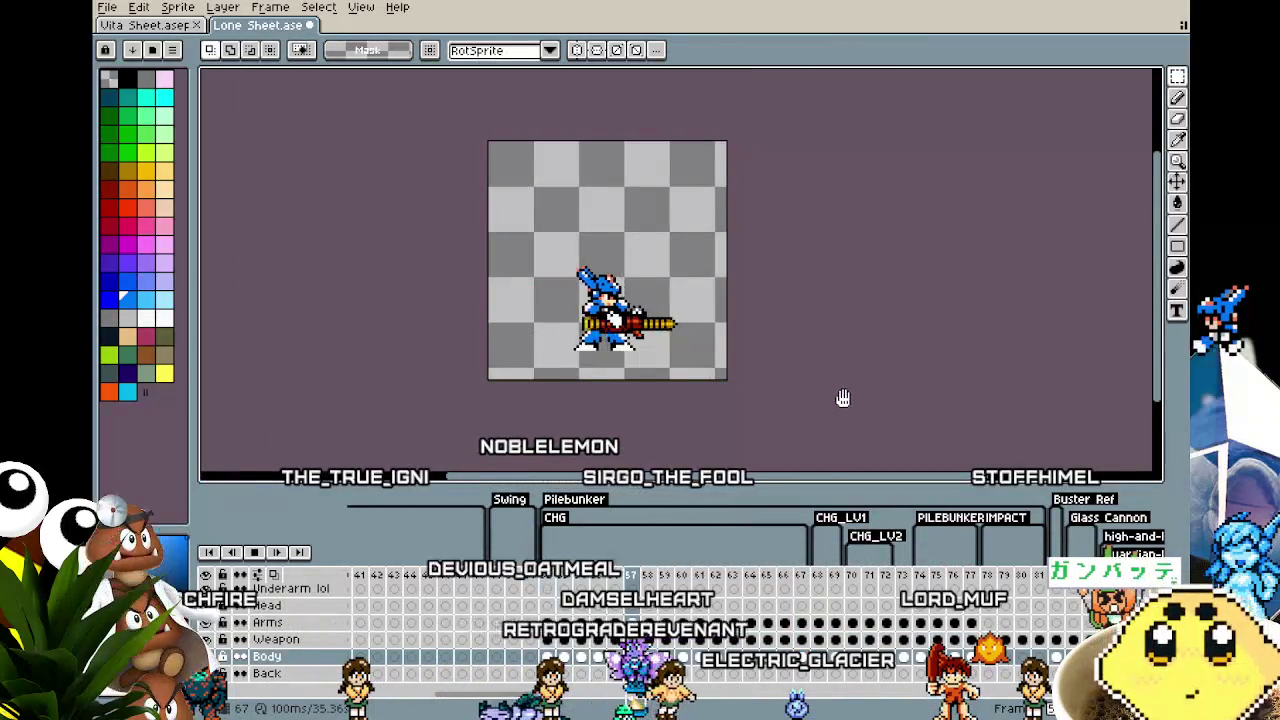
# Step: Stop playback on frame 52 in the timeline and pan the view onto the sprite
pyautogui.scroll(1, 726, 380)
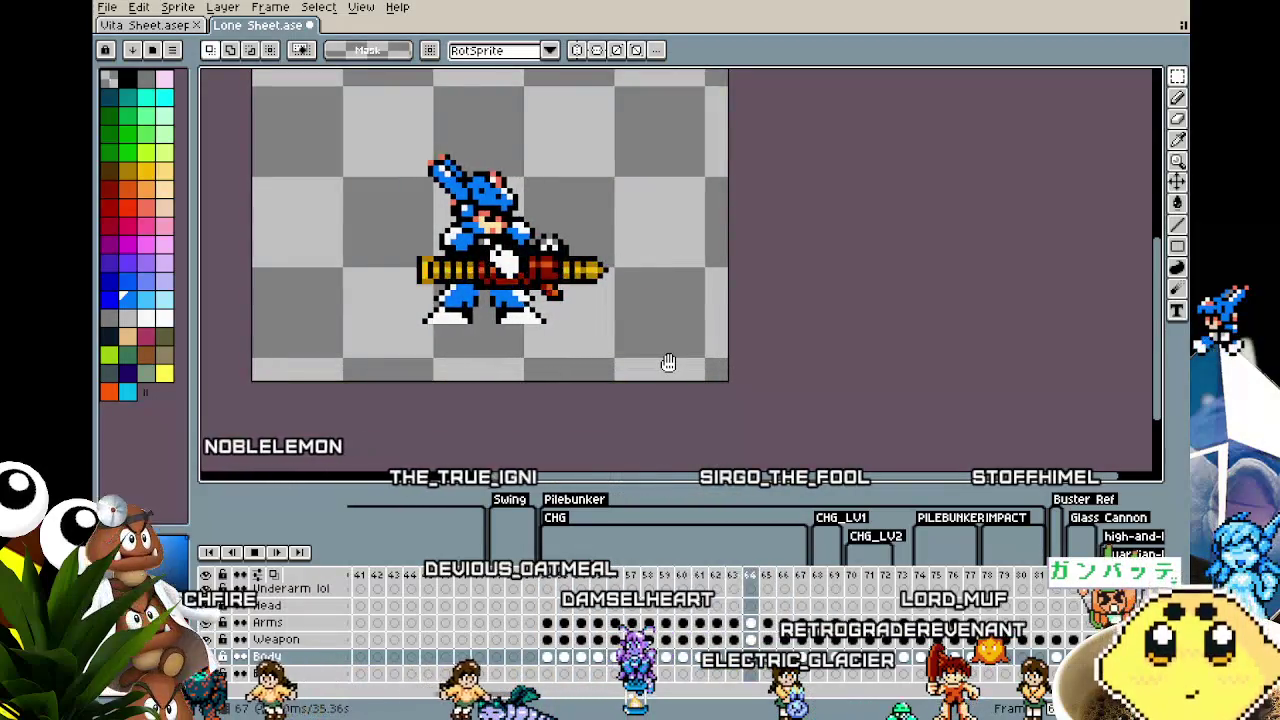
pyautogui.moveTo(668, 362); pyautogui.dragTo(714, 425)
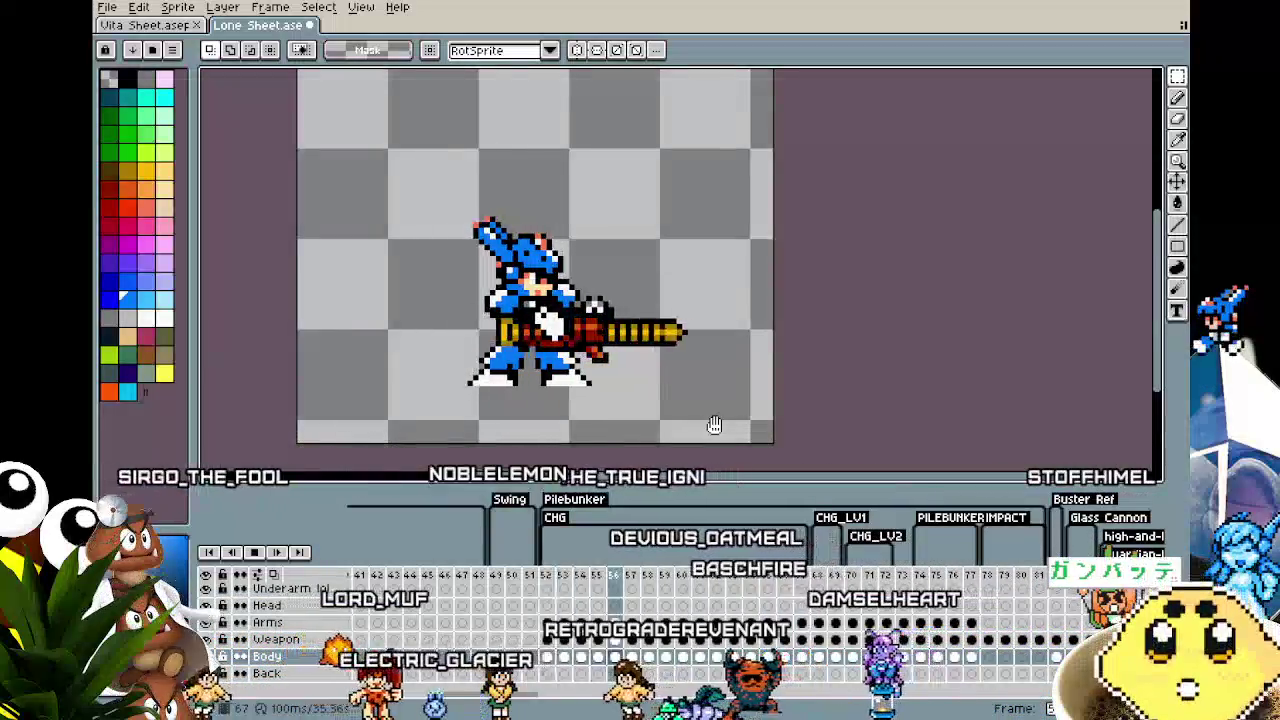
pyautogui.scroll(1, 486, 337)
pyautogui.click(550, 576)
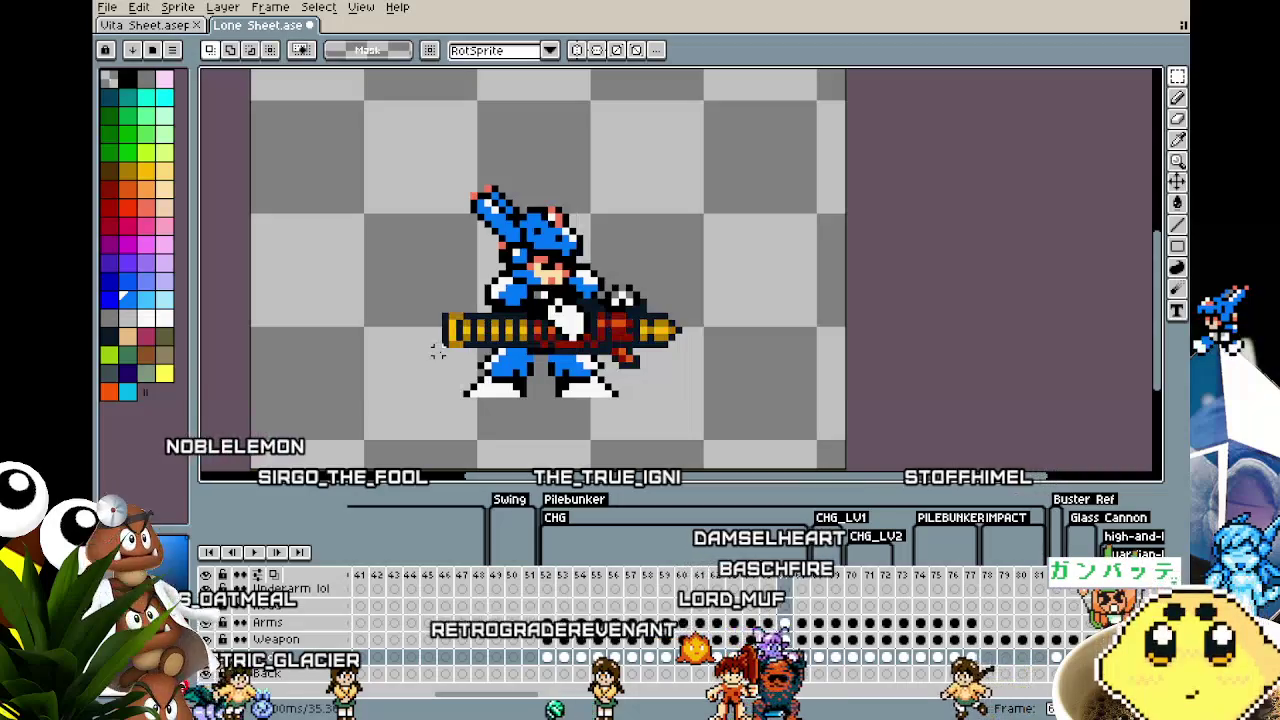
pyautogui.click(552, 603)
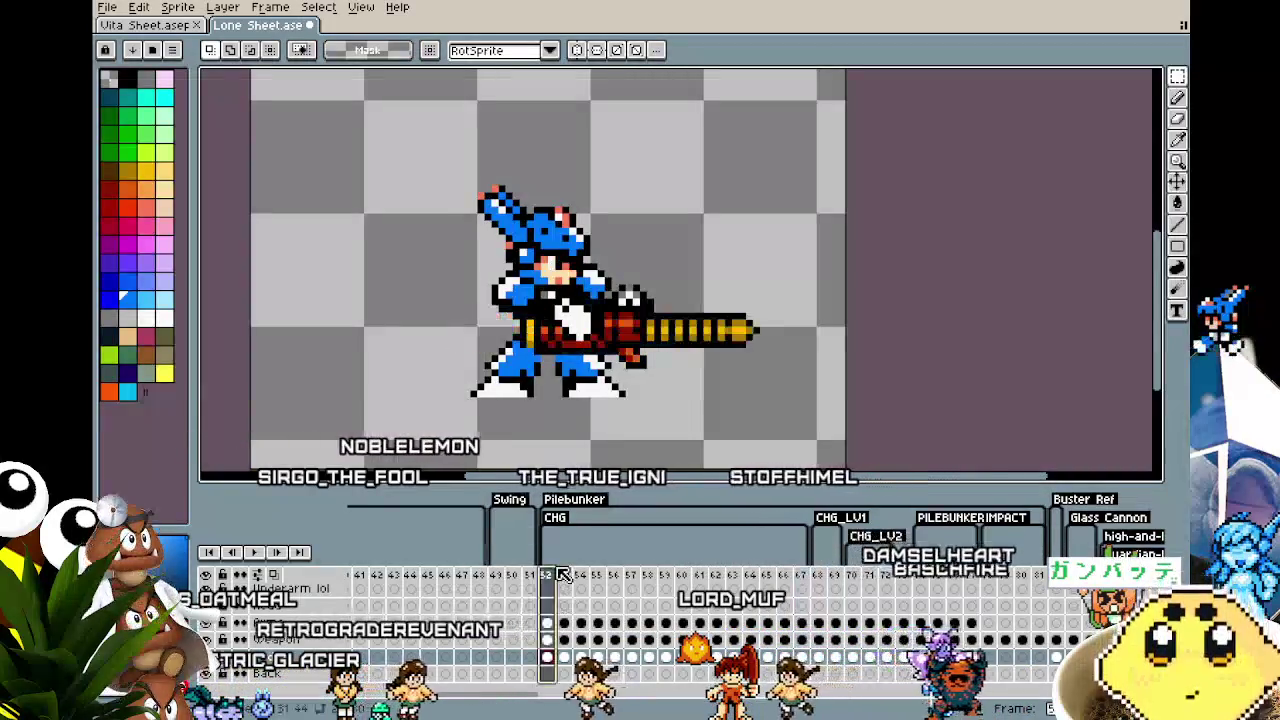
pyautogui.hscroll(1, 380, 310)
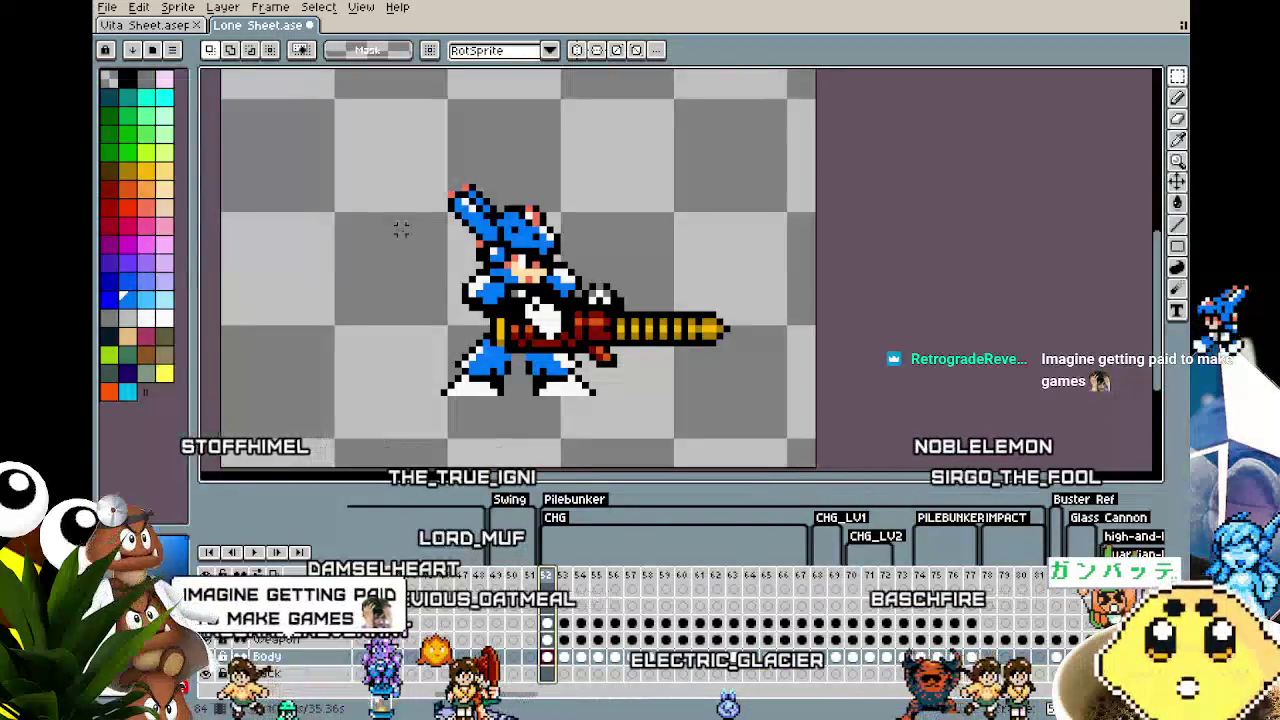
pyautogui.moveTo(357, 271); pyautogui.dragTo(318, 328)
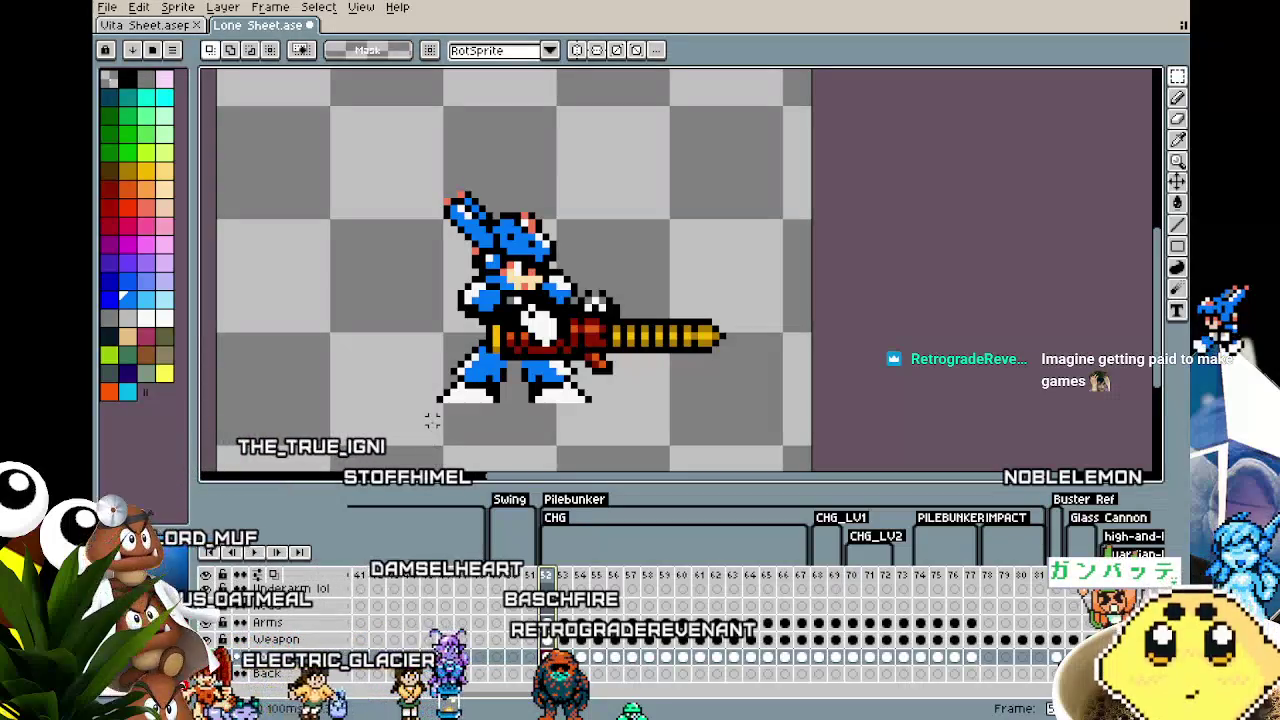
# Step: Frame the sprite, try upper-body selections, and preview the animation
pyautogui.scroll(1, 432, 420)
pyautogui.moveTo(432, 420); pyautogui.dragTo(369, 413)
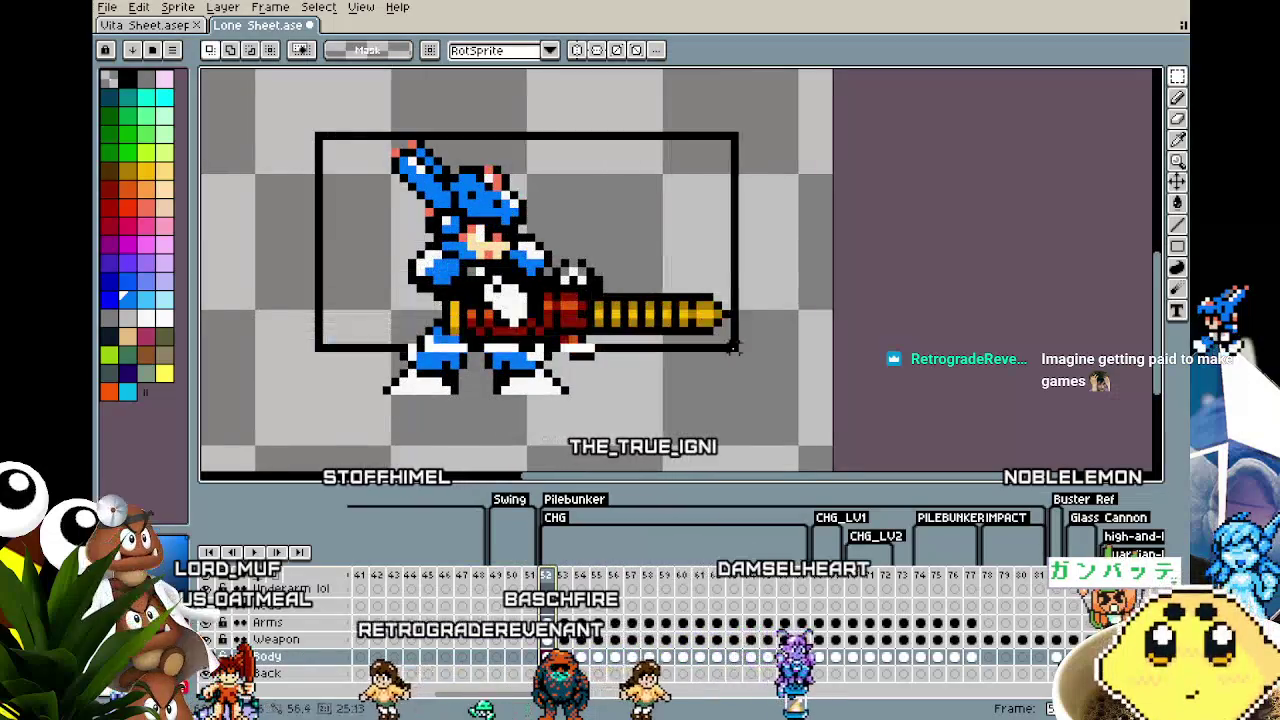
pyautogui.moveTo(372, 166); pyautogui.dragTo(760, 365)
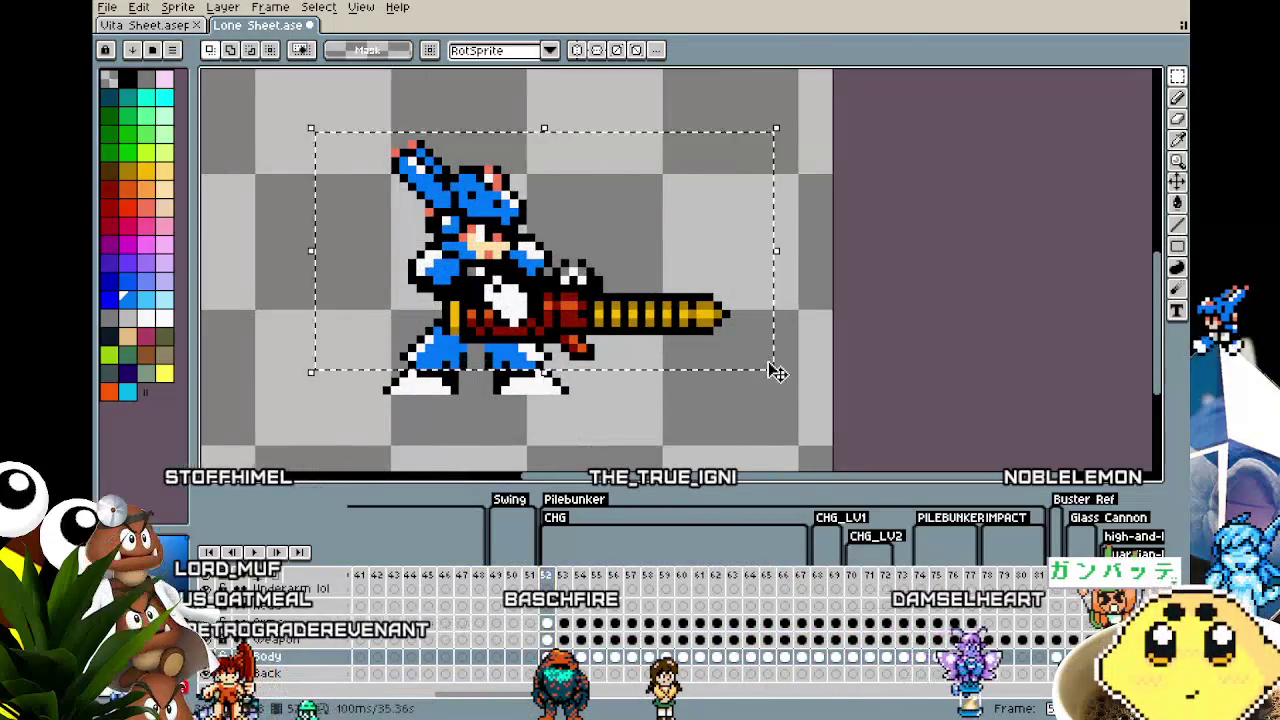
pyautogui.click(648, 437)
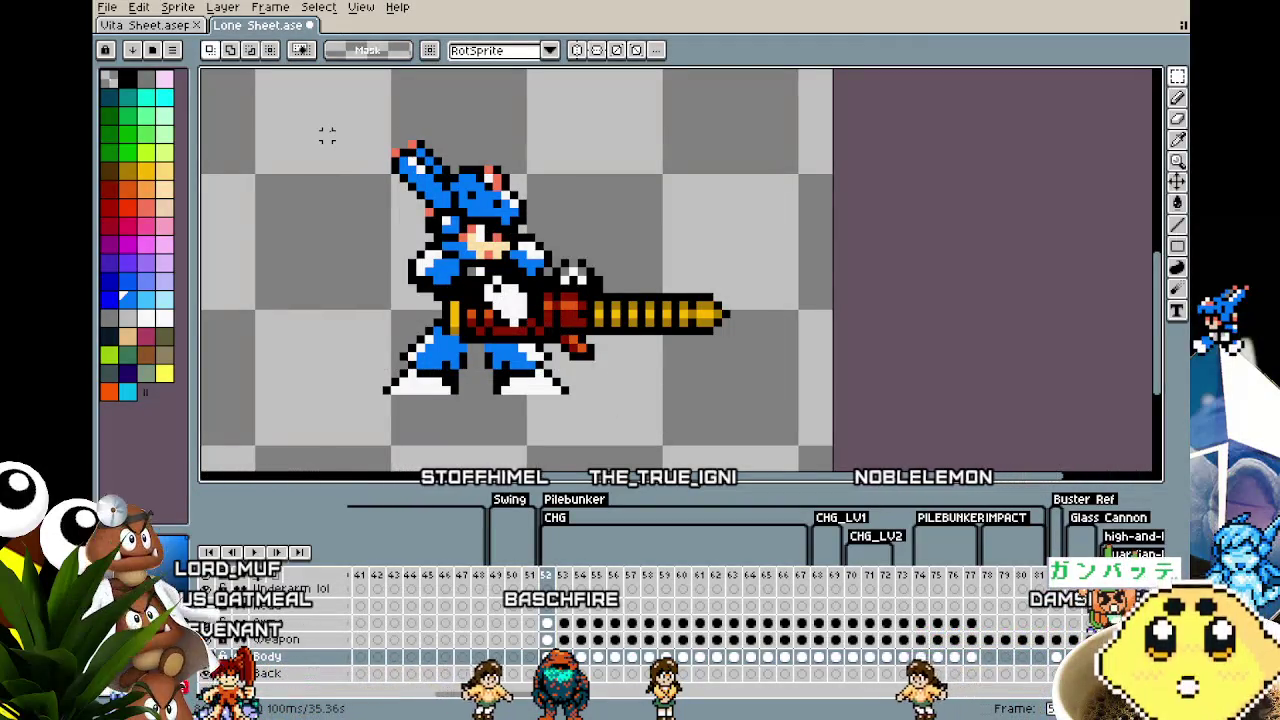
pyautogui.moveTo(335, 102); pyautogui.dragTo(683, 321)
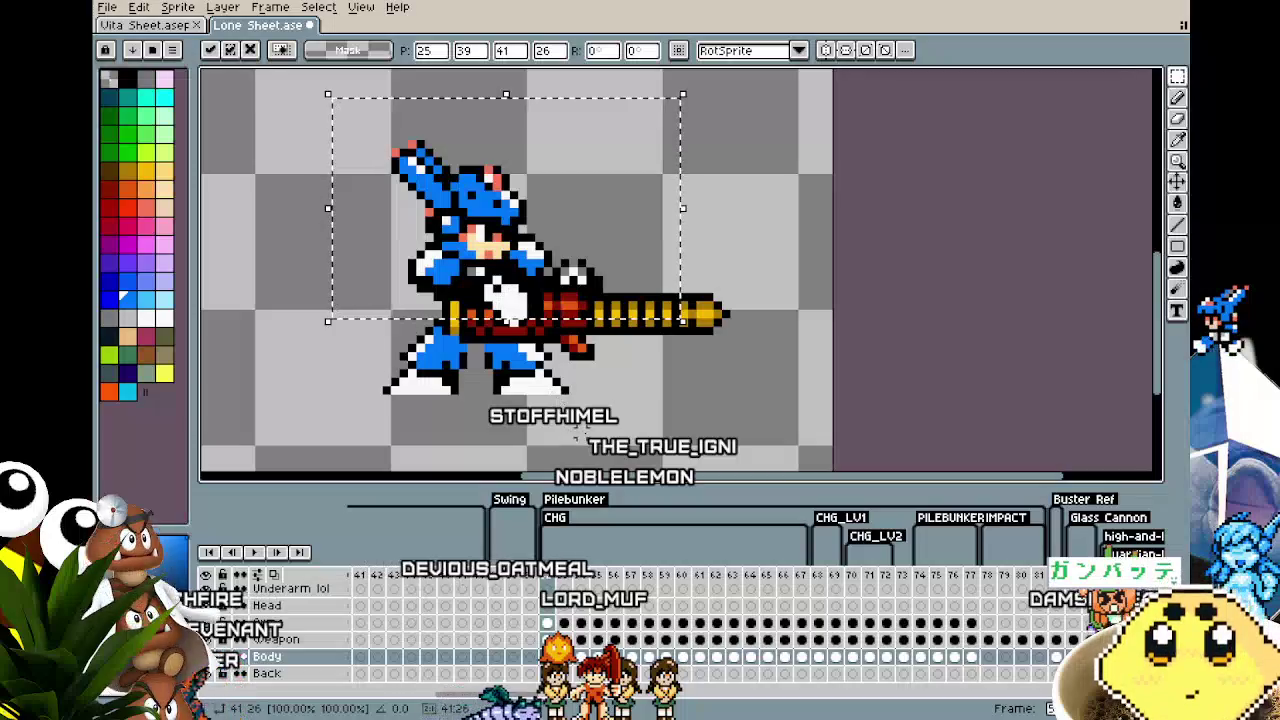
pyautogui.hotkey('ctrl', 'z')
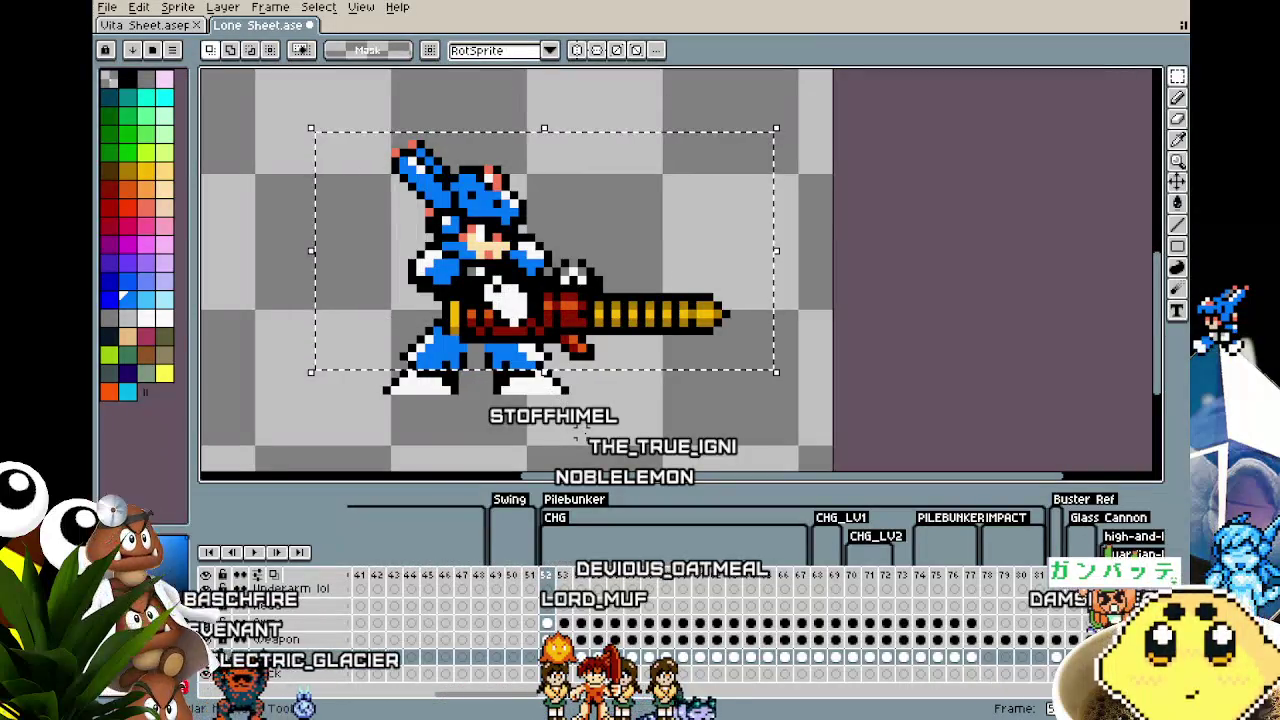
pyautogui.press('Return')
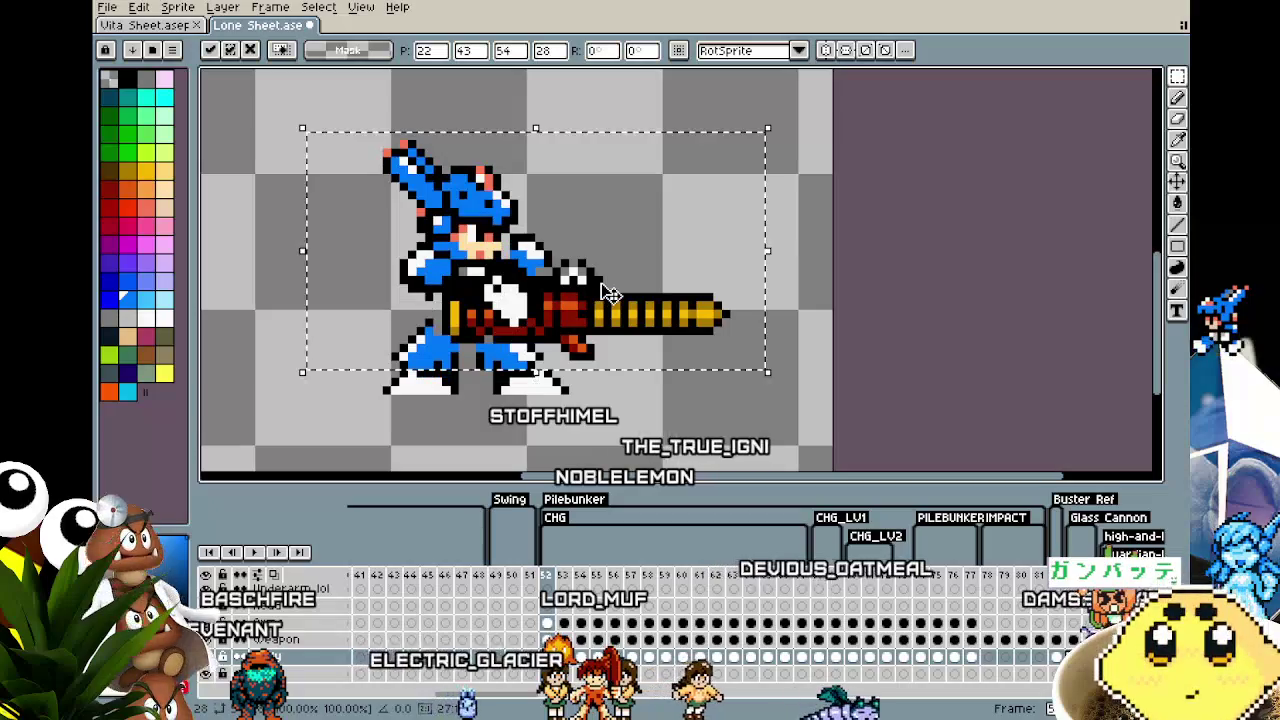
pyautogui.press('Return')
# Step: Select the upper body, nudge it one pixel left and down, and apply it
pyautogui.moveTo(308, 118)
pyautogui.mouseDown()
pyautogui.moveTo(607, 245)
pyautogui.moveTo(672, 311)
pyautogui.mouseUp()
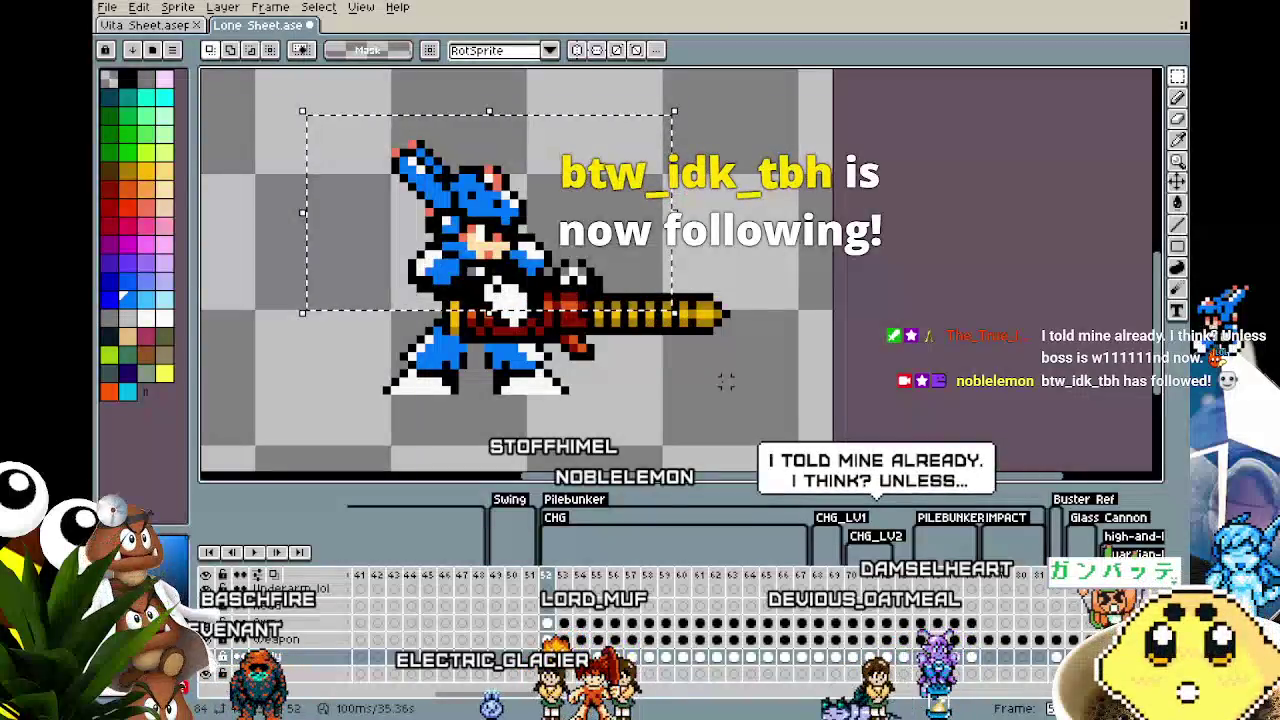
pyautogui.press('Left')
pyautogui.press('Down')
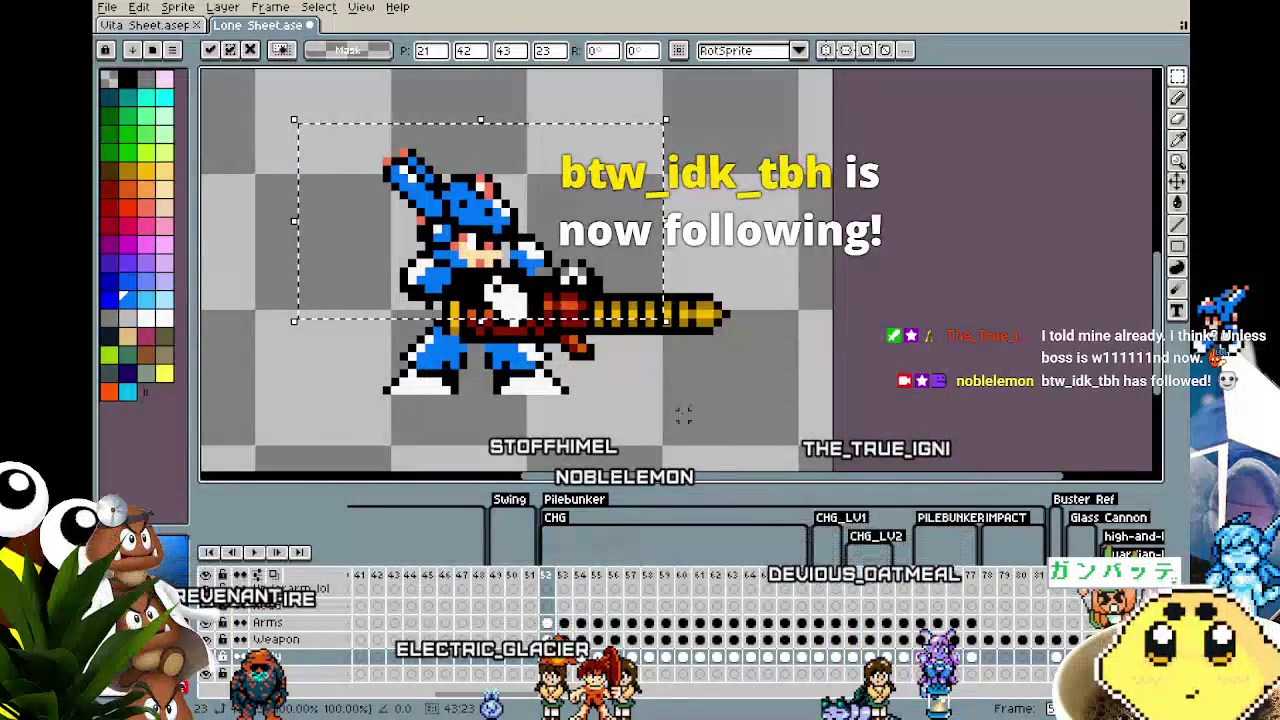
pyautogui.hotkey('ctrl', 'd')
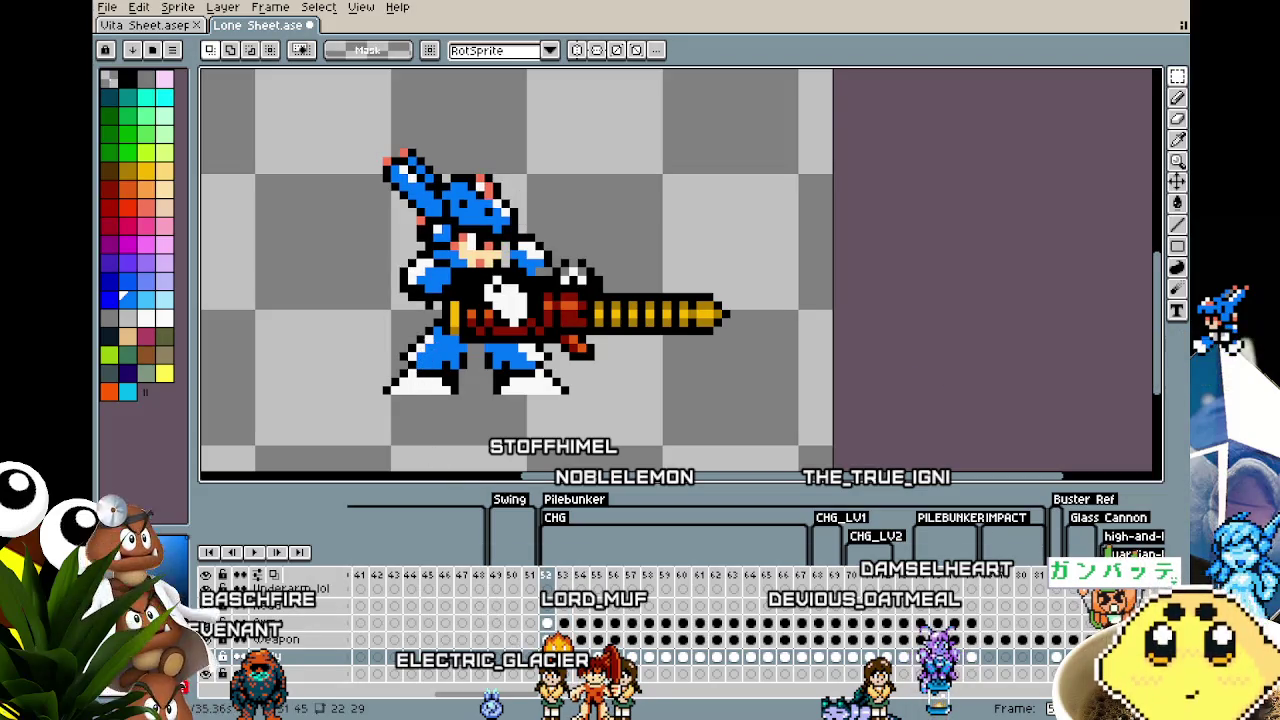
pyautogui.press('Up')
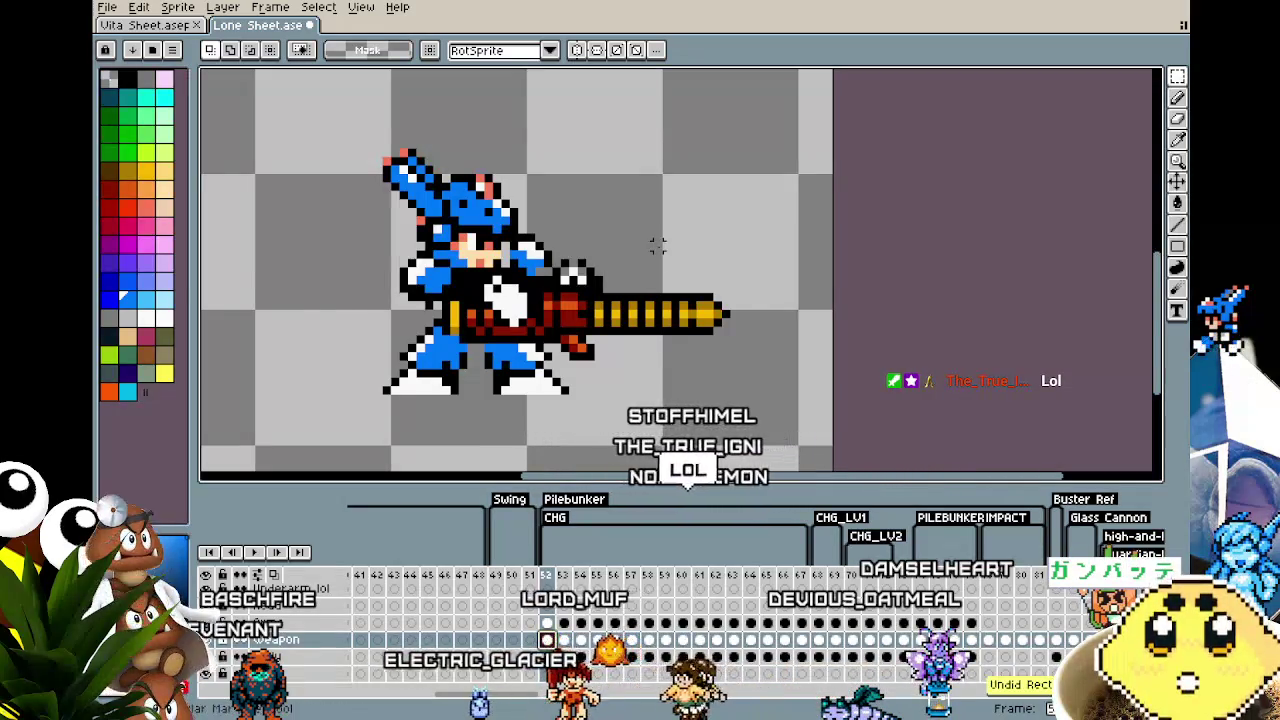
pyautogui.hotkey('ctrl', 'z')
pyautogui.hotkey('ctrl', 'z')
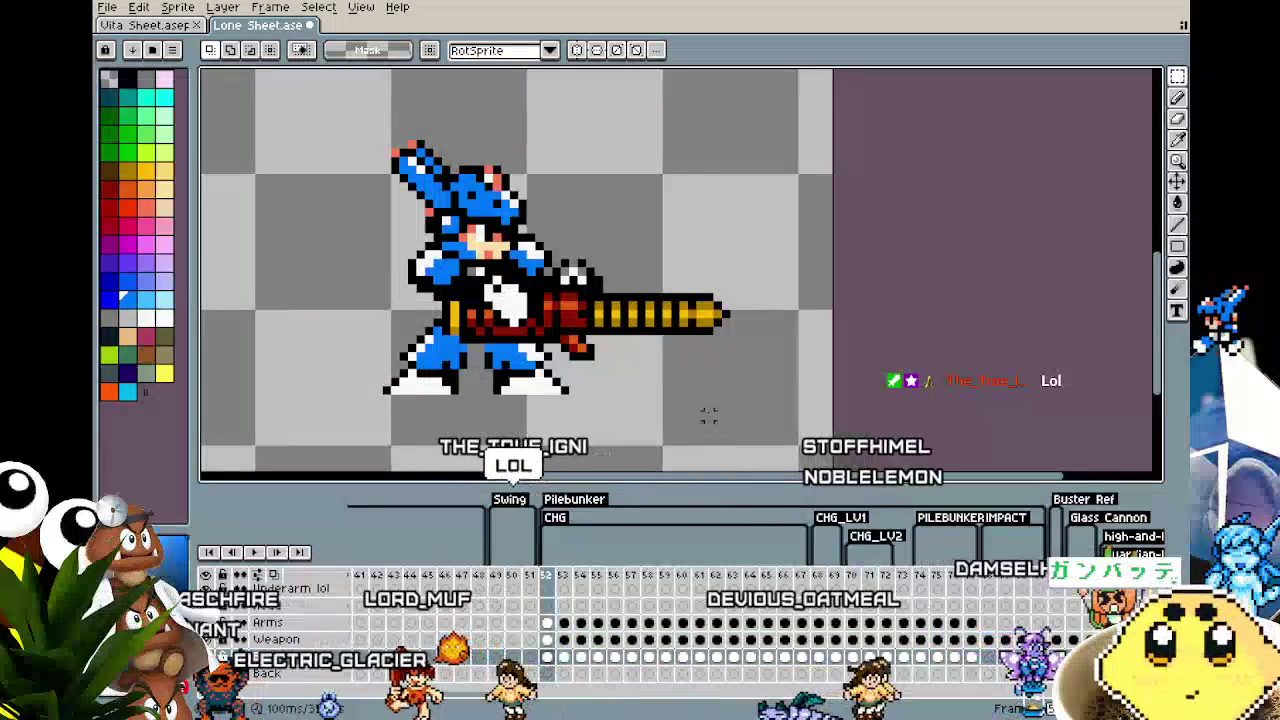
pyautogui.press('Right')
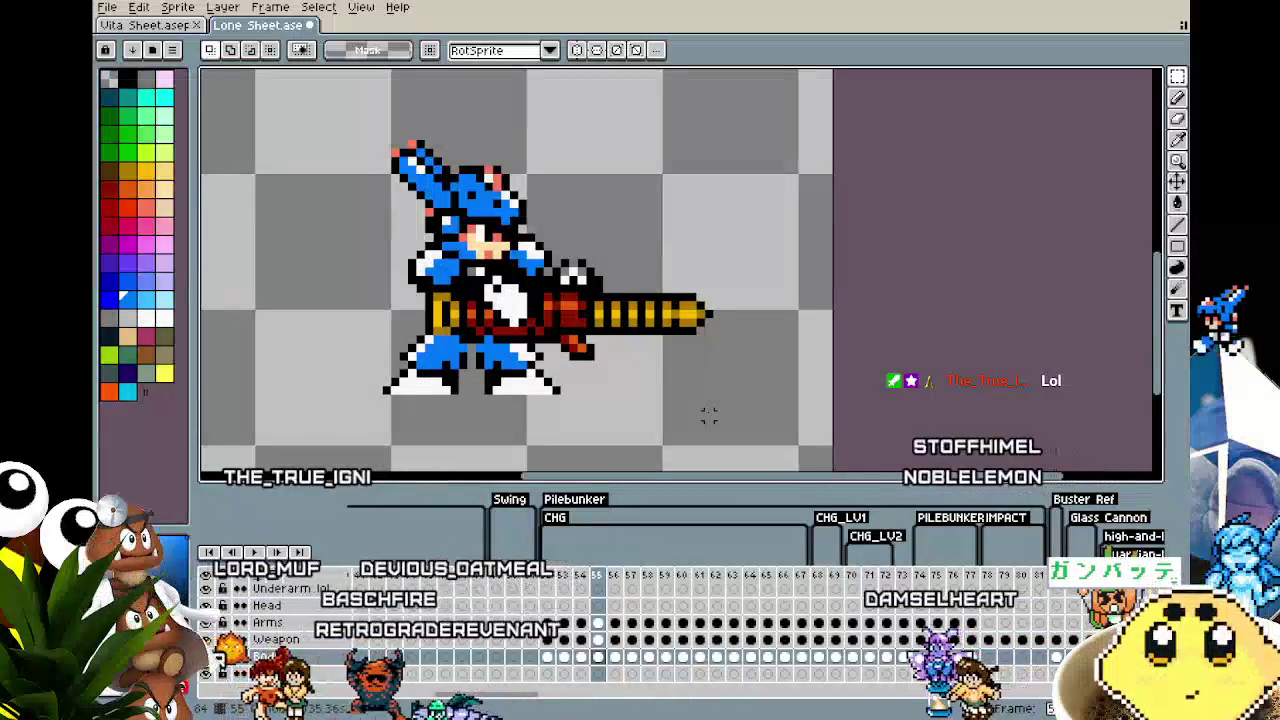
pyautogui.press('Right')
pyautogui.press('Right')
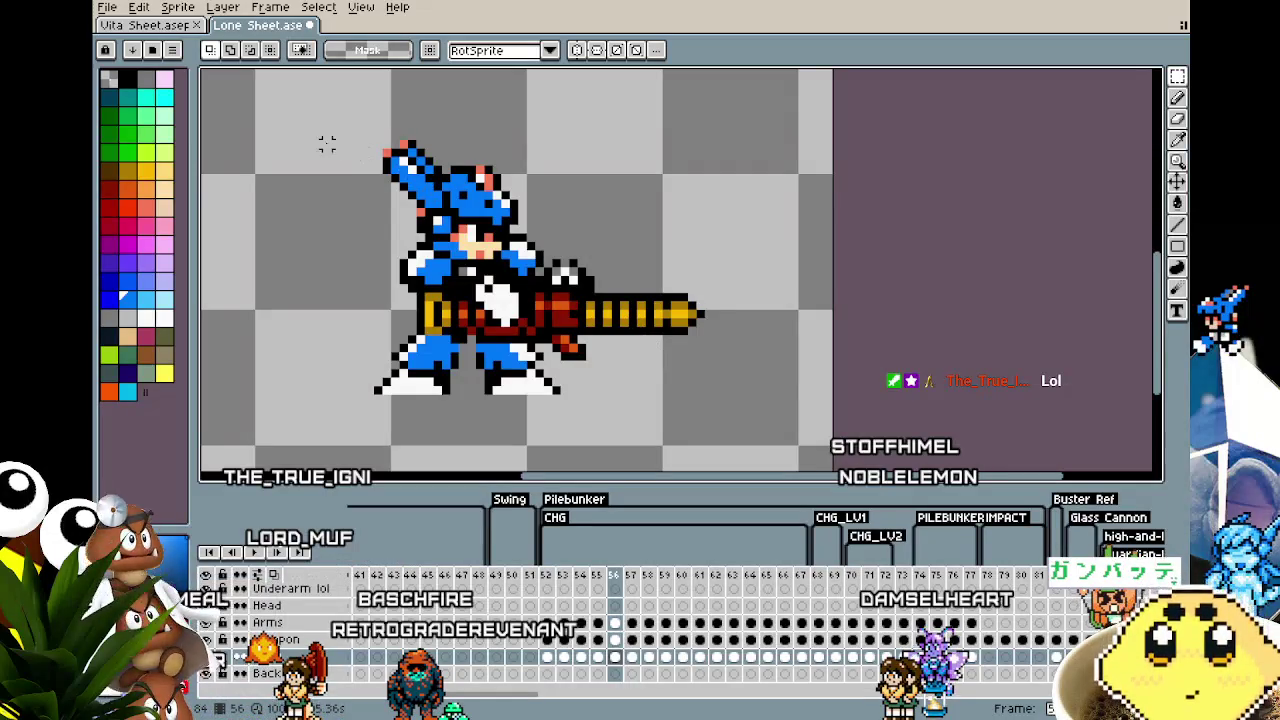
pyautogui.press('Right')
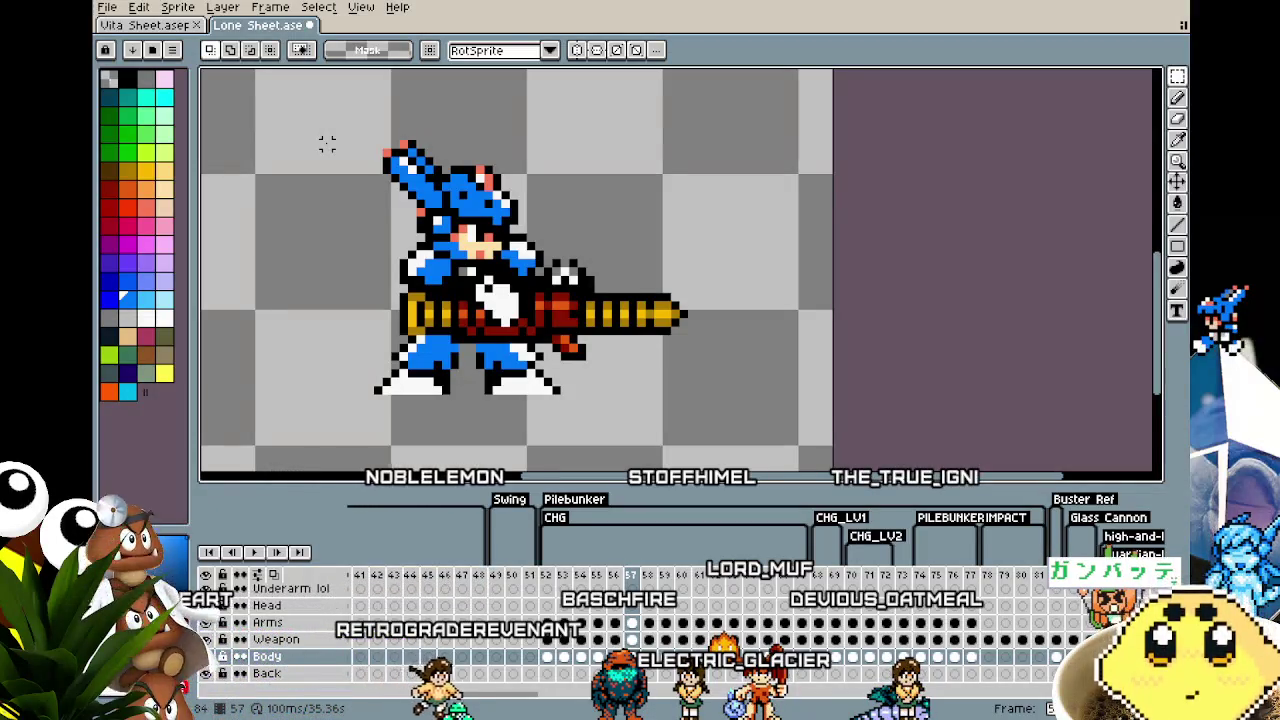
pyautogui.press('Left')
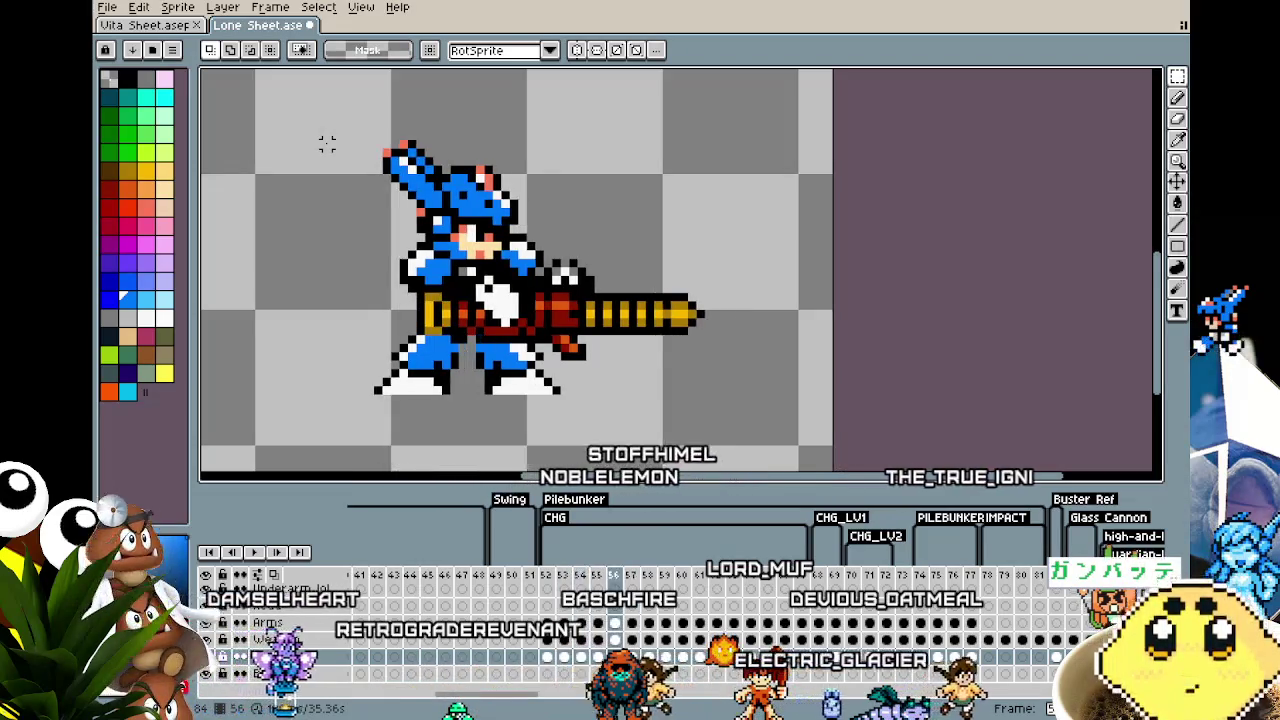
pyautogui.press('Right')
pyautogui.press('Right')
pyautogui.press('Right')
pyautogui.press('Right')
pyautogui.press('Right')
pyautogui.press('Right')
pyautogui.press('Right')
pyautogui.press('Left')
pyautogui.press('Left')
pyautogui.press('Left')
pyautogui.press('Left')
pyautogui.press('Left')
pyautogui.press('Left')
pyautogui.press('Left')
pyautogui.press('Left')
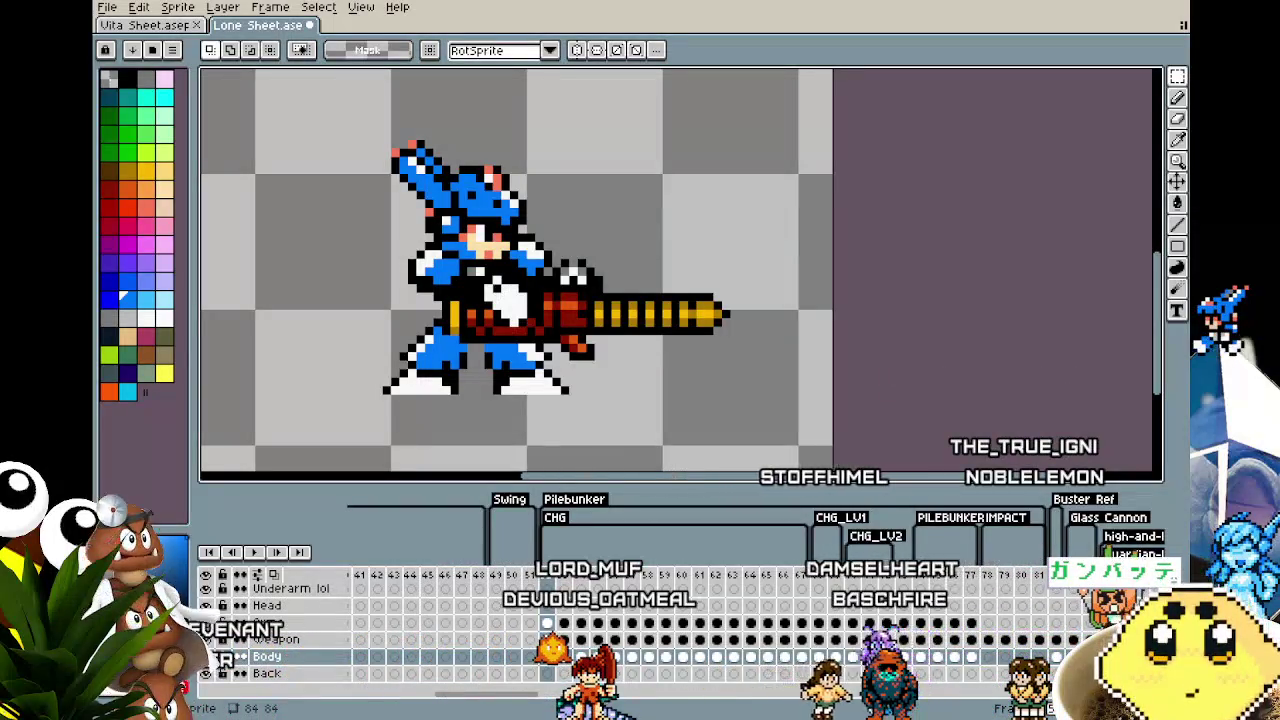
# Step: Step to frames 56 and 57, recentring the sprite on the canvas
pyautogui.press('Left')
pyautogui.press('Right')
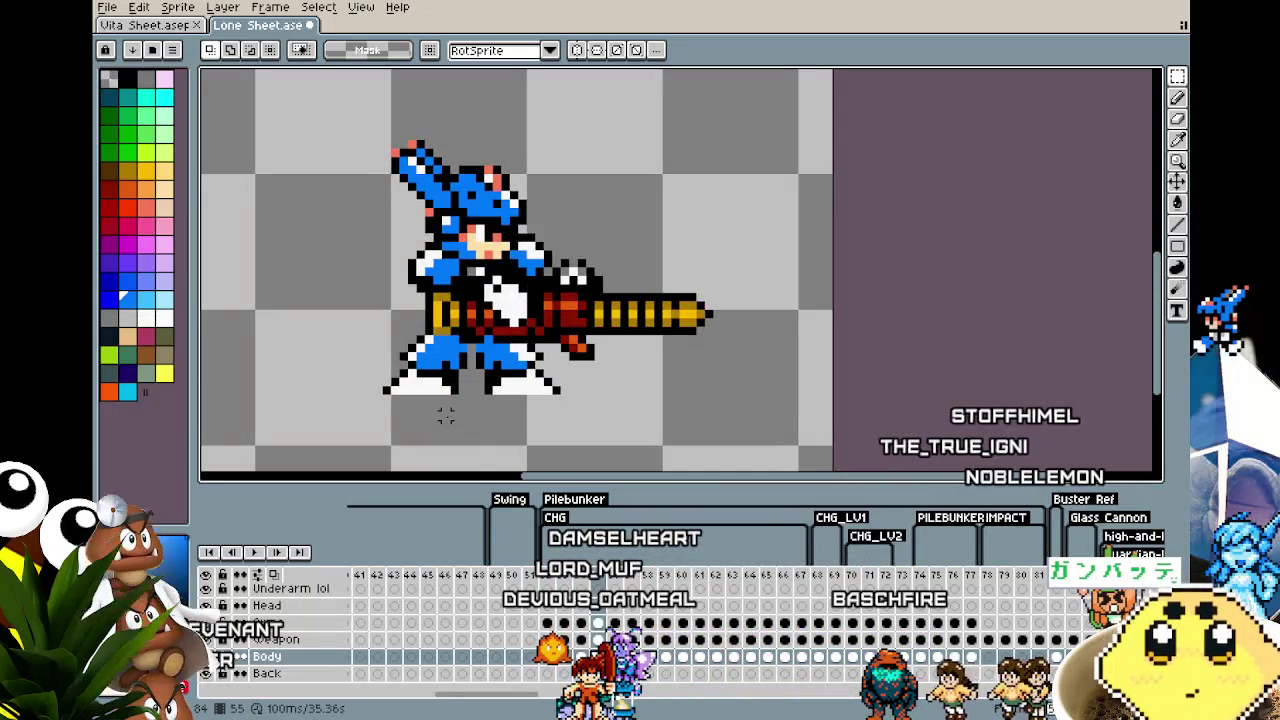
pyautogui.press('Right')
pyautogui.moveTo(445, 417); pyautogui.dragTo(402, 409)
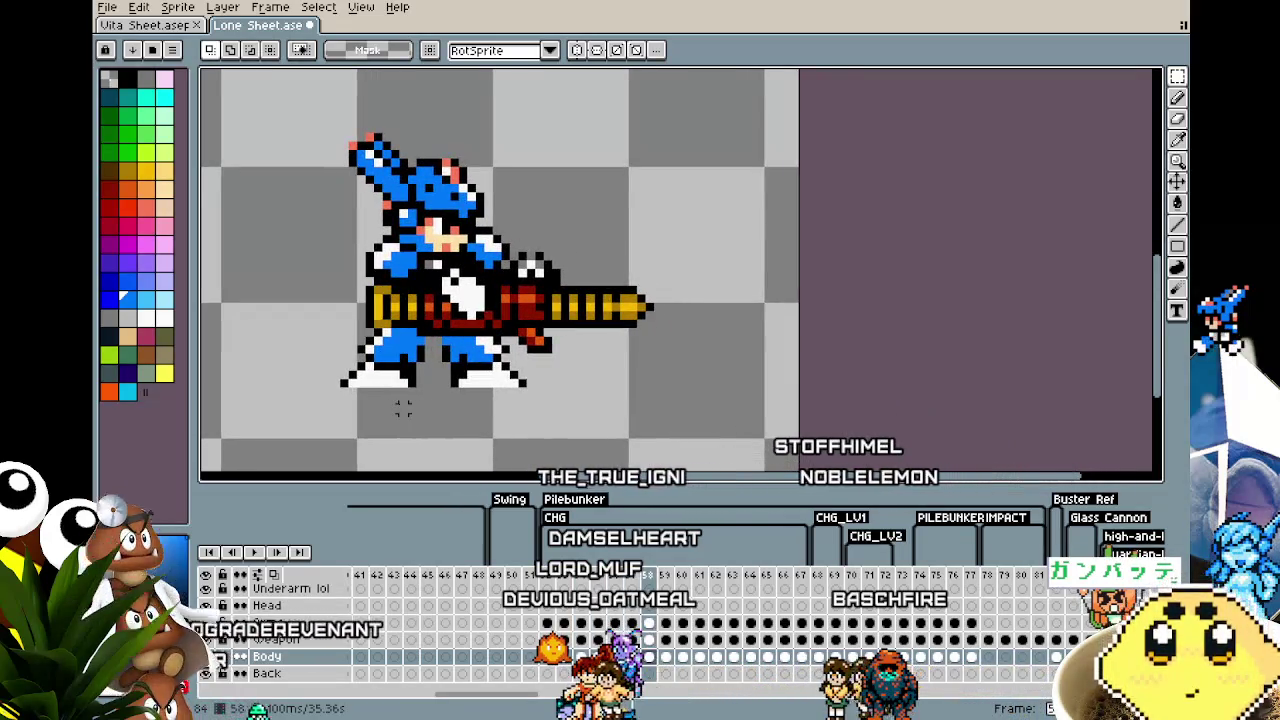
pyautogui.press('Right')
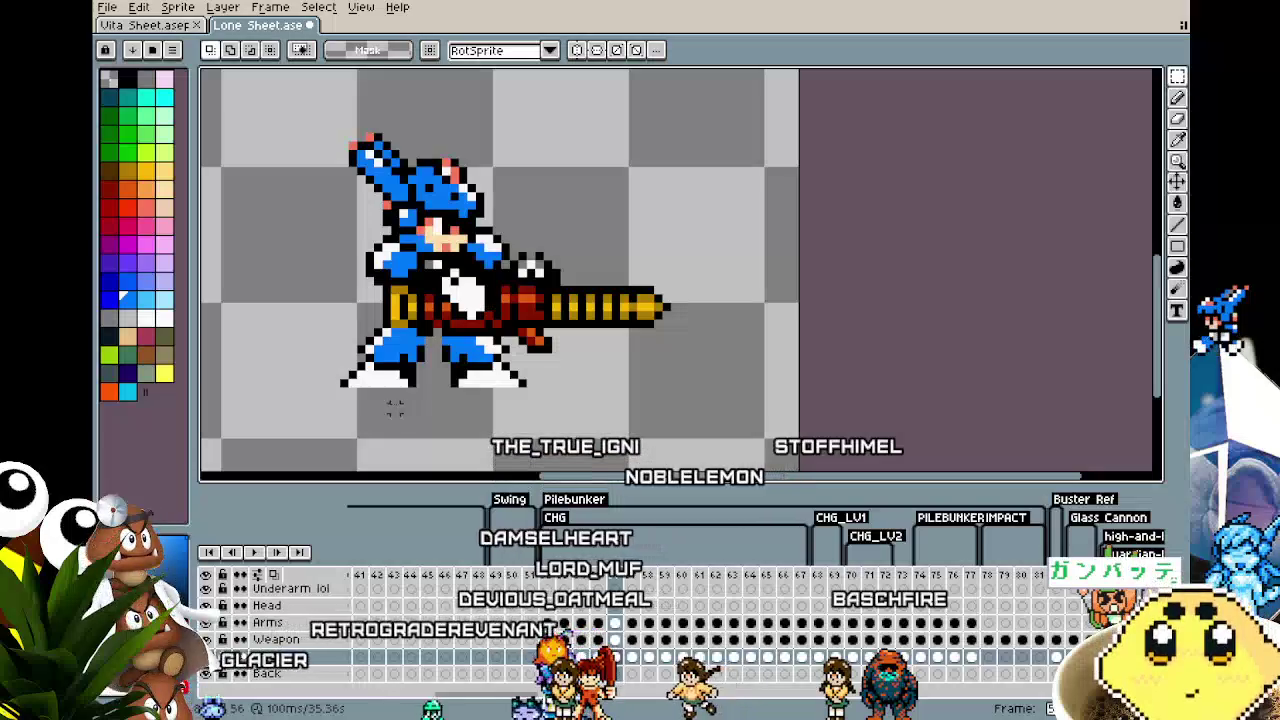
pyautogui.moveTo(369, 407); pyautogui.dragTo(426, 422)
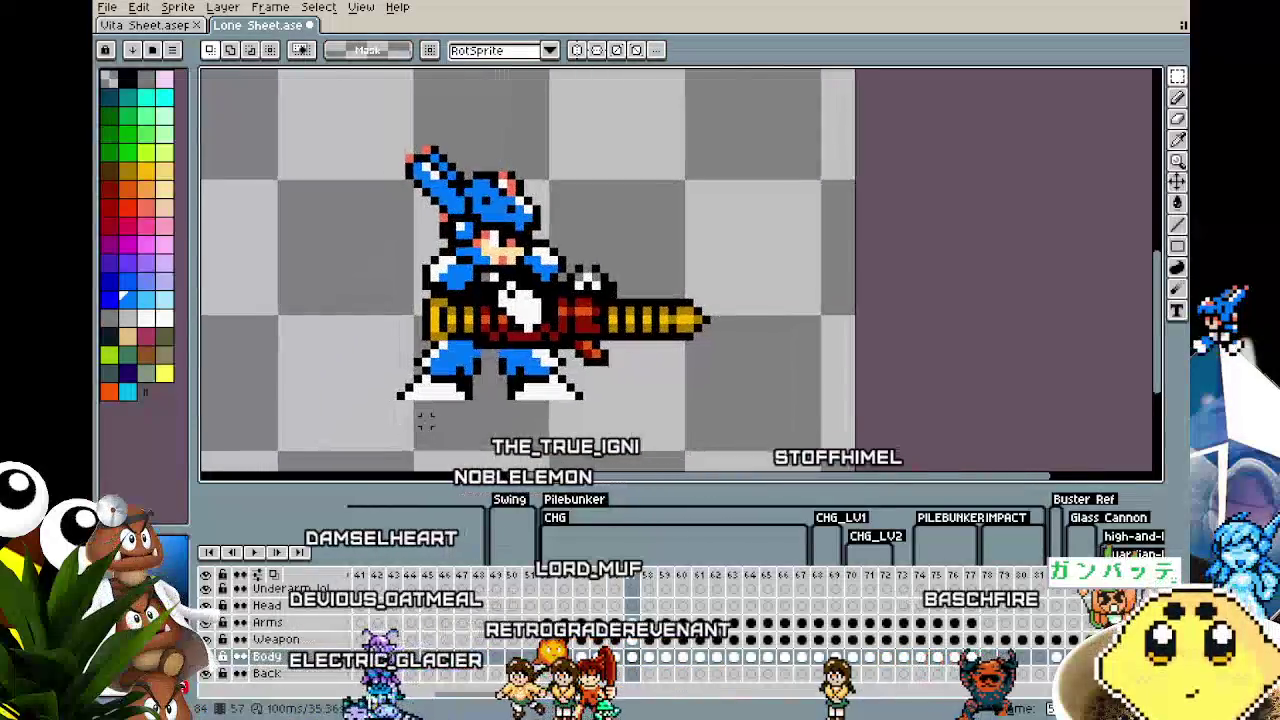
# Step: Step back and forth through the later pilebunker frames, ending on frame 66
pyautogui.press('Right')
pyautogui.press('Right')
pyautogui.press('Right')
pyautogui.press('Right')
pyautogui.press('Right')
pyautogui.press('Right')
pyautogui.press('Right')
pyautogui.press('Right')
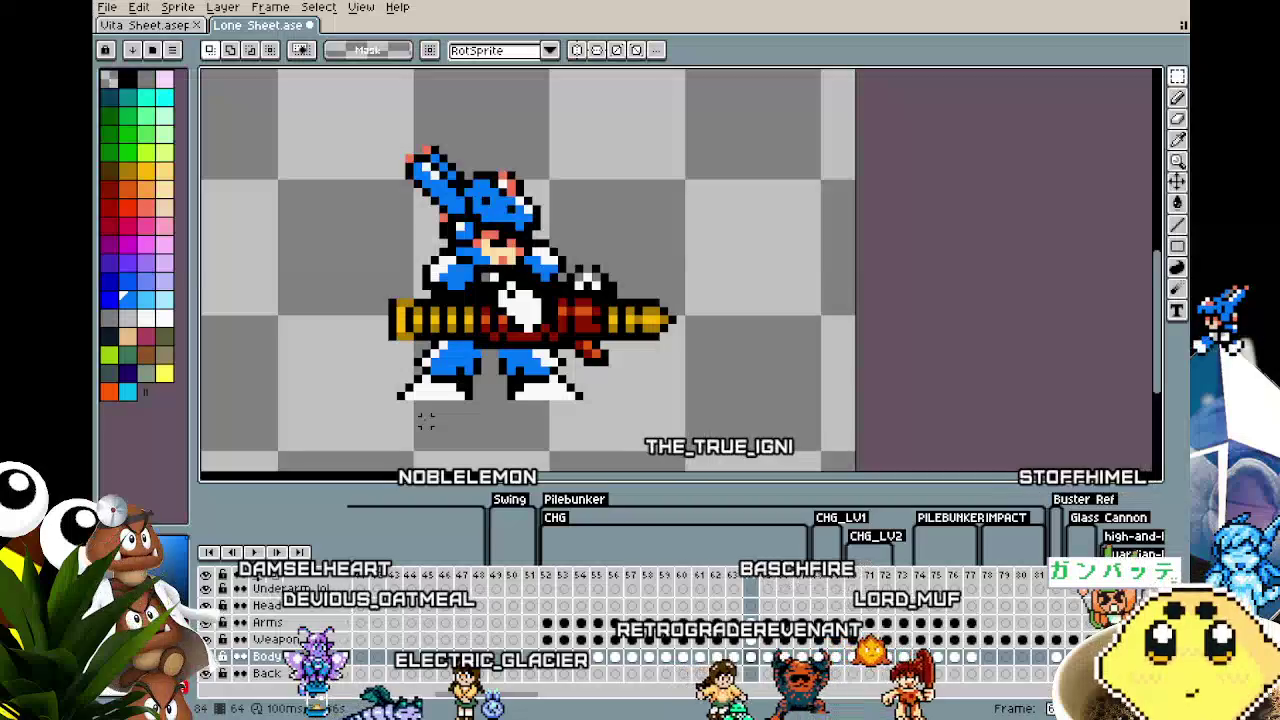
pyautogui.press('Right')
pyautogui.press('Right')
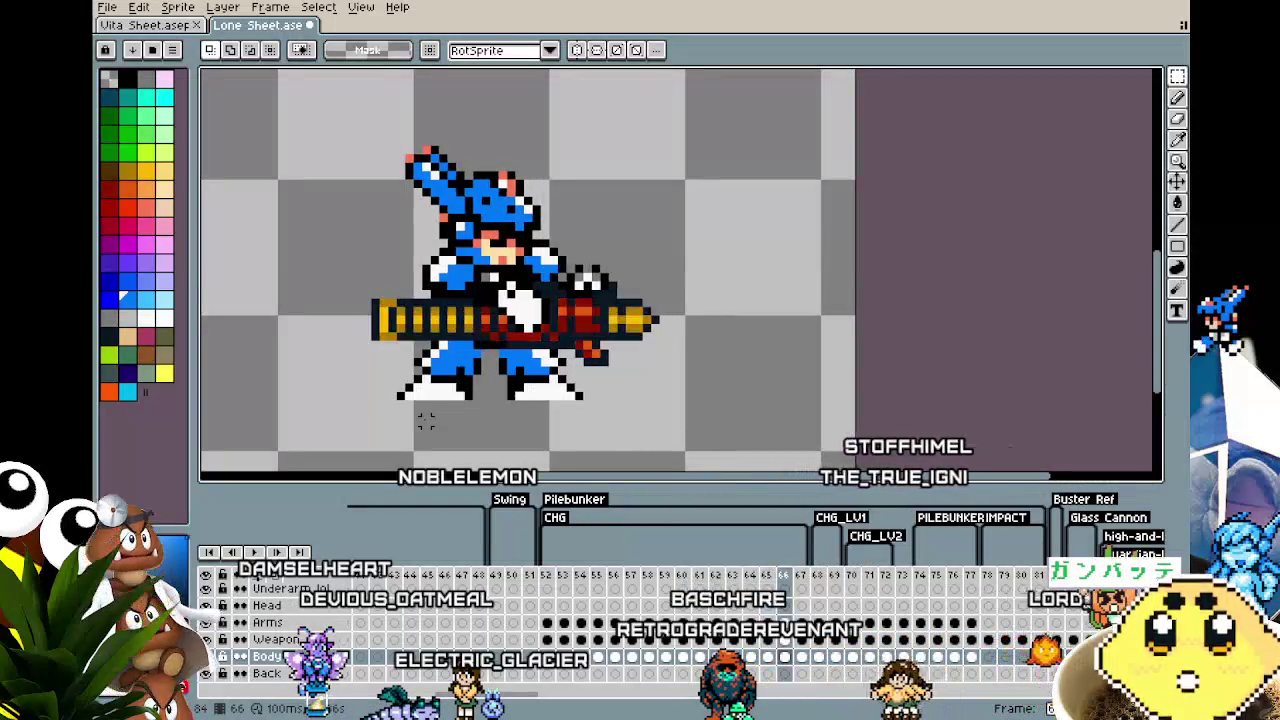
pyautogui.press('Left')
pyautogui.press('Left')
pyautogui.press('Left')
pyautogui.press('Left')
pyautogui.press('Left')
pyautogui.press('Left')
pyautogui.press('Left')
pyautogui.press('Left')
pyautogui.press('Left')
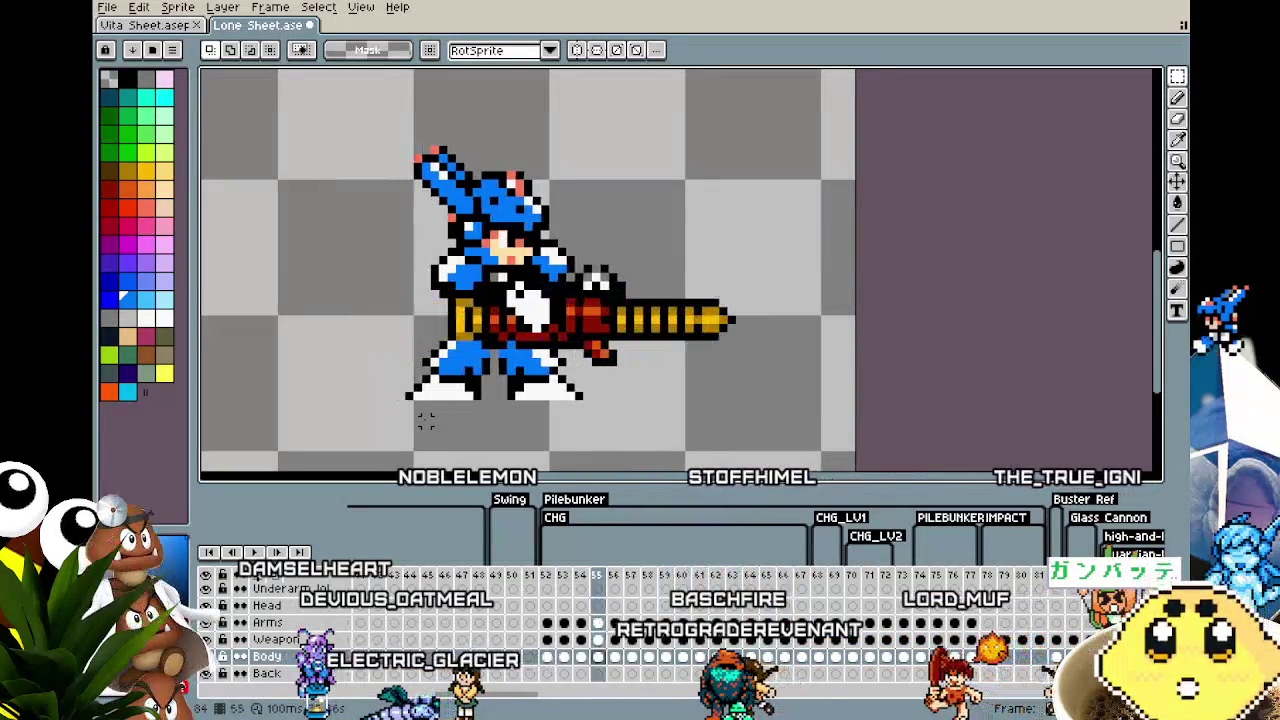
pyautogui.press('Right')
pyautogui.press('Right')
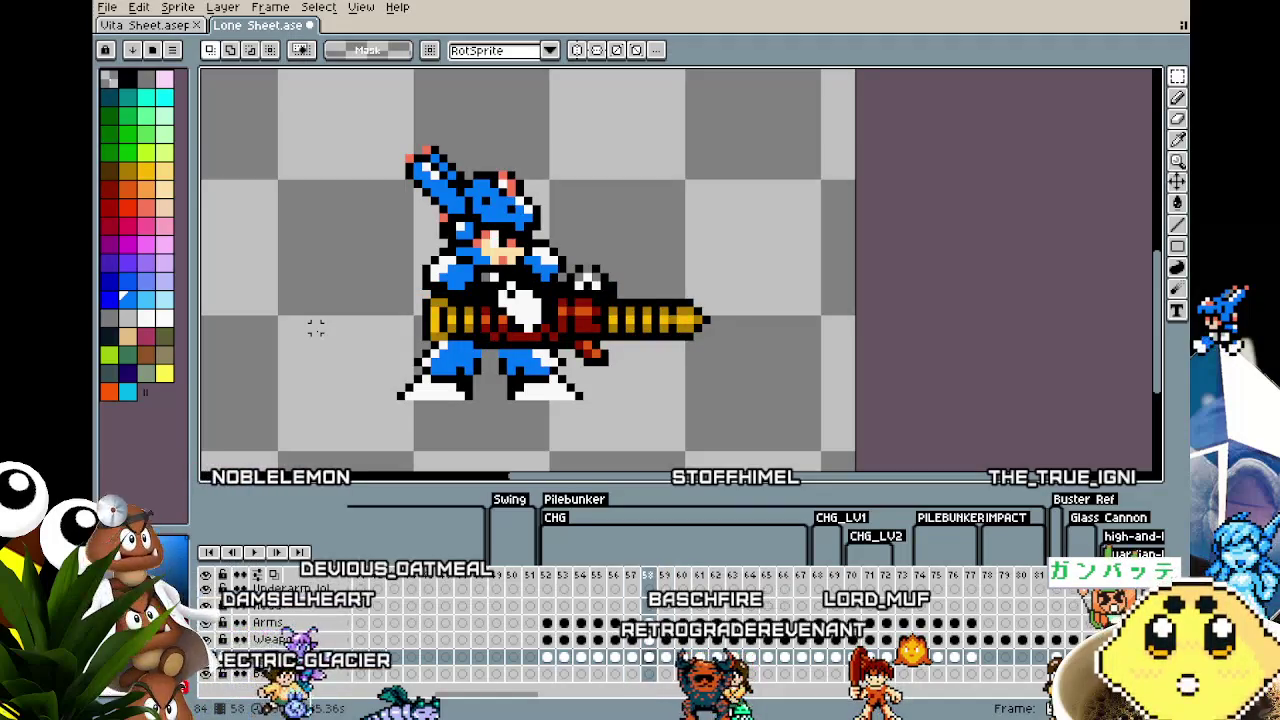
pyautogui.press('Right')
pyautogui.press('Right')
pyautogui.press('Left')
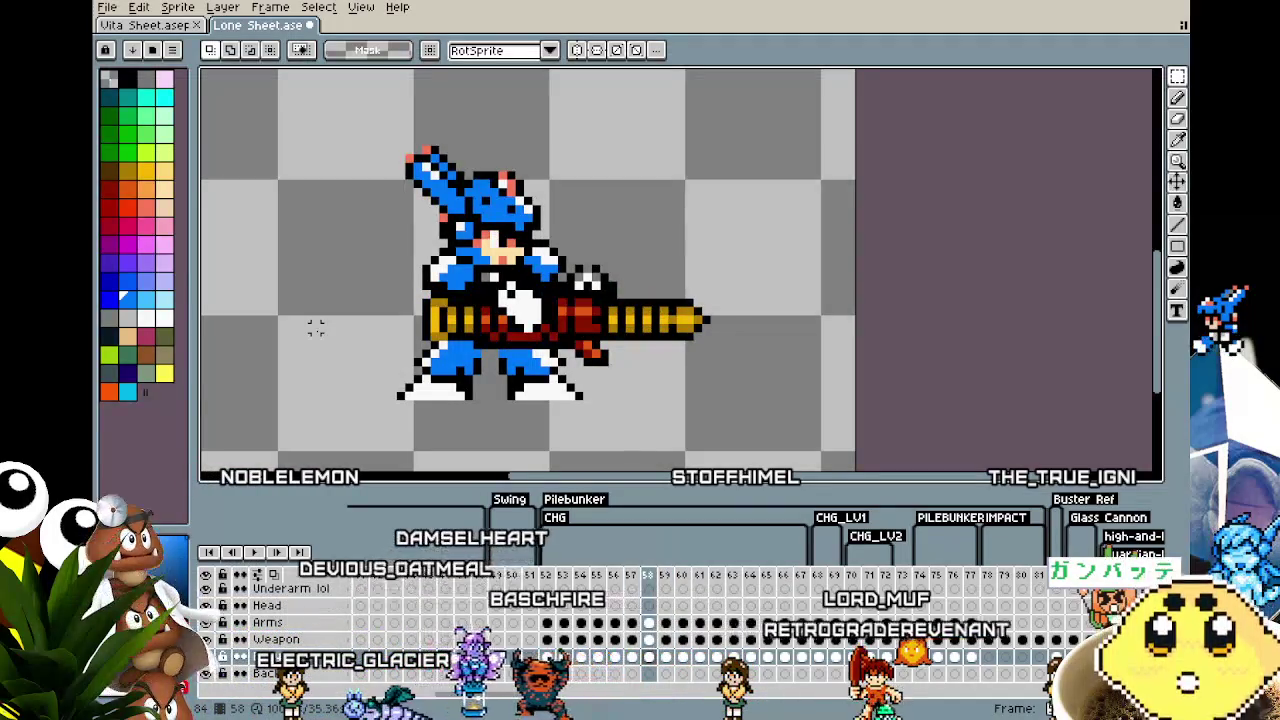
pyautogui.press('Right')
pyautogui.press('Right')
pyautogui.press('Right')
pyautogui.press('Right')
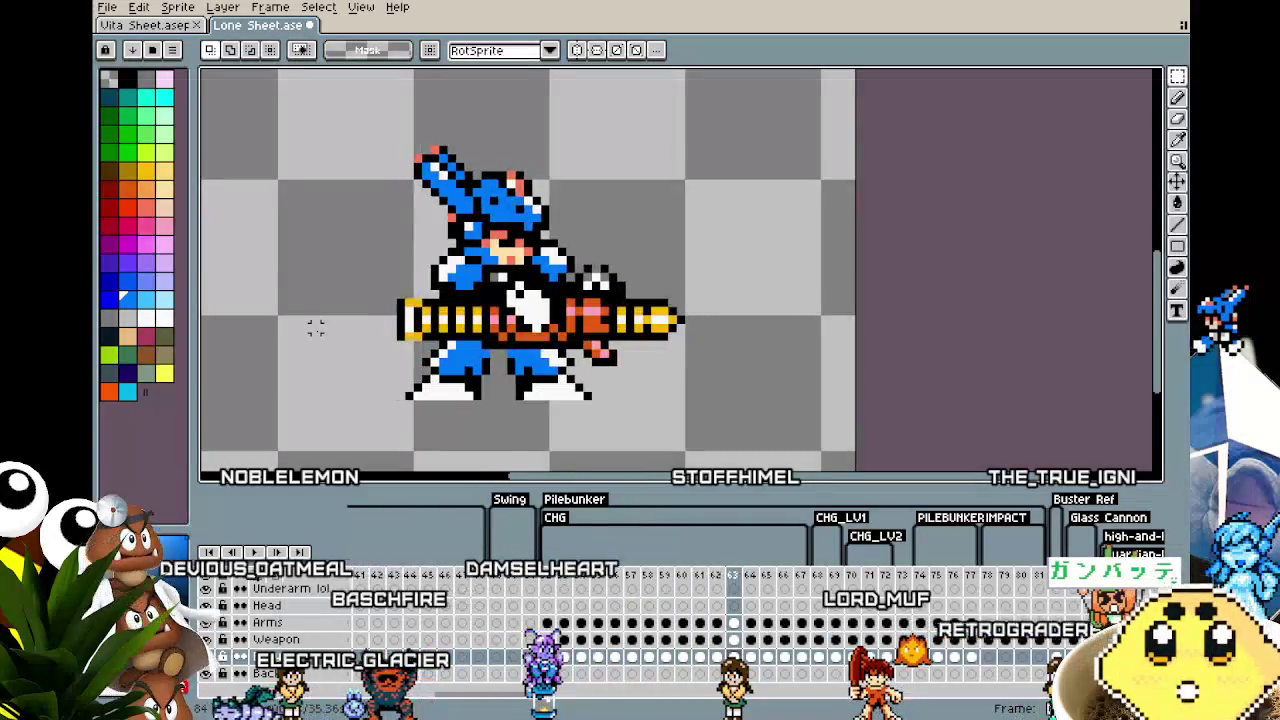
pyautogui.press('Right')
pyautogui.press('Right')
pyautogui.press('Right')
pyautogui.press('Right')
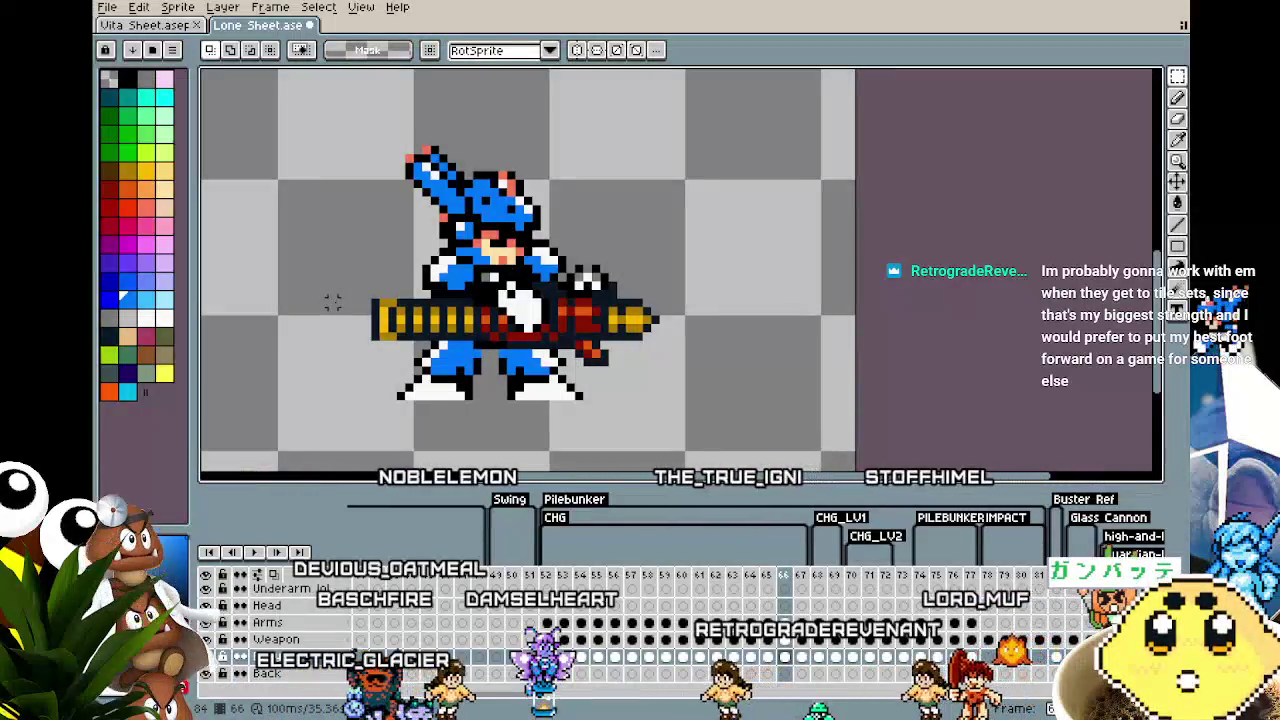
# Step: Step back from frame 66 to pilebunker frame 58, comparing neighbouring poses
pyautogui.press('Left')
pyautogui.press('Left')
pyautogui.press('Left')
pyautogui.press('Left')
pyautogui.press('Left')
pyautogui.press('Left')
pyautogui.press('Left')
pyautogui.press('Left')
pyautogui.press('Left')
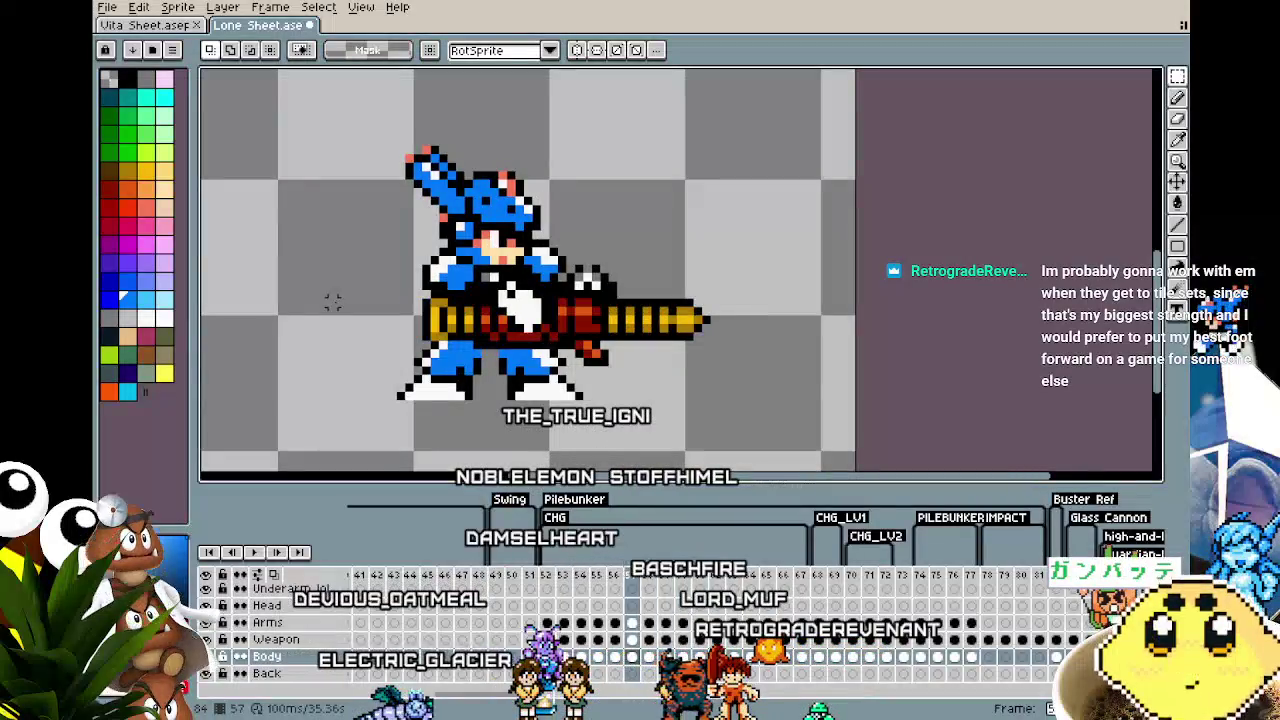
pyautogui.press('Left')
pyautogui.press('Left')
pyautogui.press('Right')
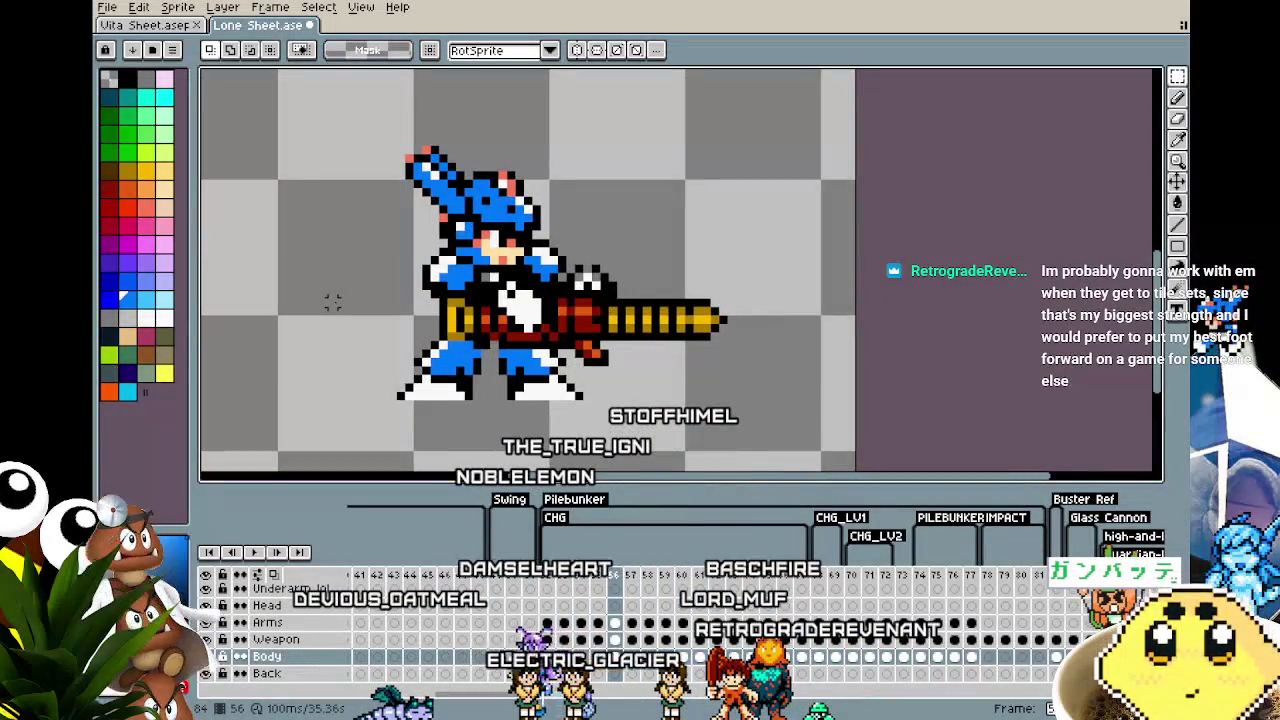
pyautogui.press('Right')
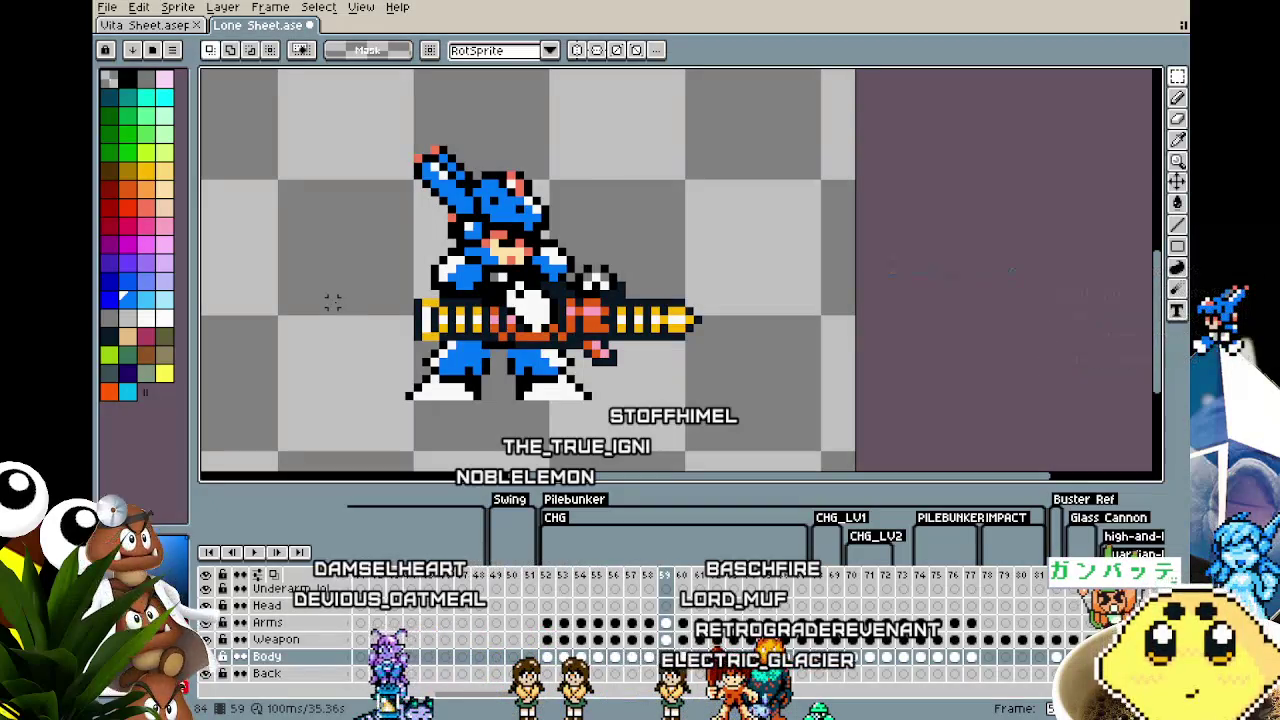
pyautogui.press('Left')
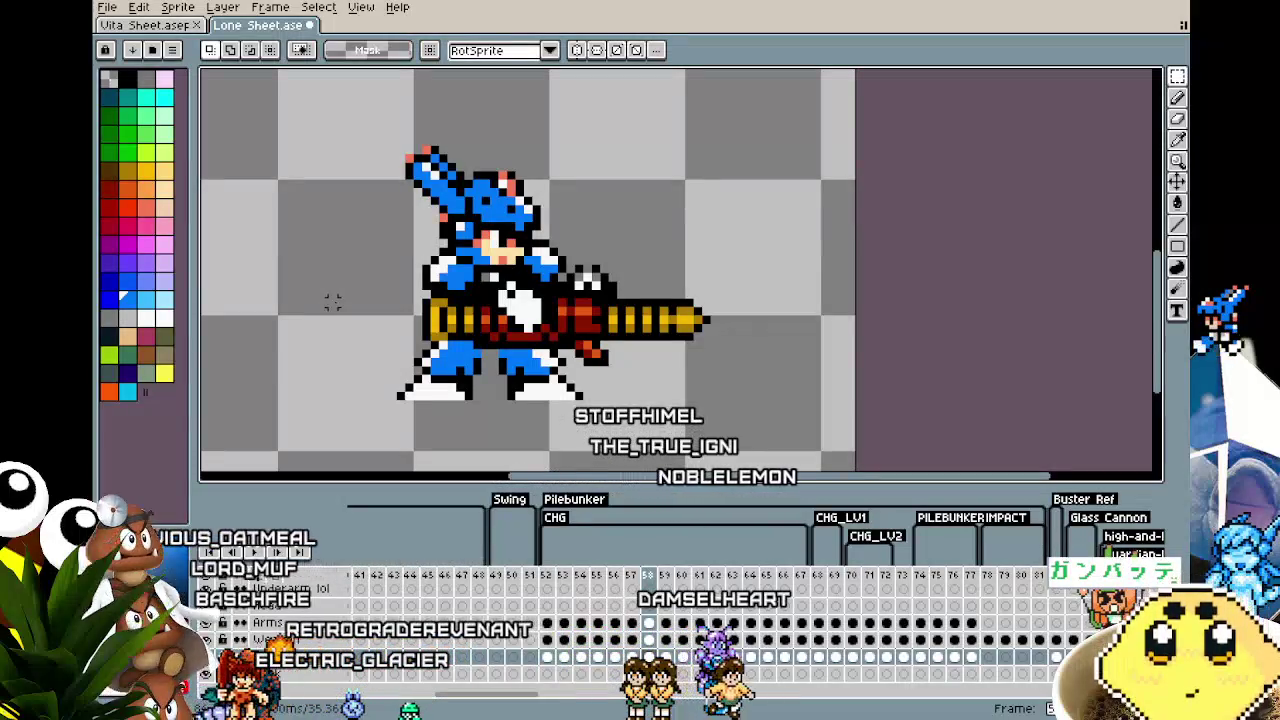
# Step: Flip between neighbouring pilebunker frames to compare the gun position, nudging the view right
pyautogui.press(',')
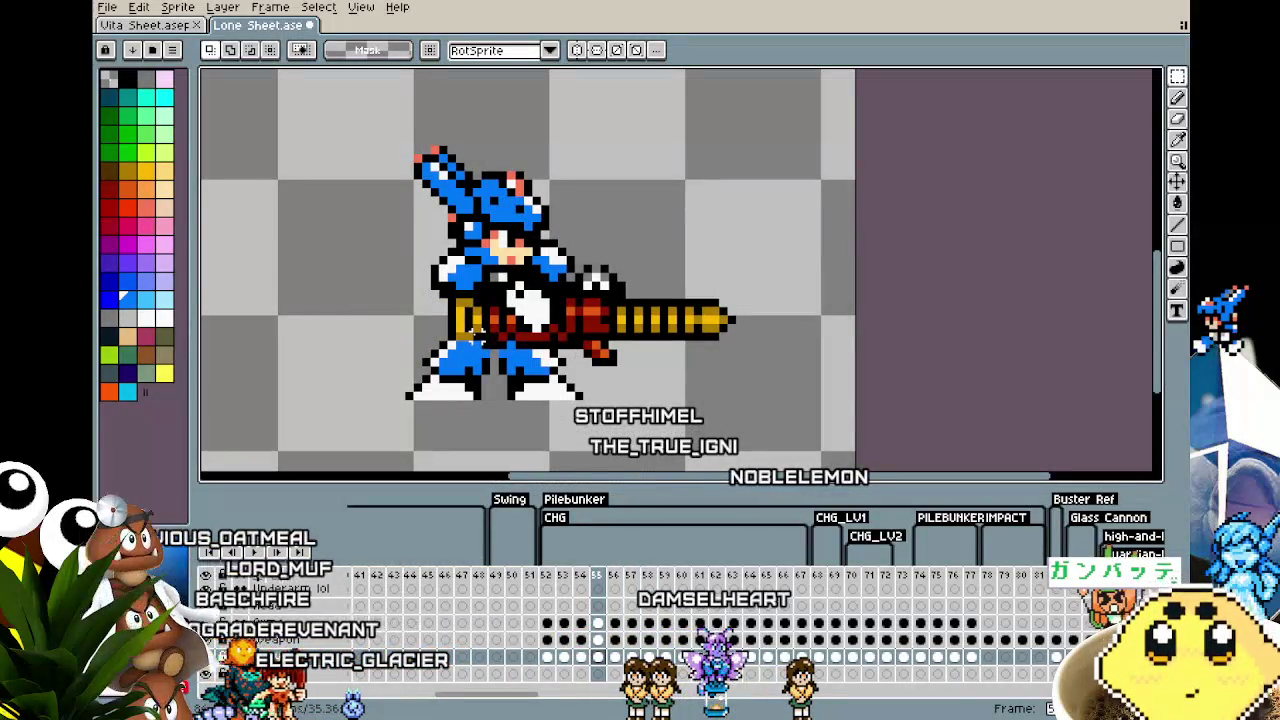
pyautogui.moveTo(471, 332); pyautogui.dragTo(493, 333)
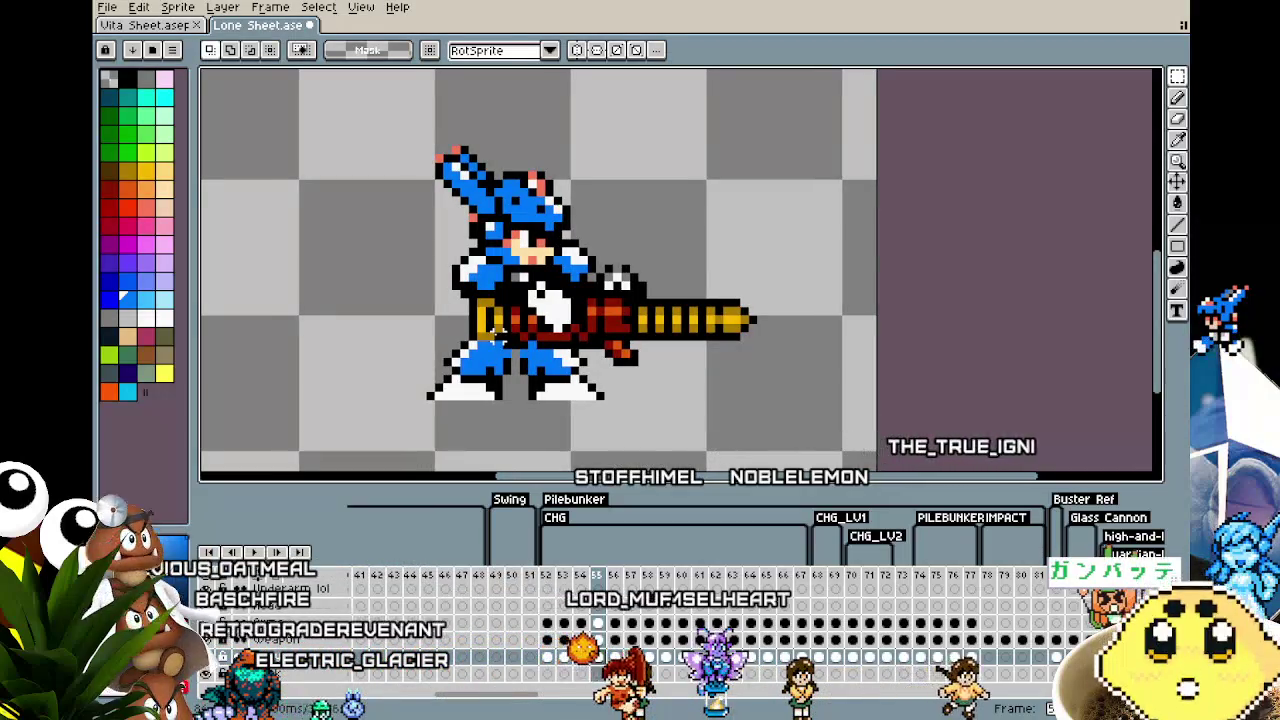
pyautogui.press('.')
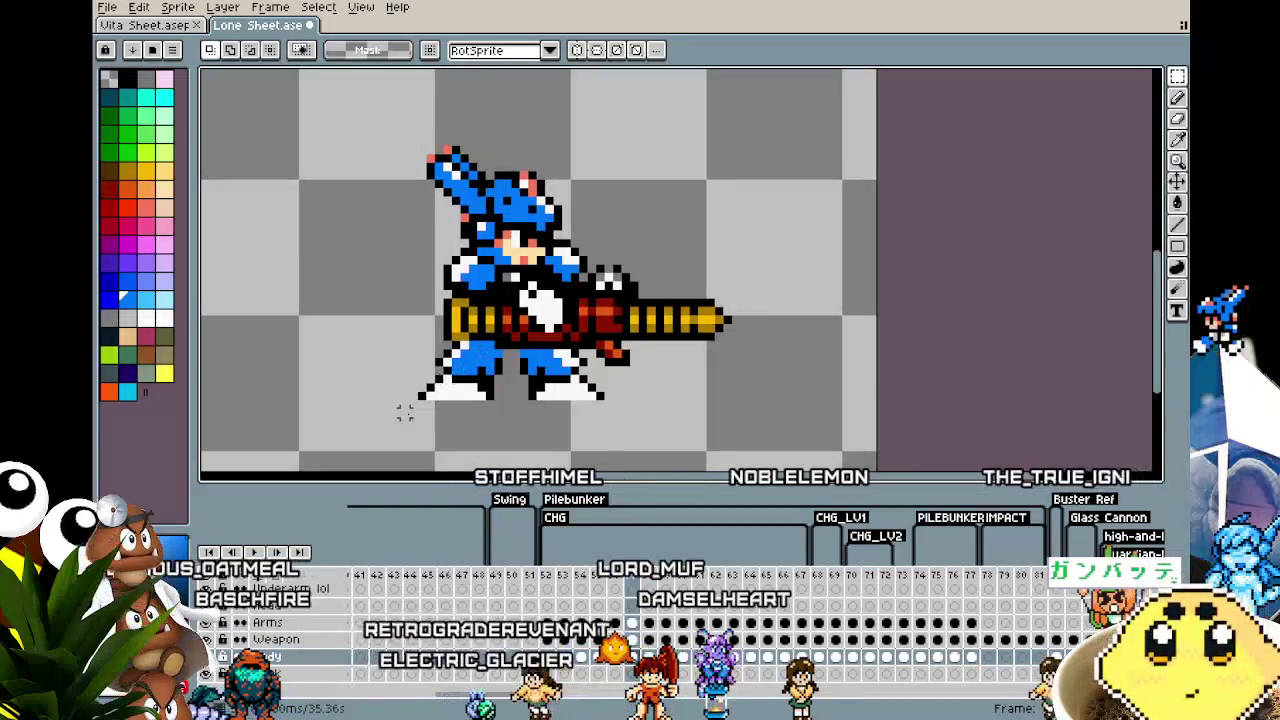
pyautogui.press('.')
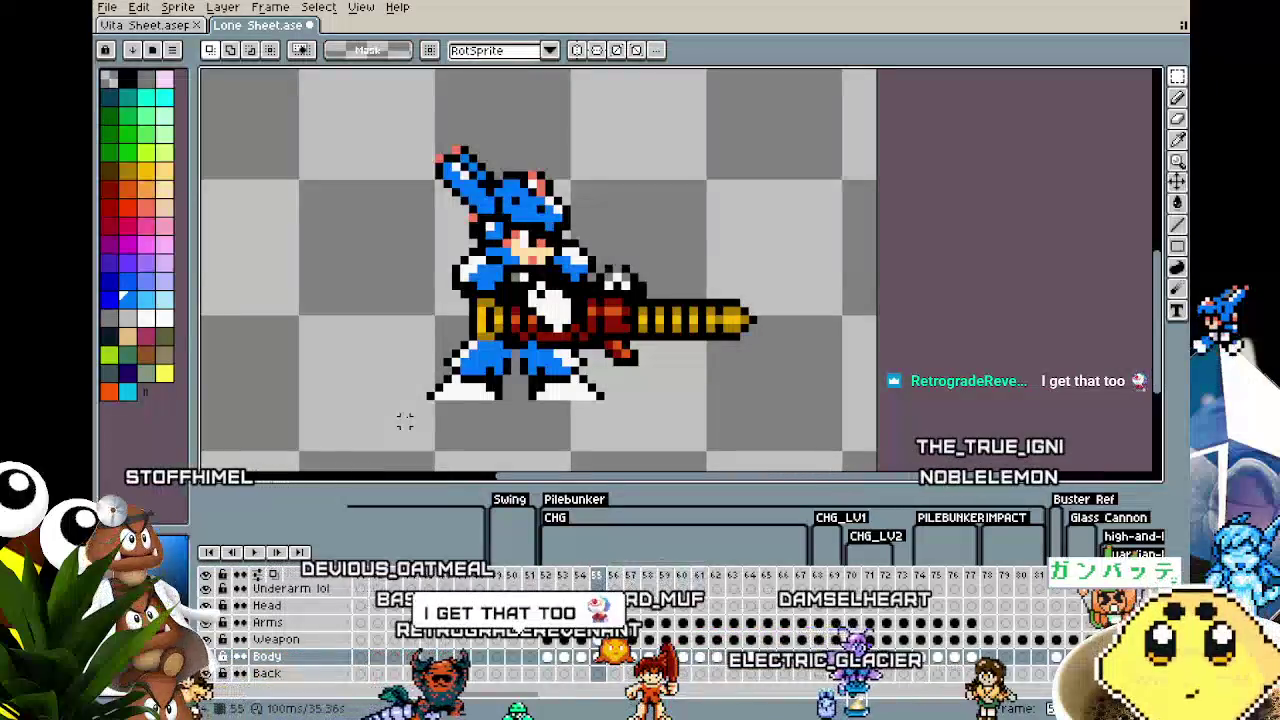
pyautogui.press('.')
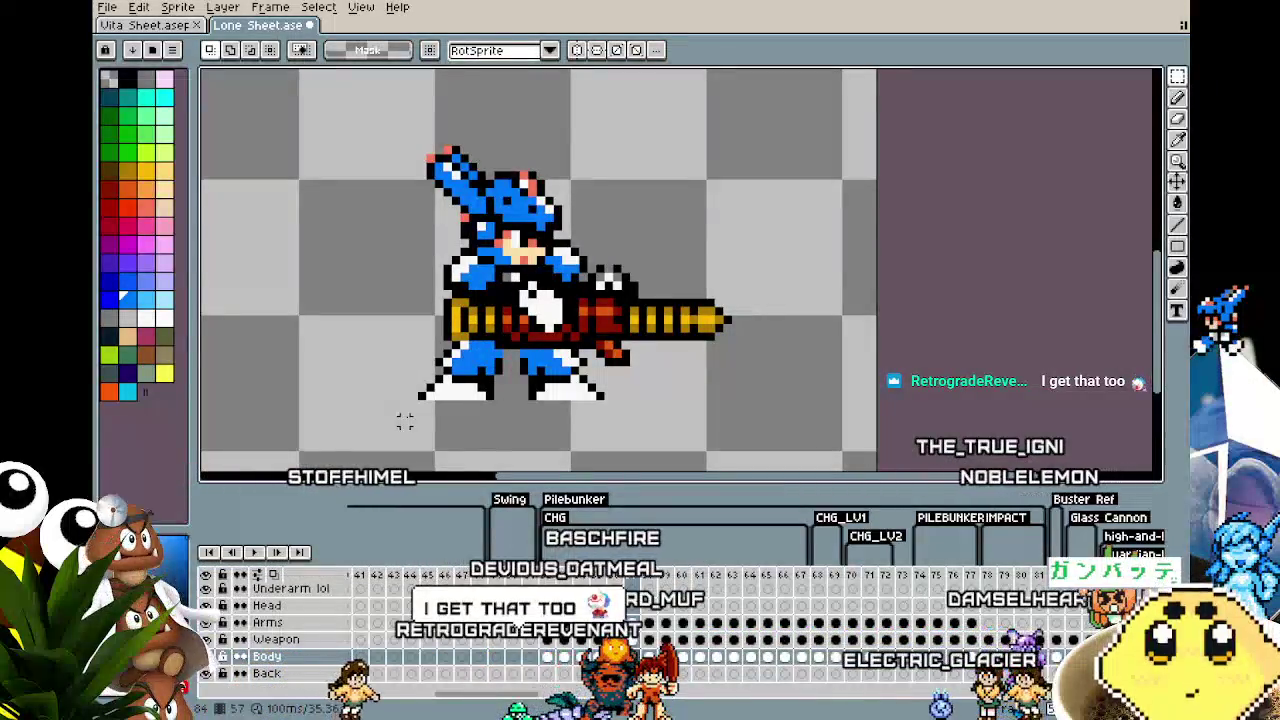
pyautogui.press(',')
pyautogui.press('.')
pyautogui.press('.')
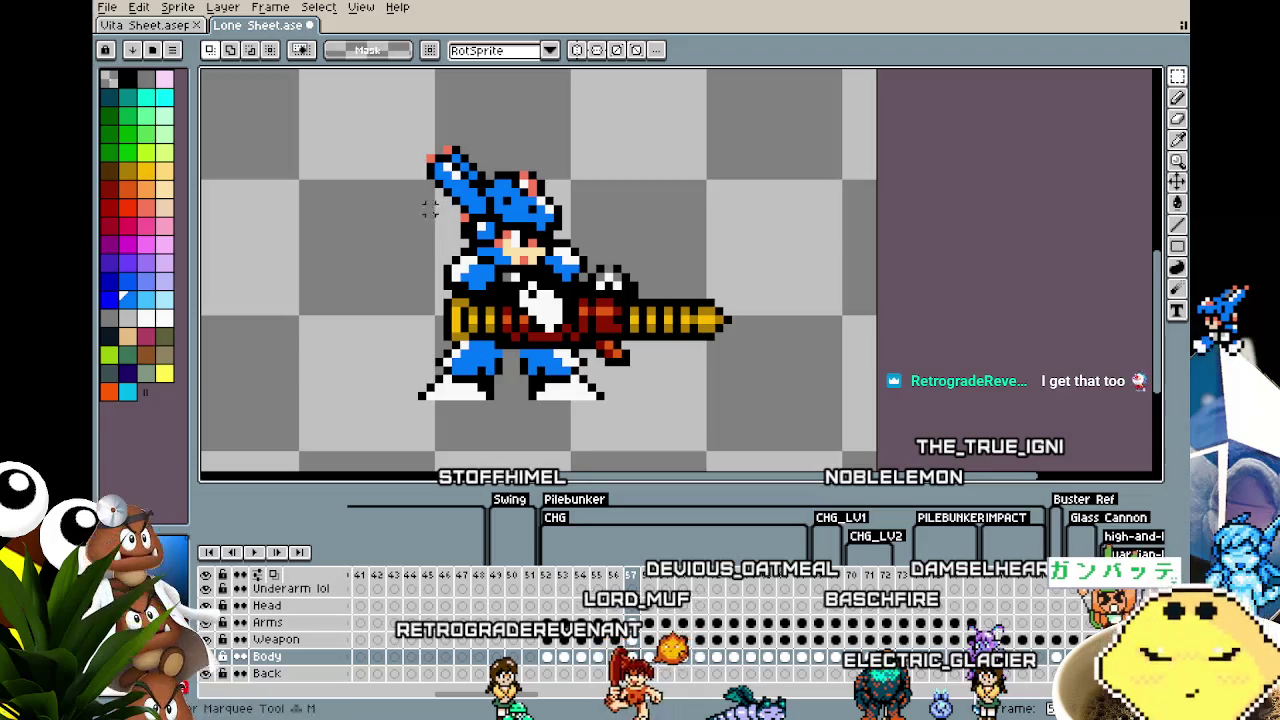
pyautogui.press(',')
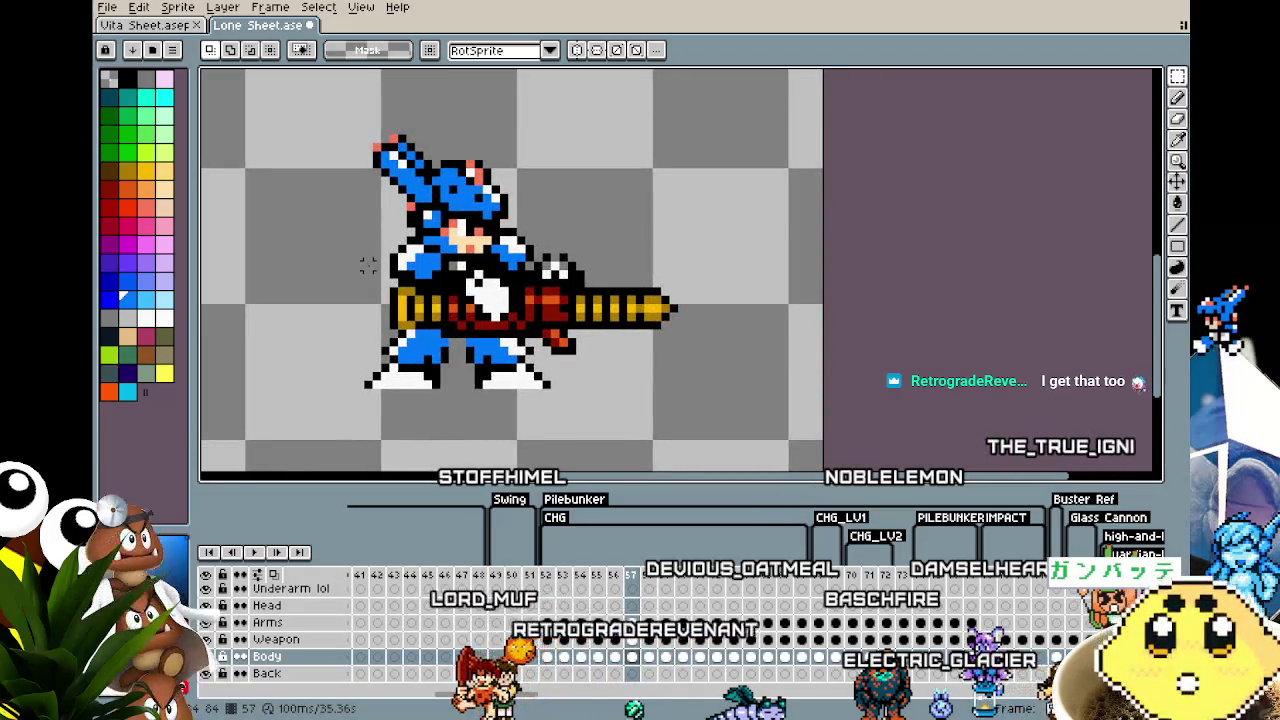
# Step: Step through the later pilebunker frames and back to frame 59
pyautogui.press('Right')
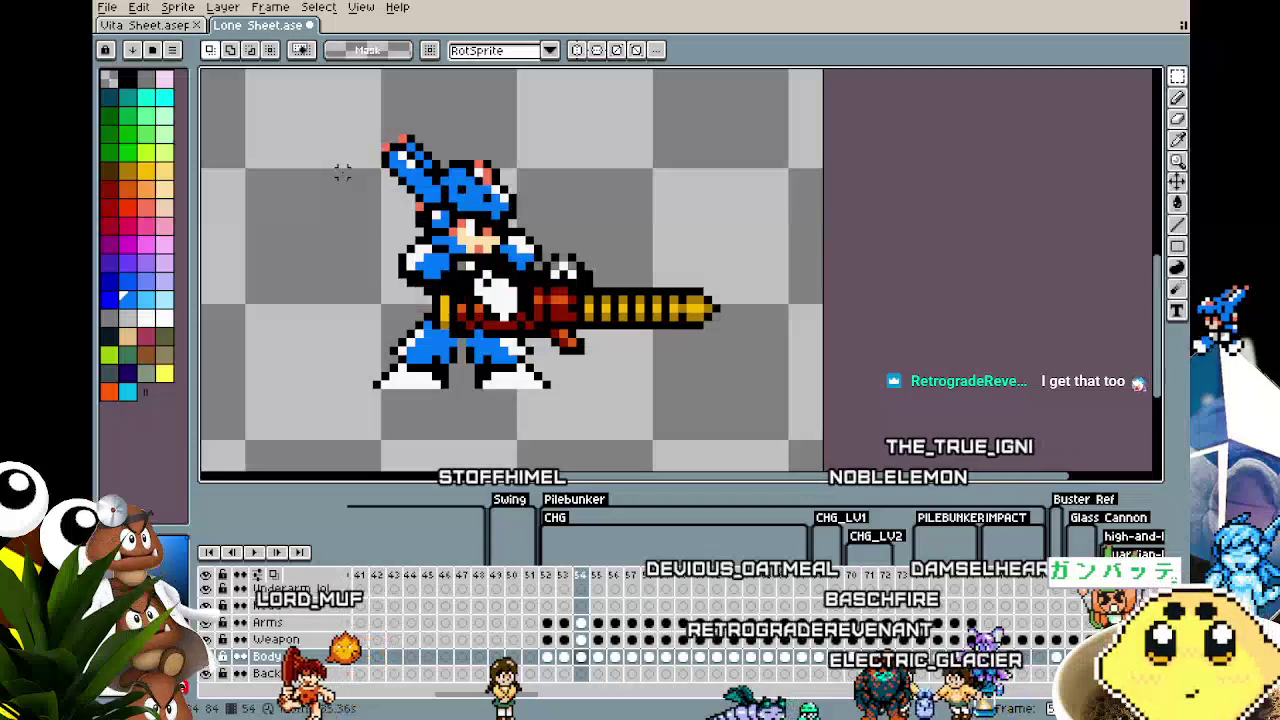
pyautogui.press('Right')
pyautogui.press('Right')
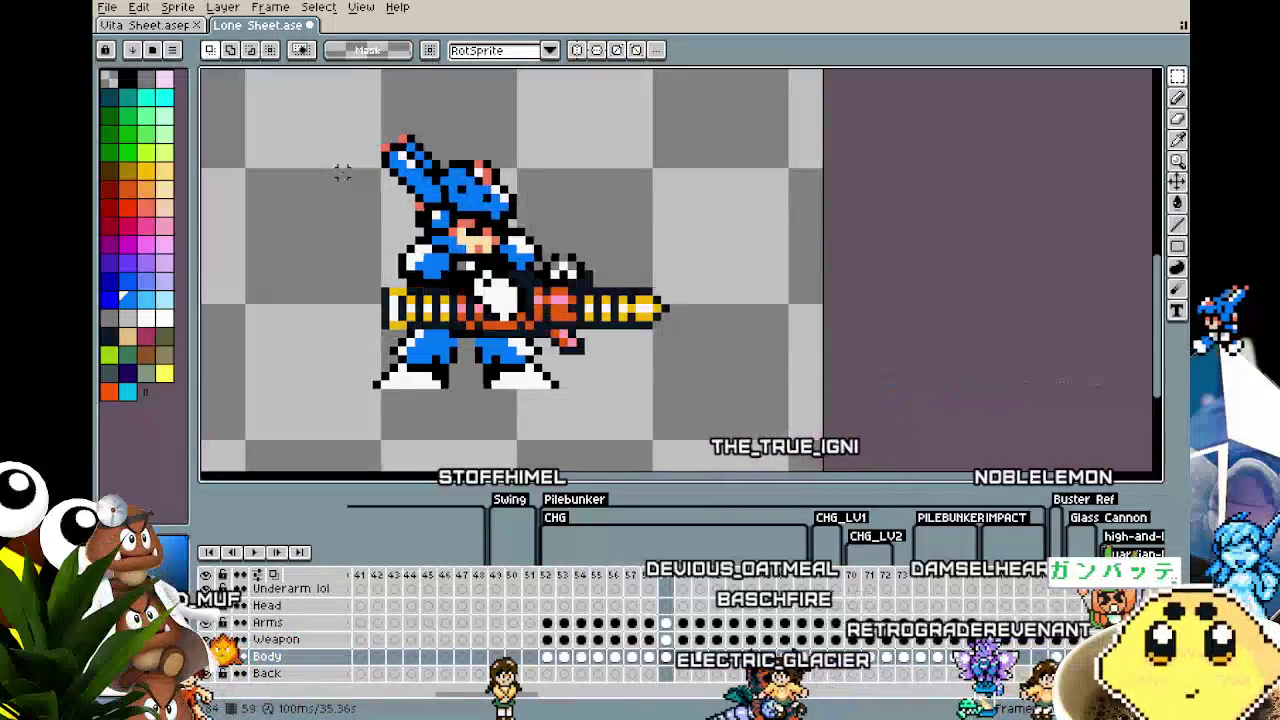
pyautogui.press('Right')
pyautogui.press('Right')
pyautogui.press('Right')
pyautogui.press('Right')
pyautogui.press('Right')
pyautogui.press('Left')
pyautogui.press('Left')
pyautogui.press('Left')
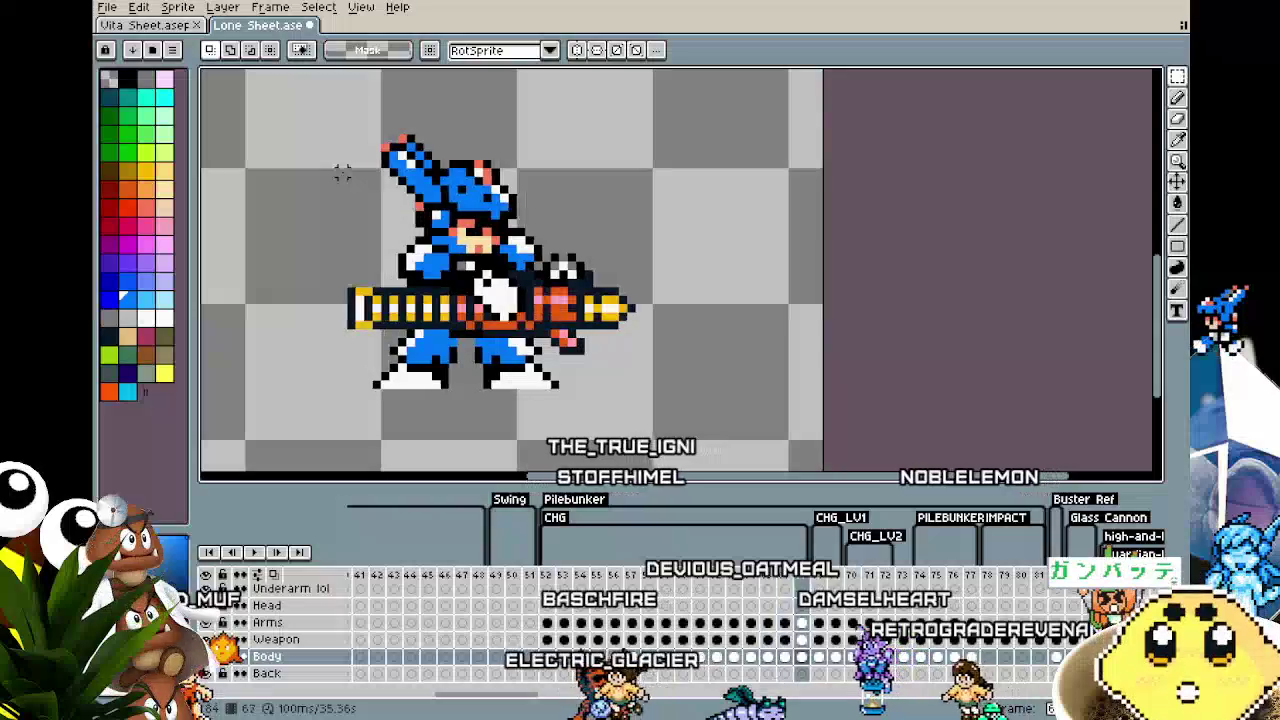
pyautogui.press('Left')
pyautogui.press('Left')
pyautogui.press('Left')
pyautogui.press('Left')
pyautogui.press('Left')
pyautogui.press('Left')
pyautogui.press('Right')
pyautogui.press('Right')
pyautogui.press('Right')
pyautogui.press('Right')
pyautogui.press('Right')
pyautogui.press('Right')
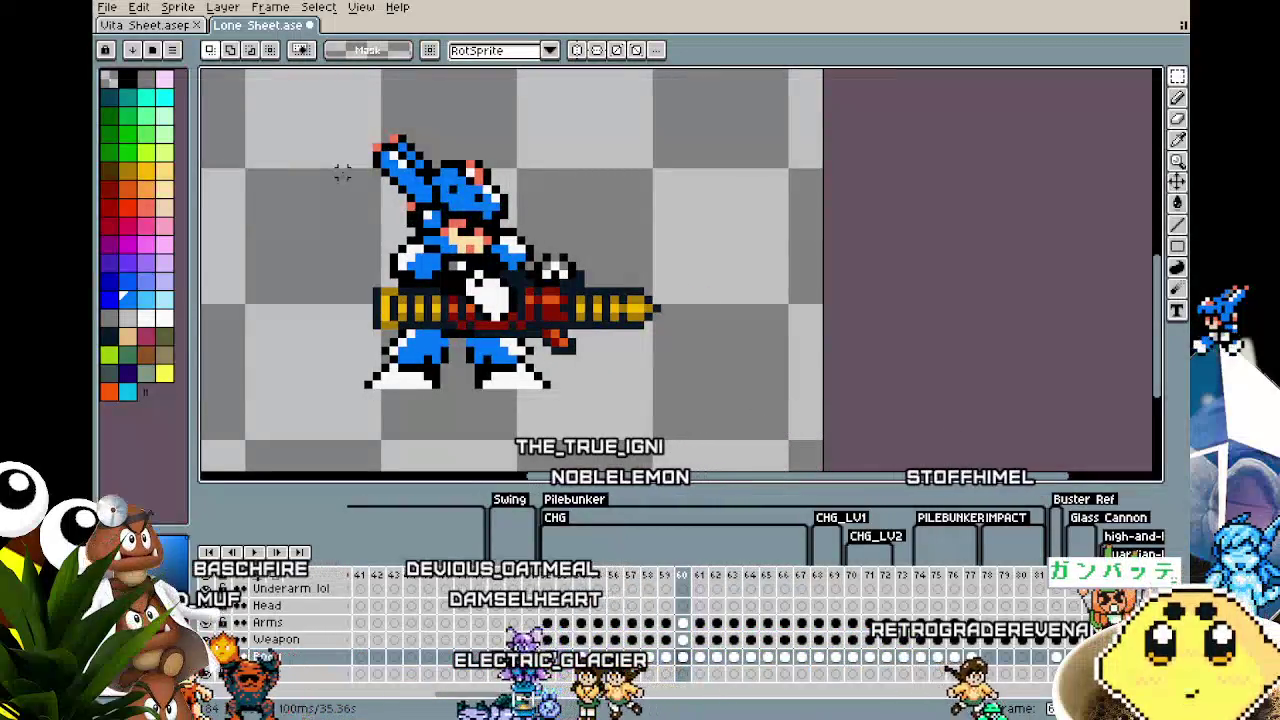
pyautogui.scroll(1, 296, 295)
pyautogui.scroll(-1, 421, 340)
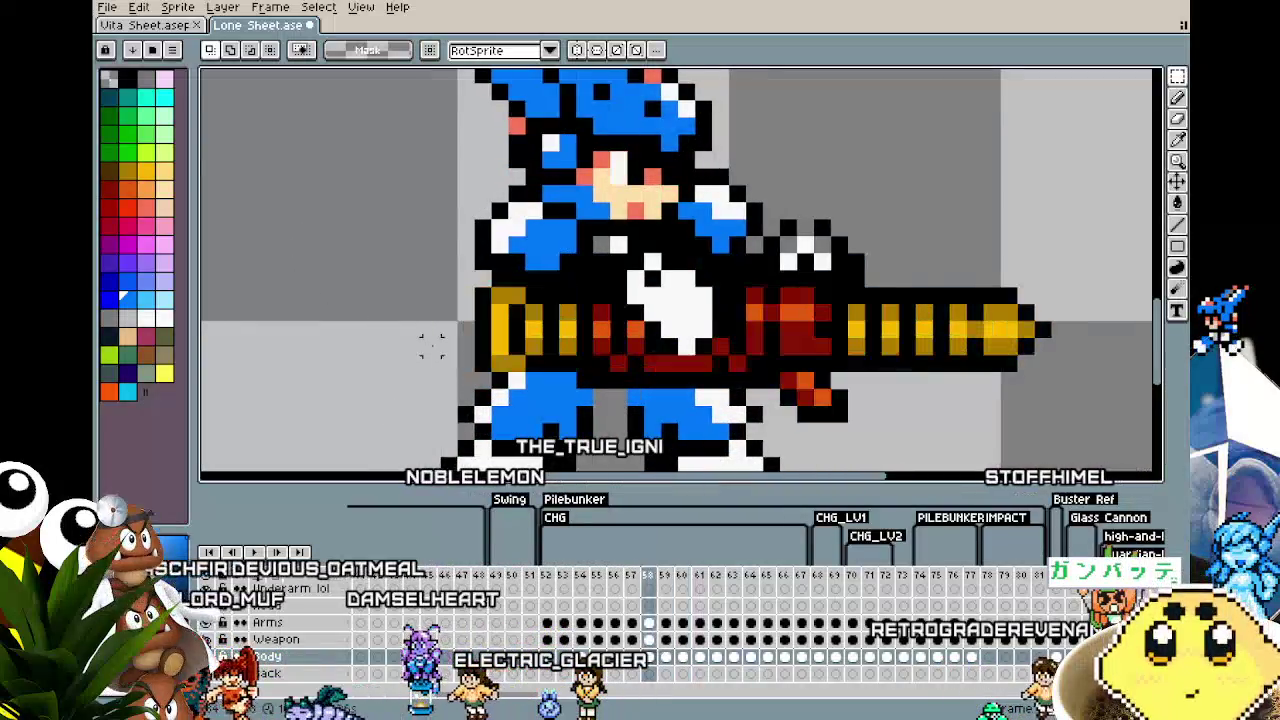
pyautogui.scroll(-1, 428, 343)
pyautogui.press('Left')
pyautogui.press('Left')
pyautogui.press('Left')
pyautogui.press('Left')
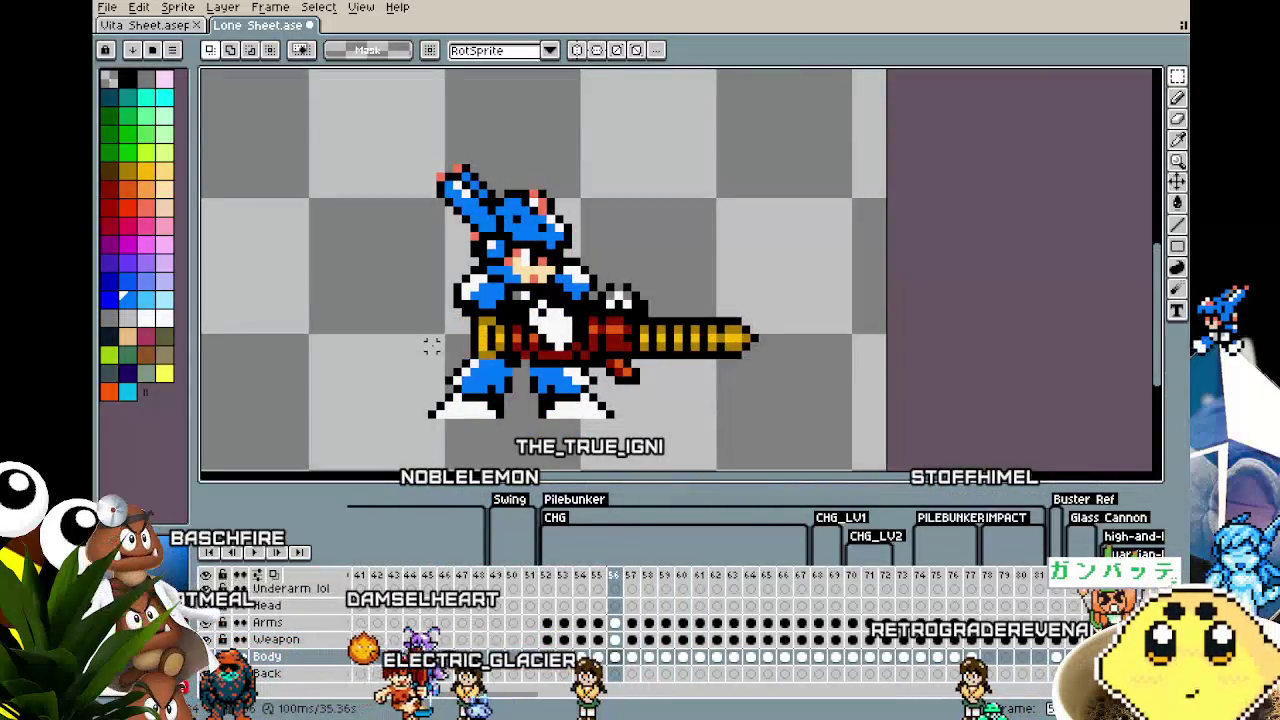
pyautogui.press('Right')
pyautogui.press('Right')
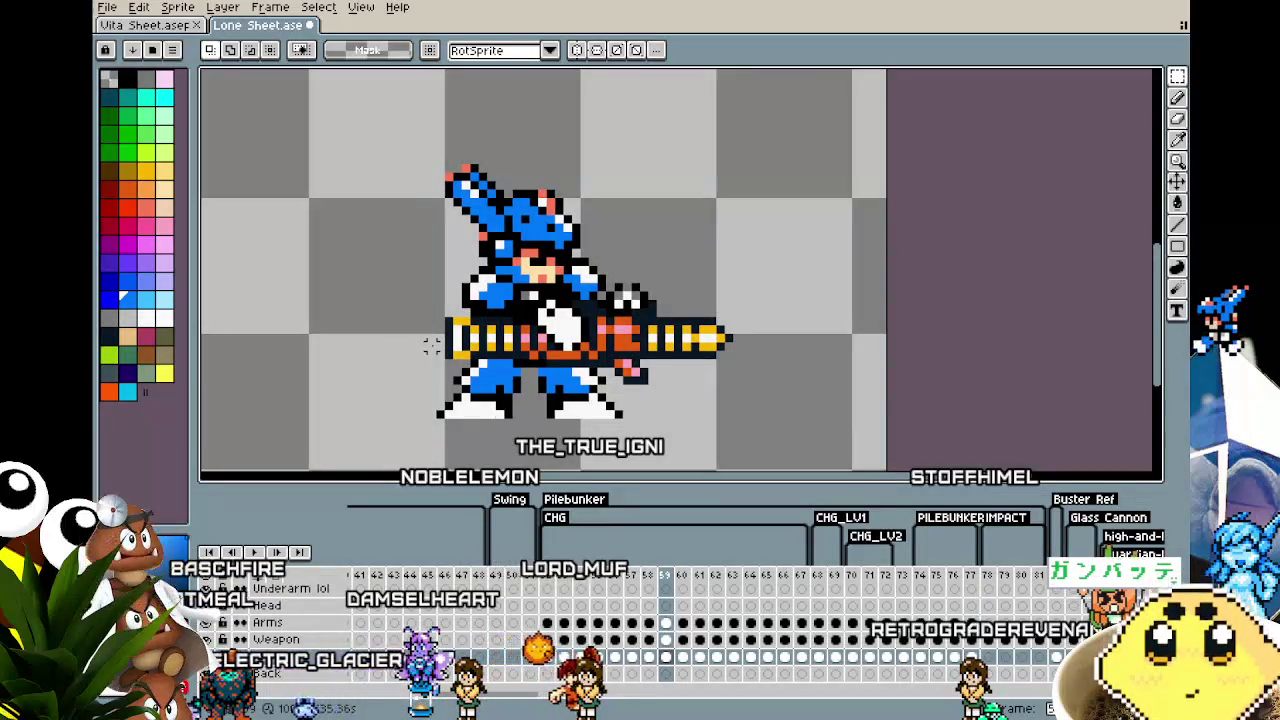
# Step: Zoom in on the gun and legs while flipping between frames 58 and 59
pyautogui.scroll(1, 431, 345)
pyautogui.scroll(1, 440, 360)
pyautogui.scroll(1, 462, 392)
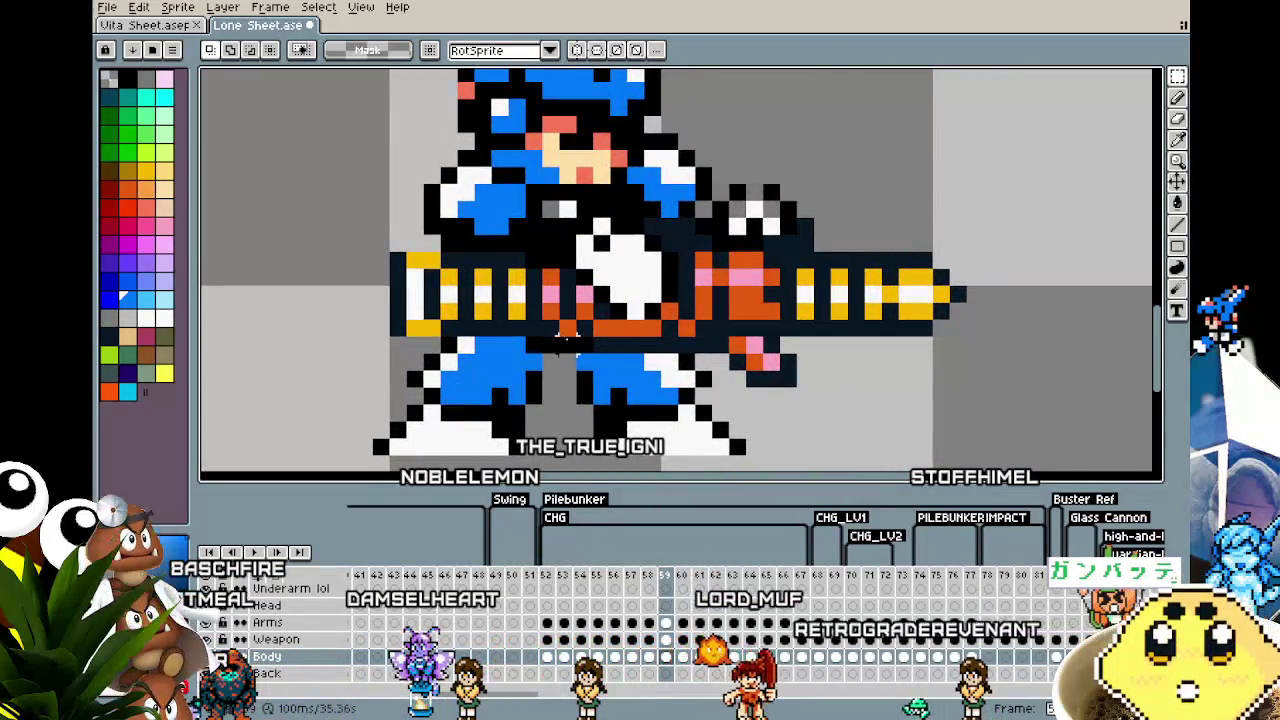
pyautogui.scroll(-1, 588, 352)
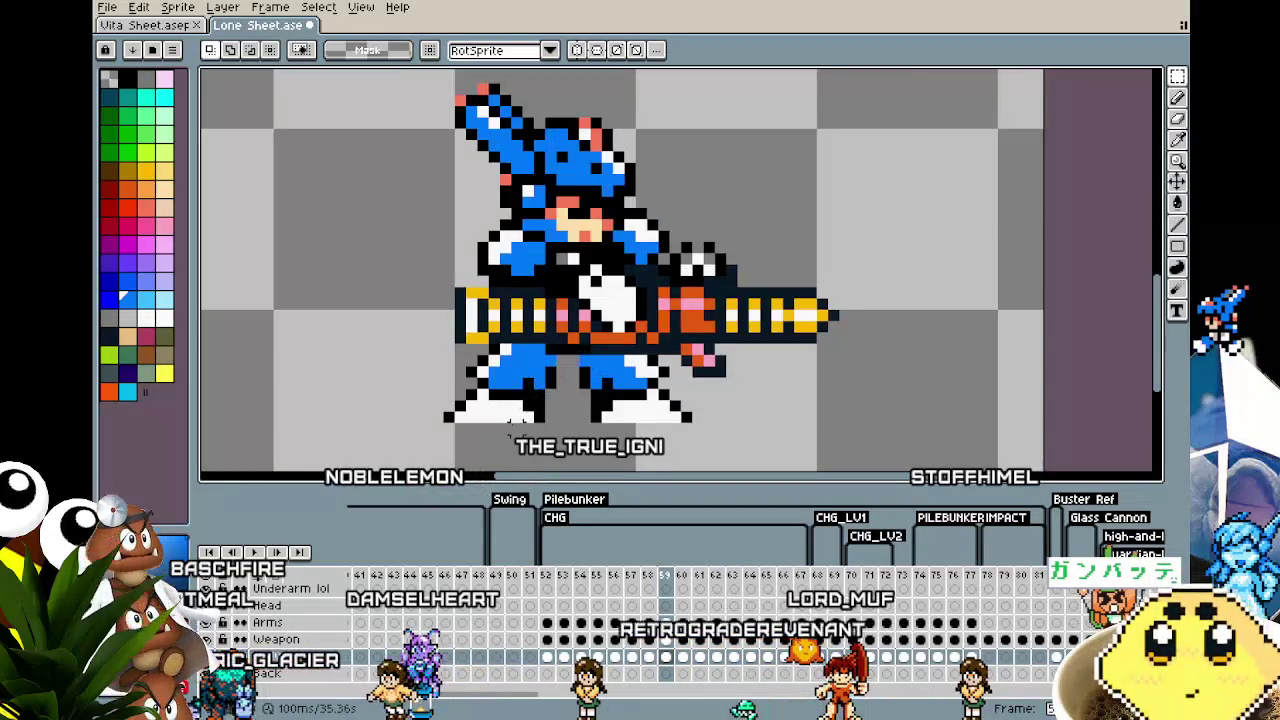
pyautogui.press('Left')
pyautogui.press('Right')
pyautogui.press('Left')
pyautogui.press('Right')
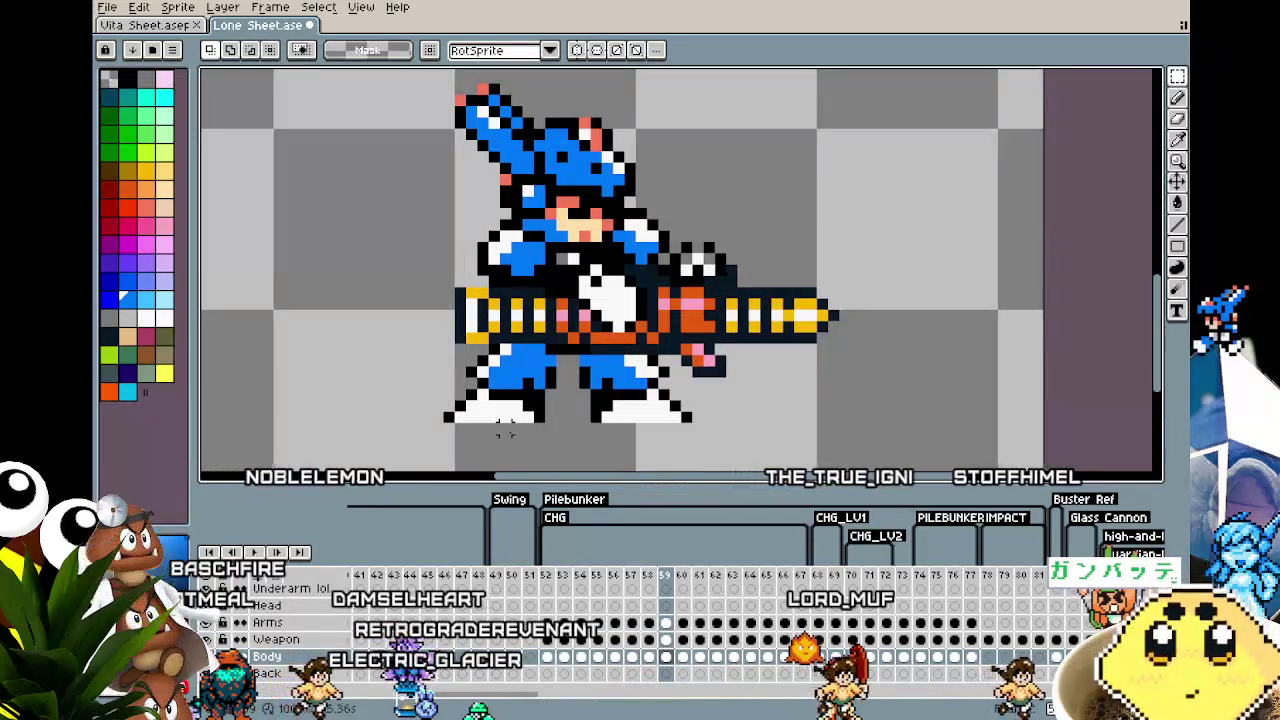
pyautogui.scroll(1, 560, 395)
pyautogui.scroll(1, 627, 360)
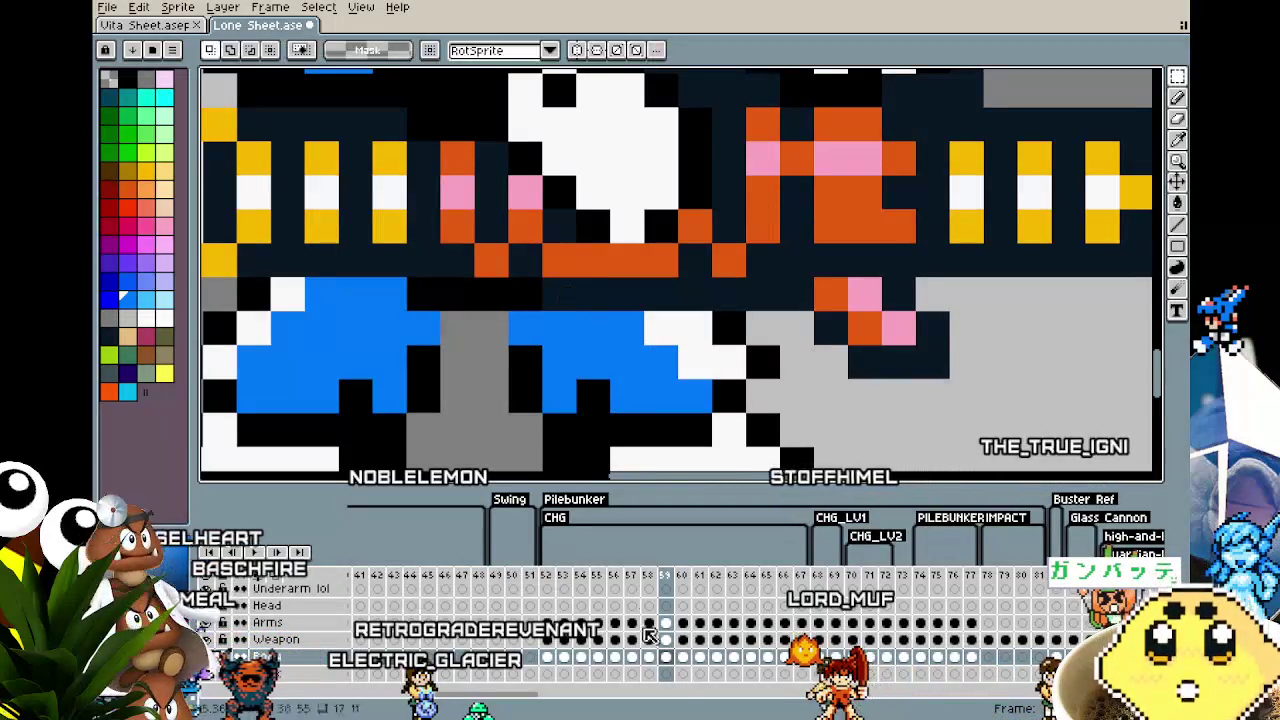
# Step: Select the Weapon layer, hide the body layer, and compare weapon frames 59 and 60
pyautogui.press('Up')
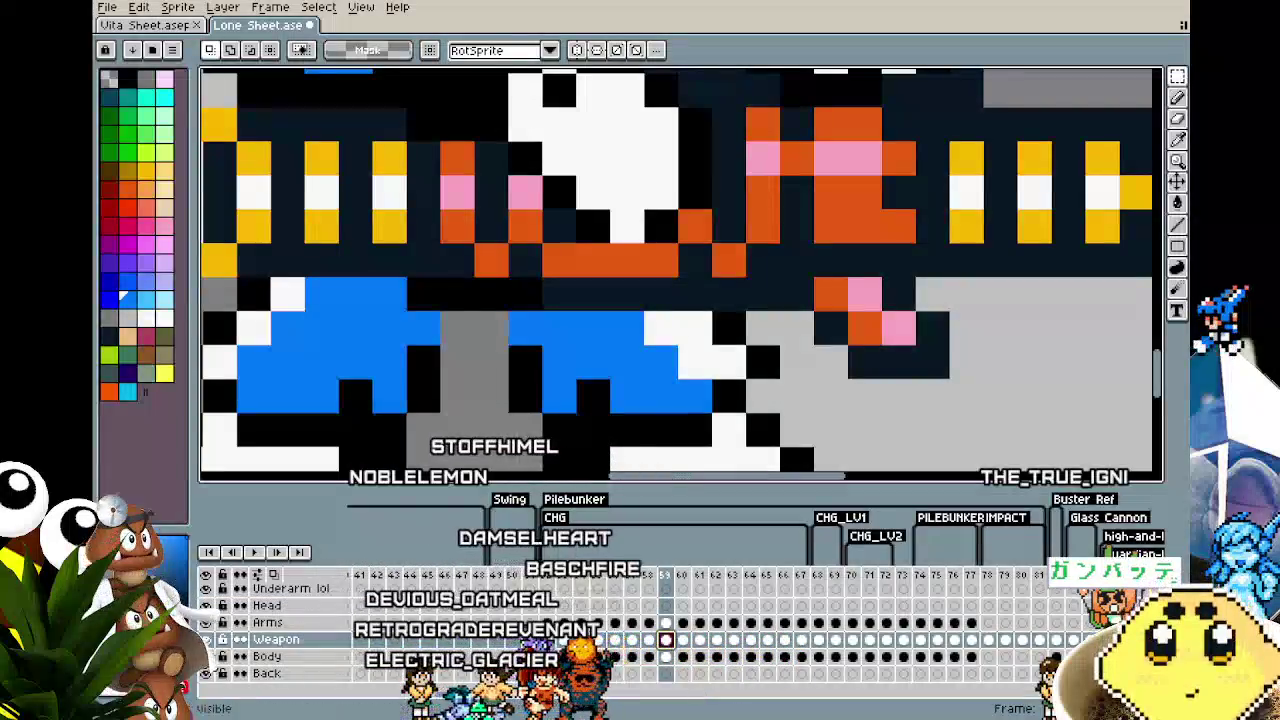
pyautogui.click(206, 656)
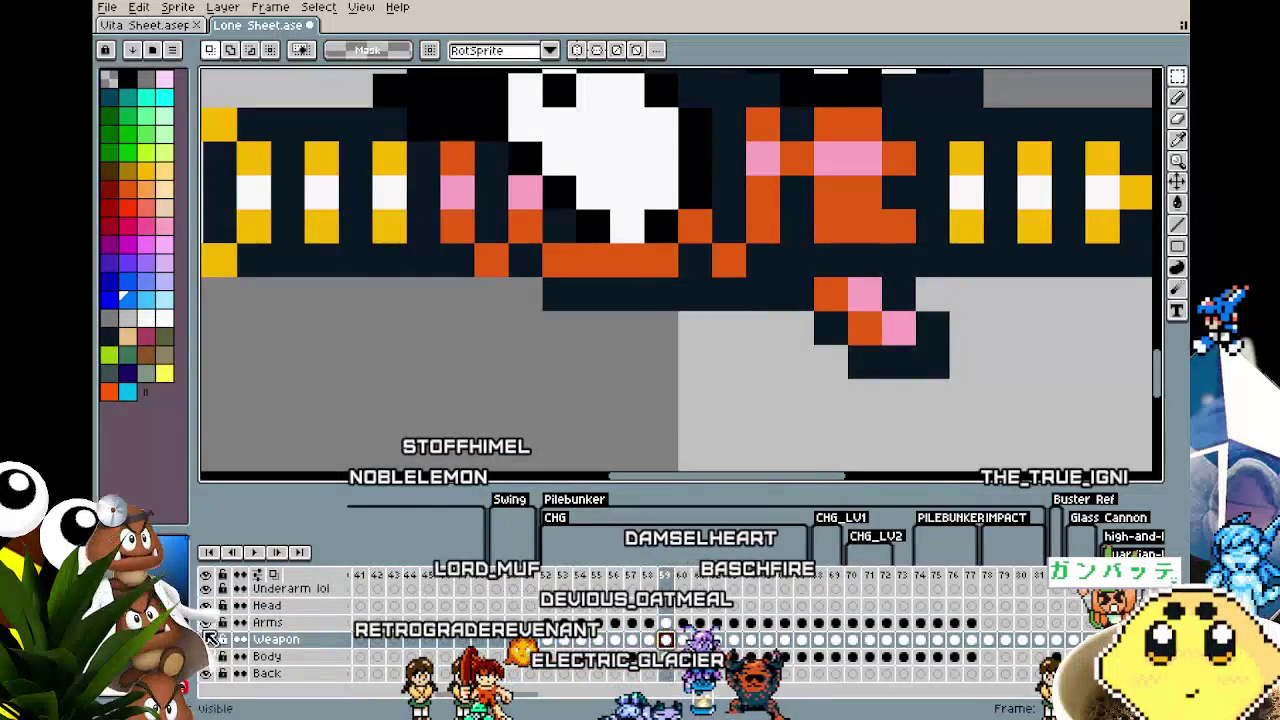
pyautogui.scroll(-2, 392, 445)
pyautogui.press('Right')
pyautogui.press('Left')
pyautogui.press('Right')
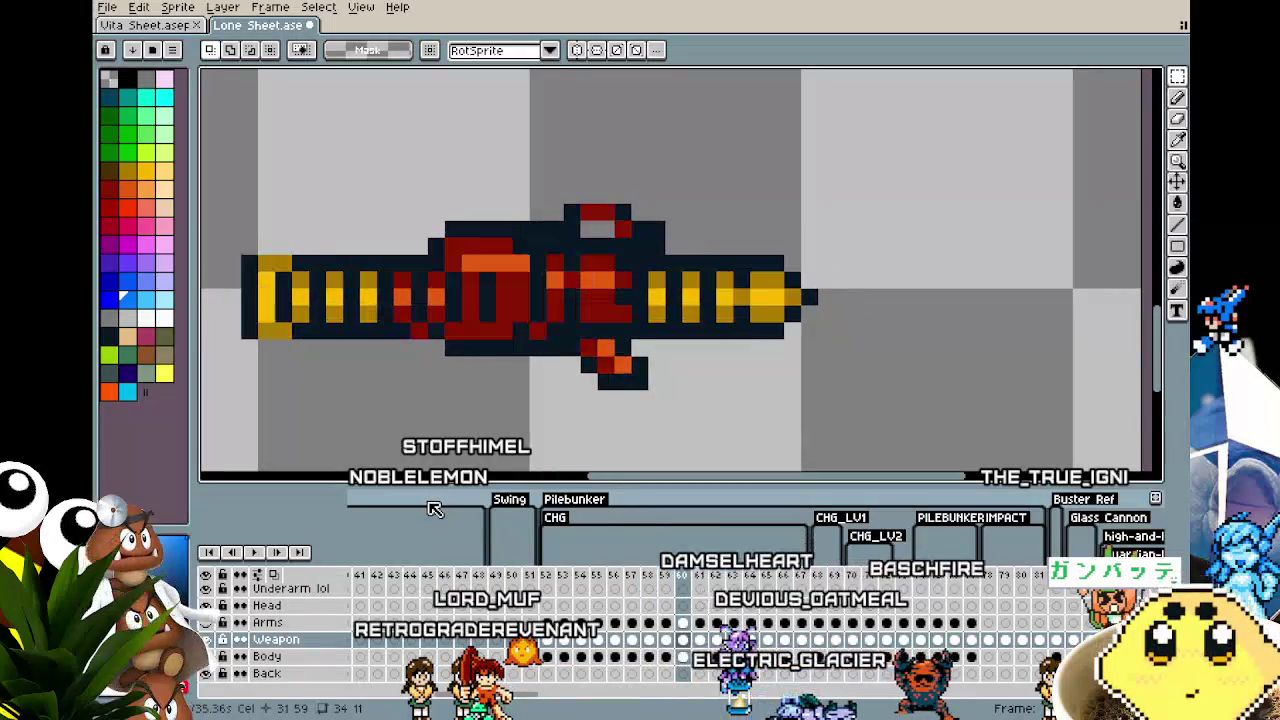
pyautogui.press('Left')
pyautogui.press('Right')
pyautogui.press('Left')
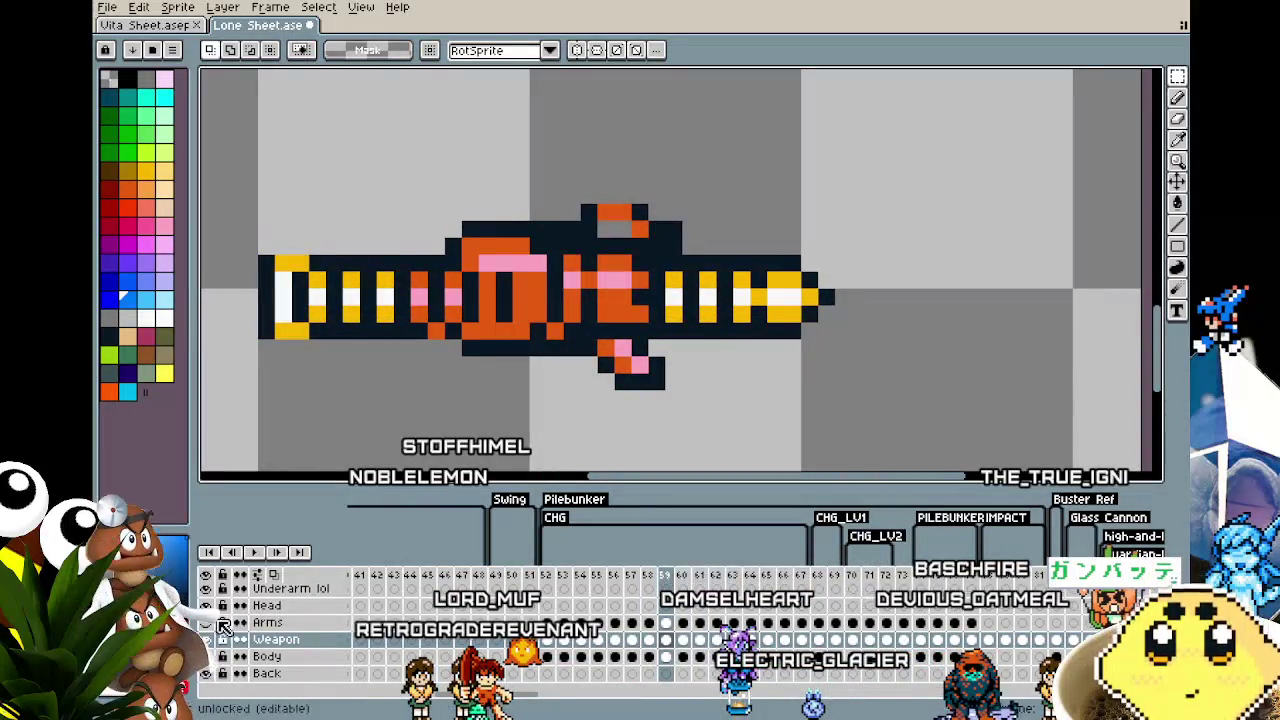
# Step: Unhide the character layers, recentre the view, and return to frame 58
pyautogui.click(206, 622)
pyautogui.click(206, 656)
pyautogui.scroll(1, 352, 428)
pyautogui.scroll(1, 352, 428)
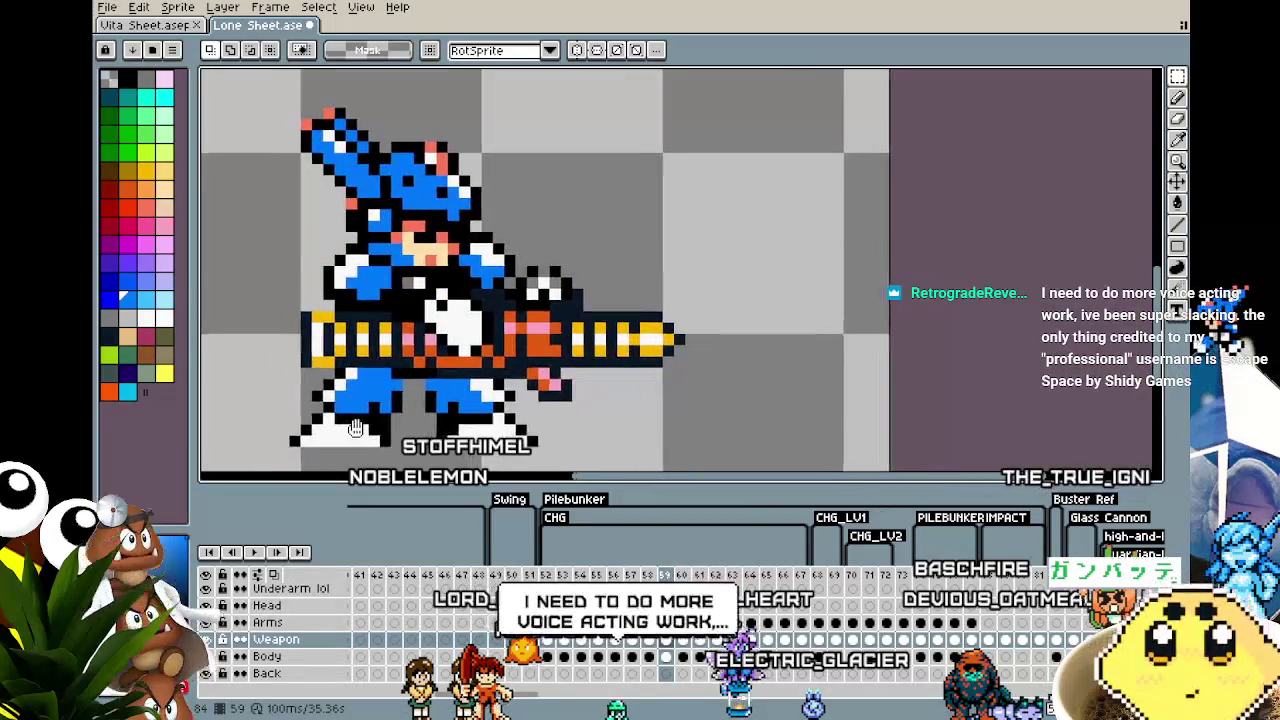
pyautogui.moveTo(352, 428); pyautogui.dragTo(374, 430)
pyautogui.press('Left')
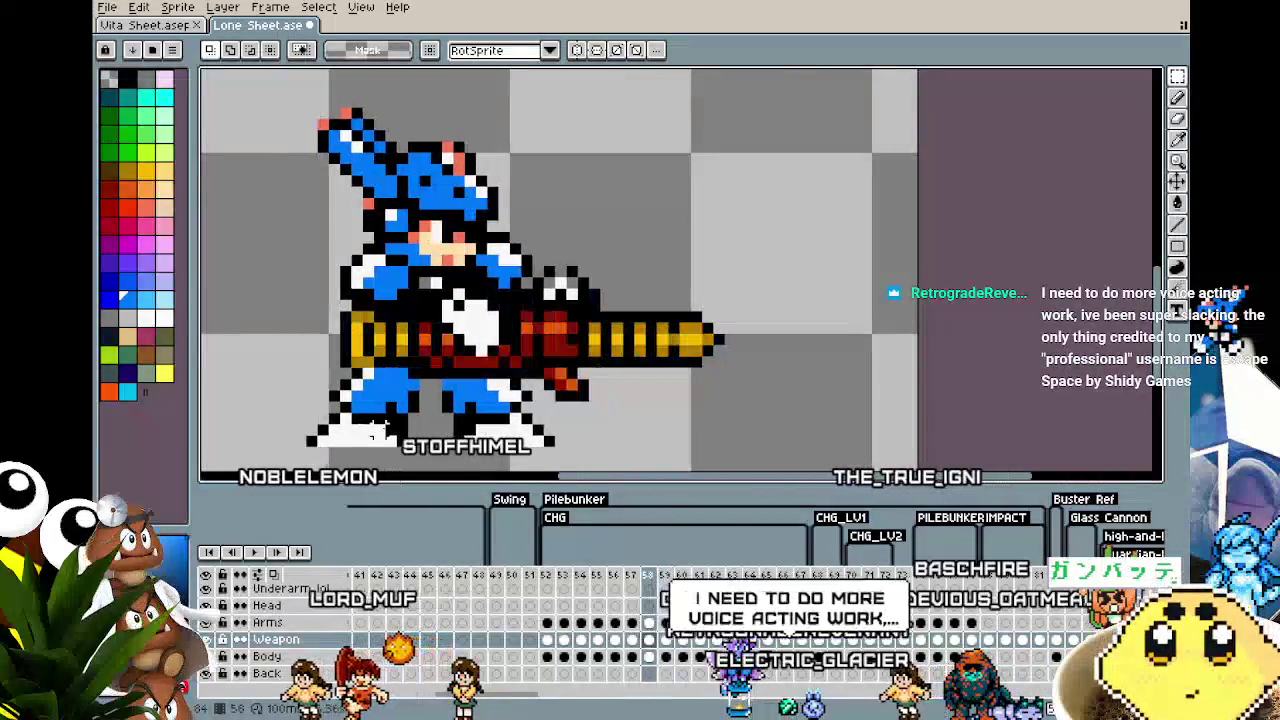
# Step: Step back and forth through pilebunker frames 57 to 60 comparing poses
pyautogui.press('Right')
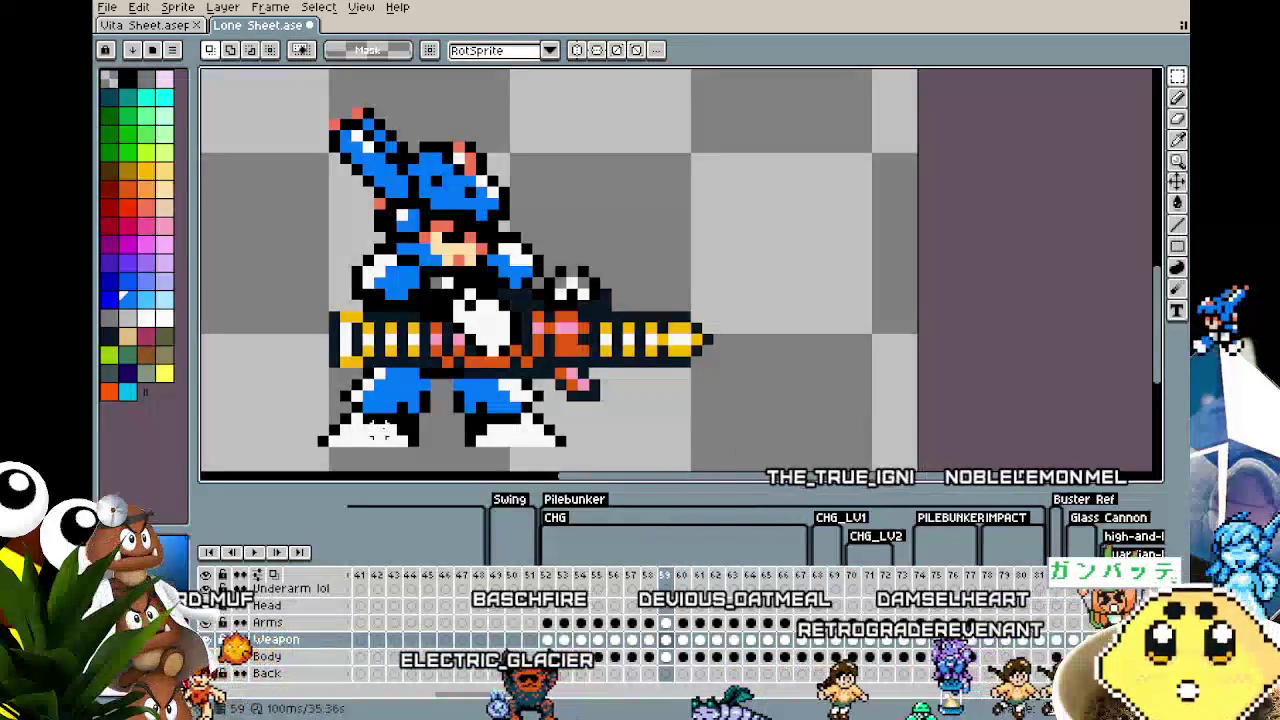
pyautogui.press('Left')
pyautogui.press('Left')
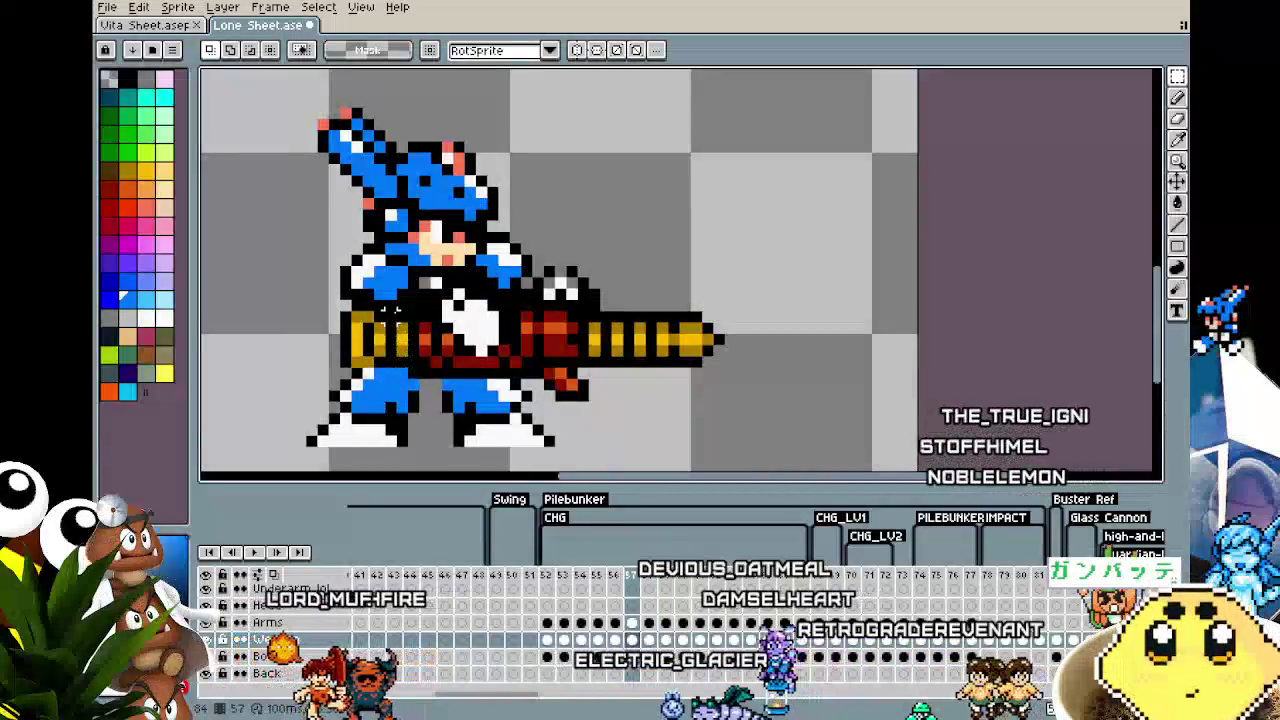
pyautogui.press('Right')
pyautogui.press('Right')
pyautogui.press('Right')
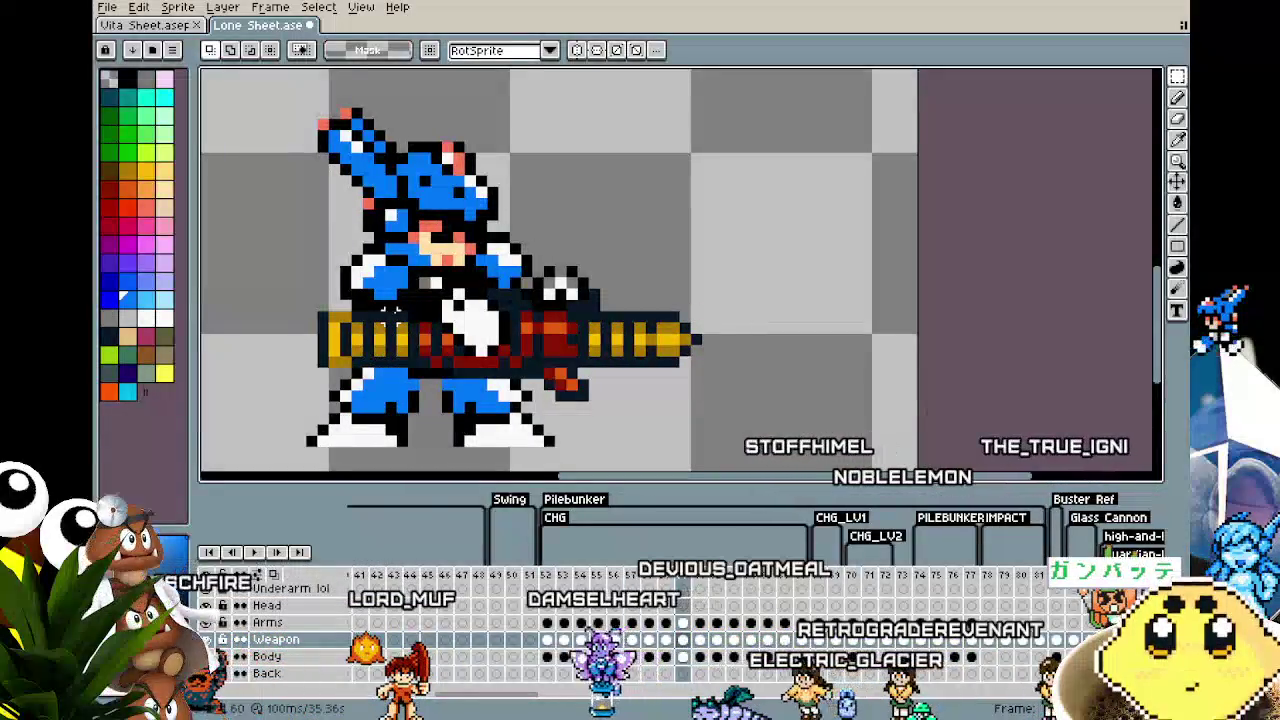
pyautogui.press('Left')
pyautogui.press('Left')
pyautogui.press('Right')
pyautogui.press('Left')
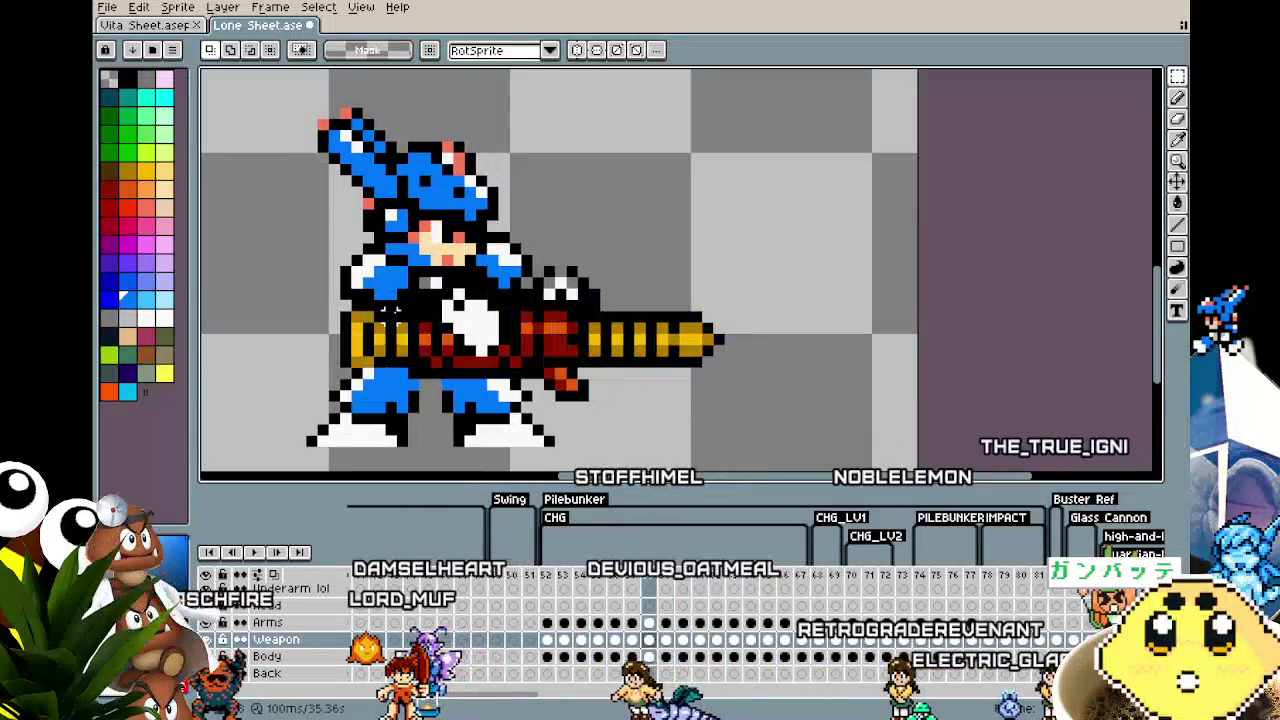
# Step: Advance to frame 61 and play the pilebunker animation in a loop
pyautogui.press('Right')
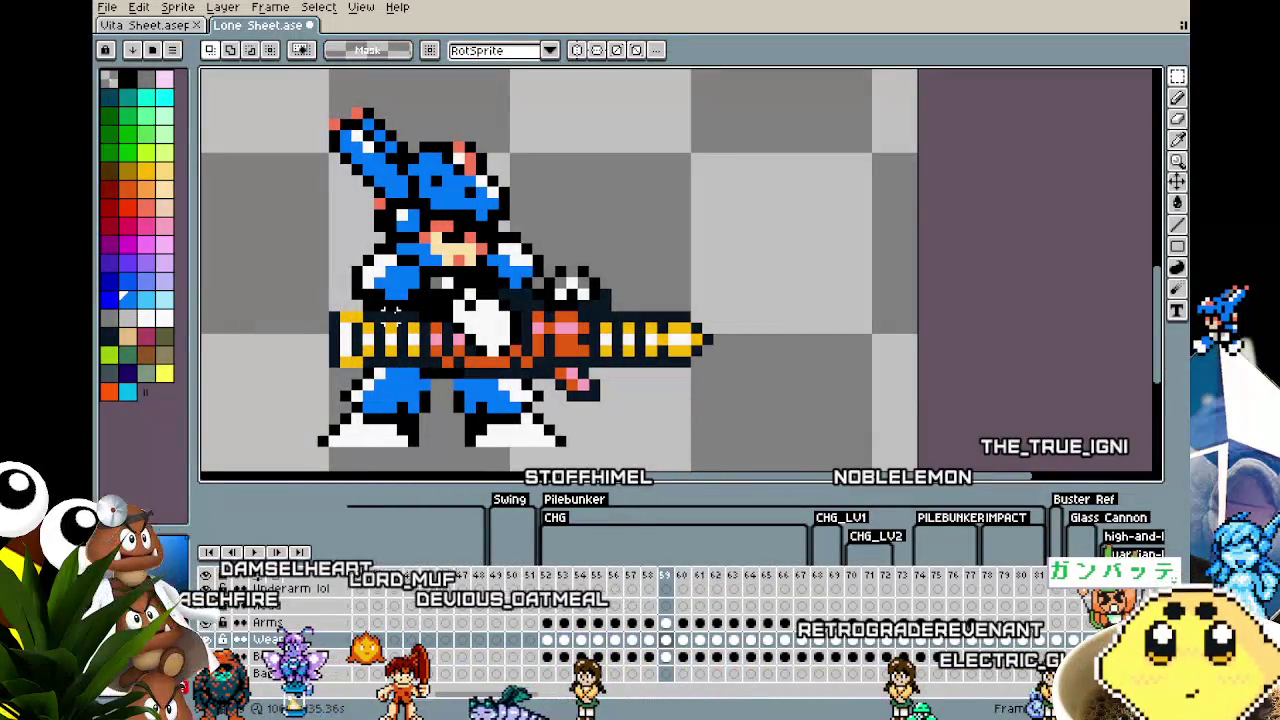
pyautogui.press('Right')
pyautogui.press('Right')
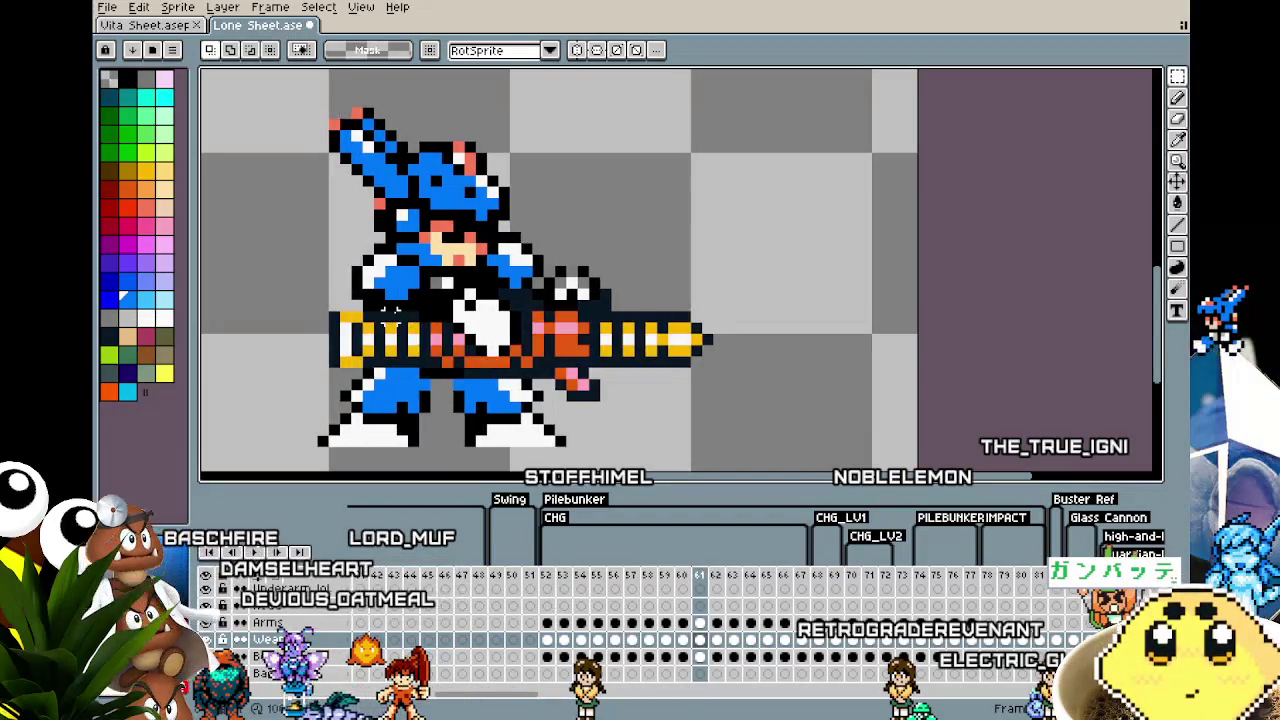
pyautogui.press('Right')
pyautogui.press('Right')
pyautogui.press('Right')
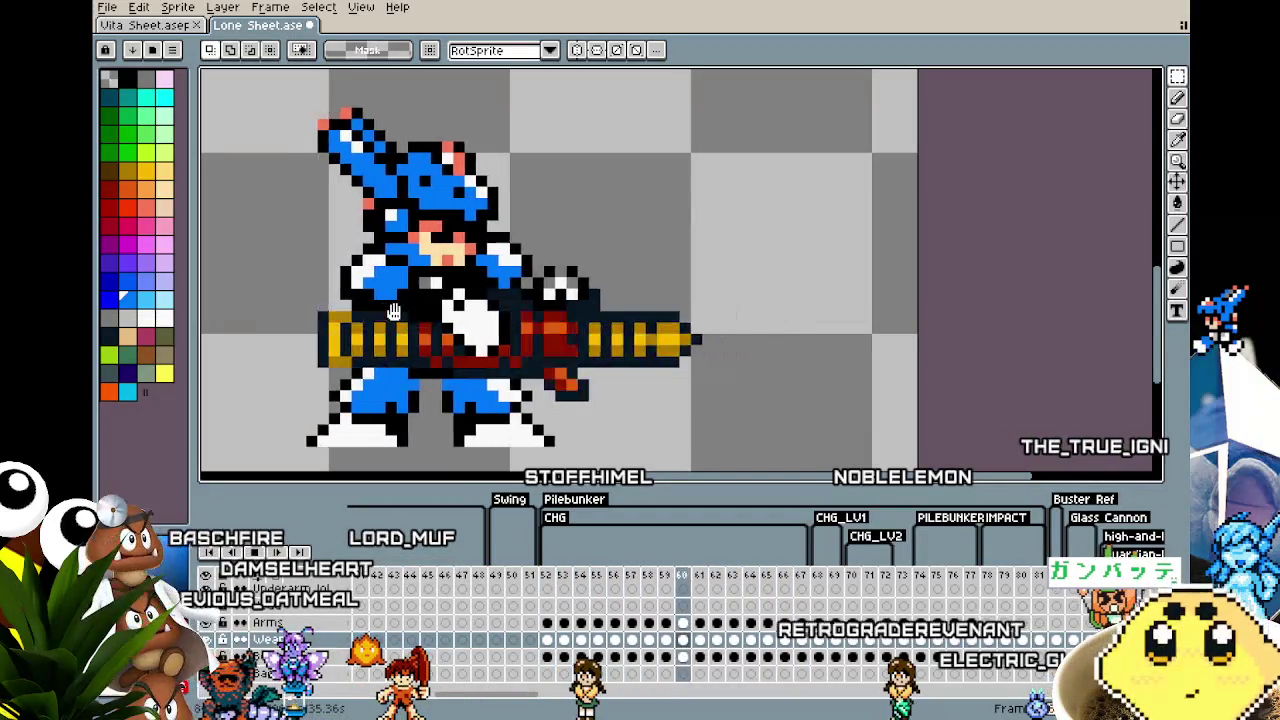
pyautogui.press('Return')
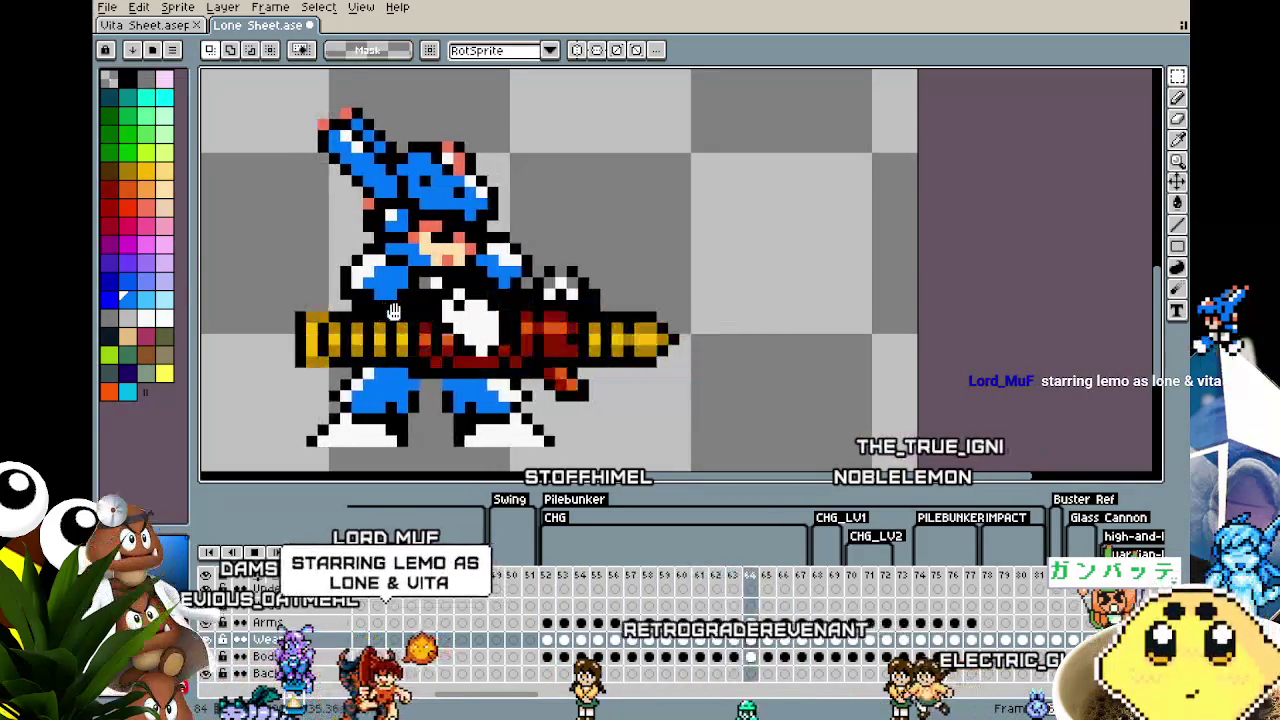
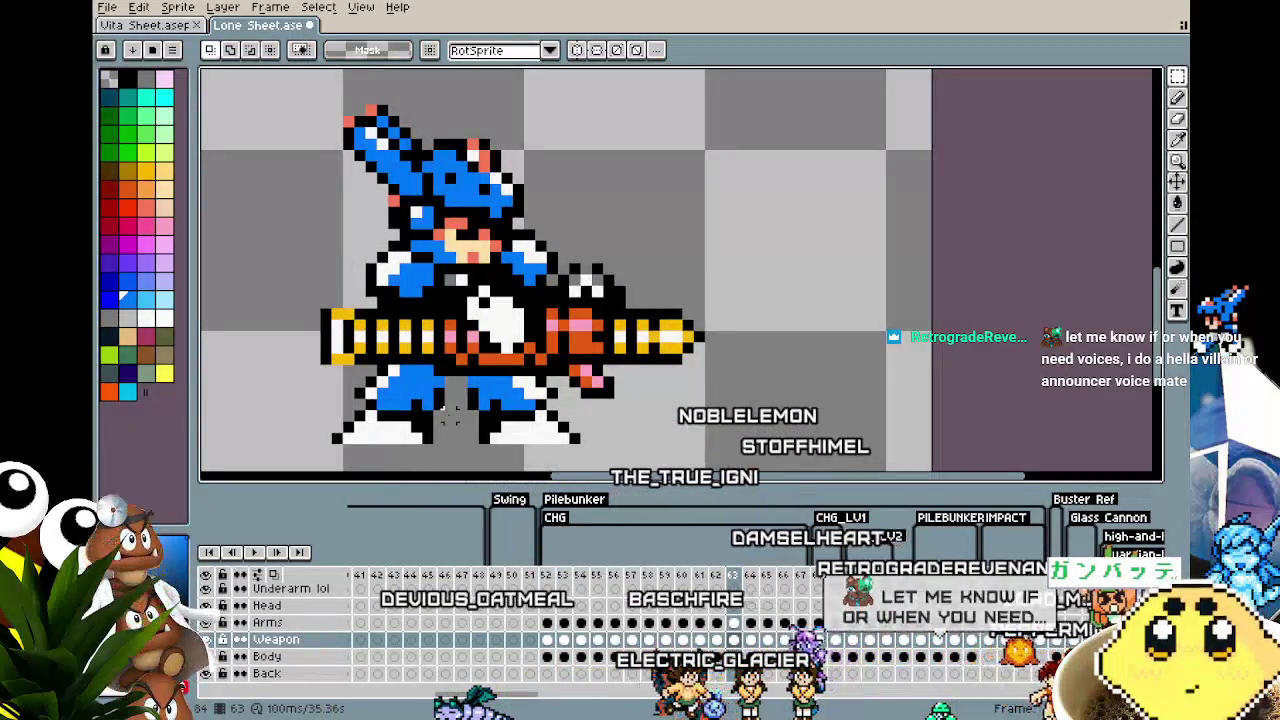
# Step: Step back through the charge animation from frame 63 to land on frame 57
pyautogui.press(',')
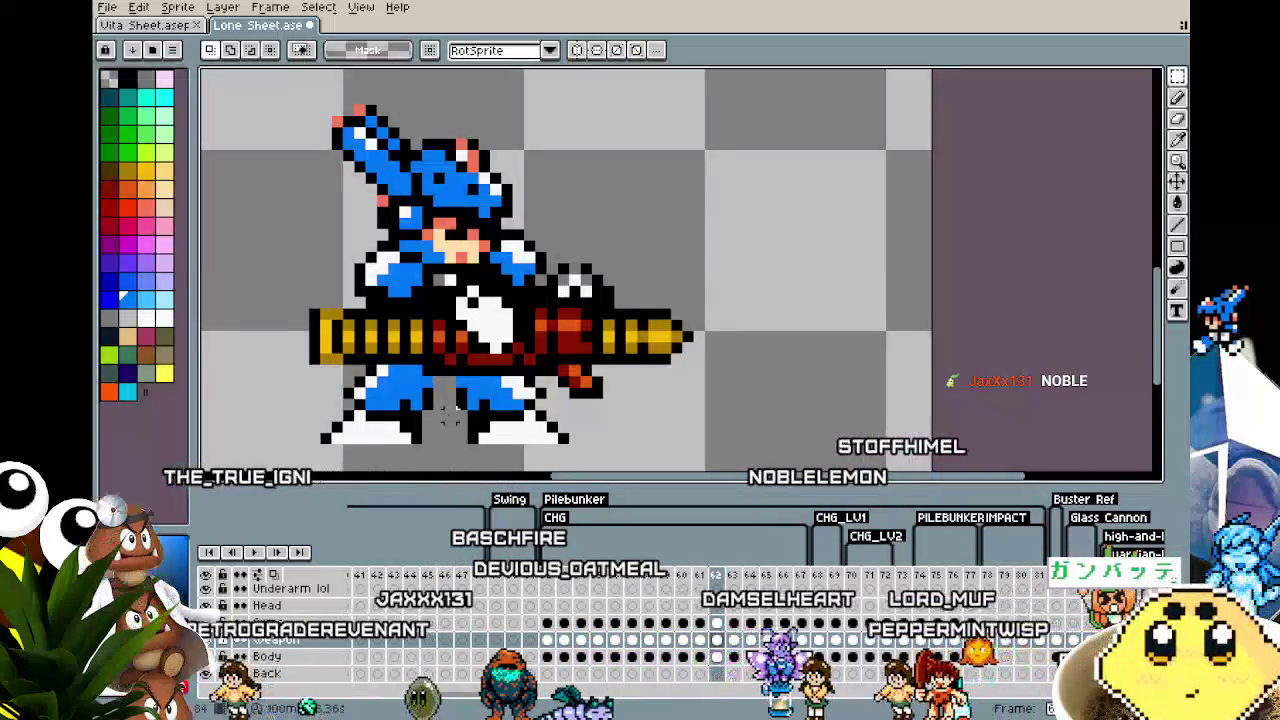
pyautogui.press('Return')
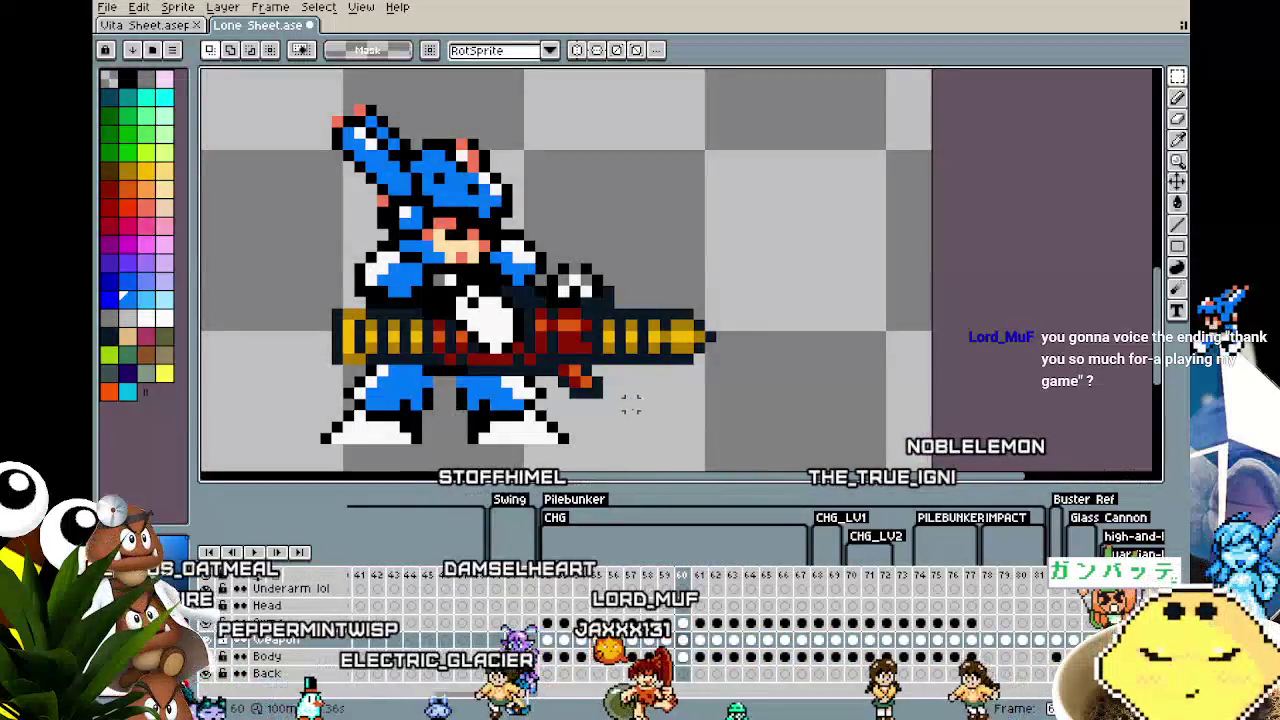
pyautogui.press('Return')
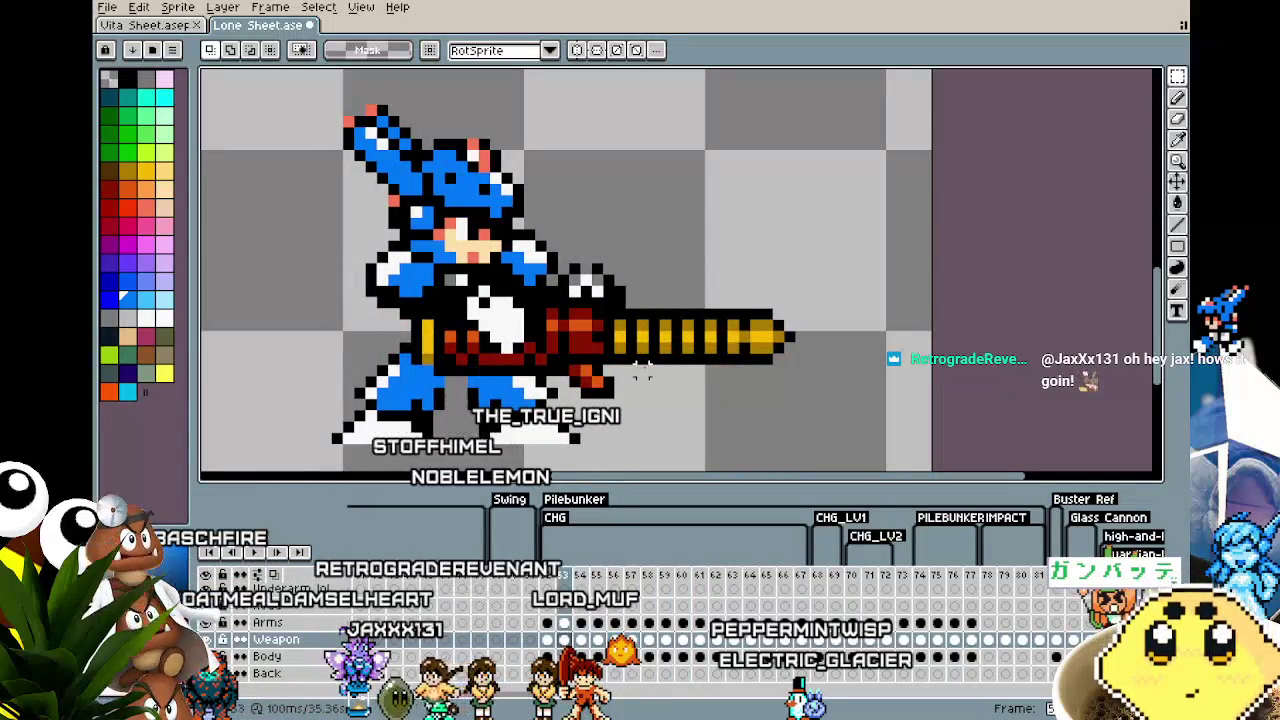
pyautogui.press('Right')
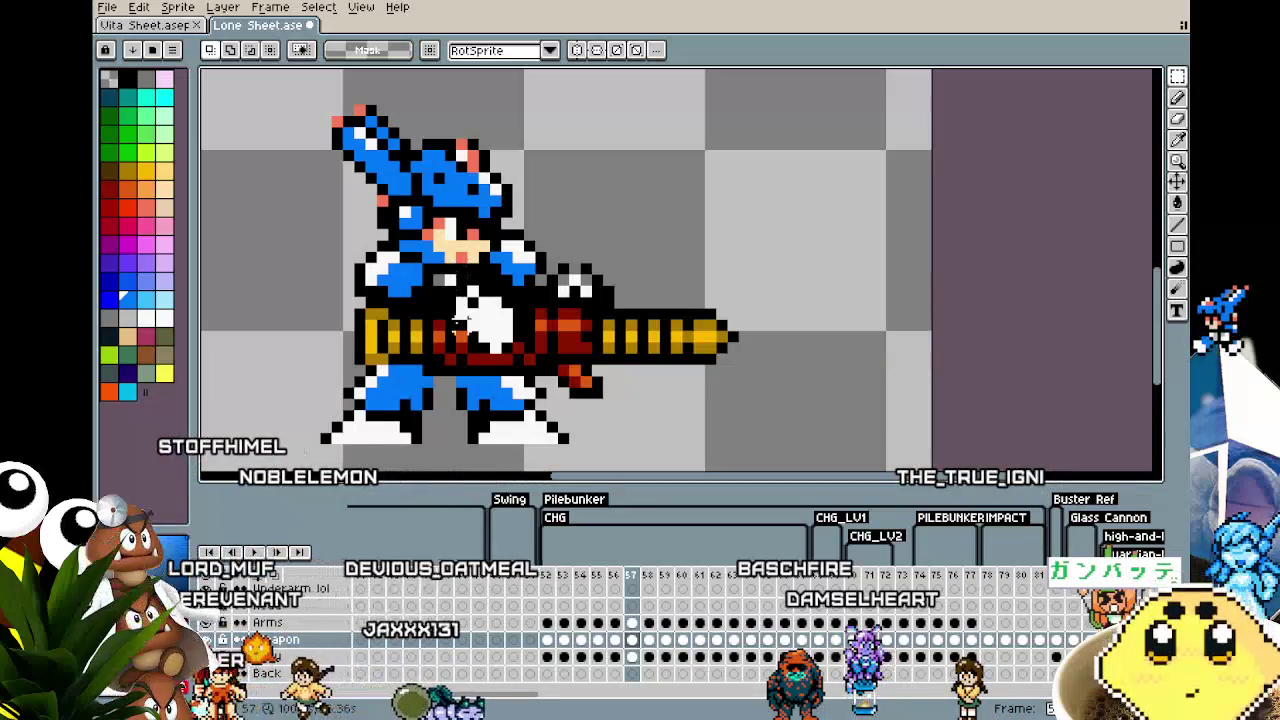
# Step: Select the character's pixels on frame 57 and nudge them one pixel left
pyautogui.scroll(-1, 458, 320)
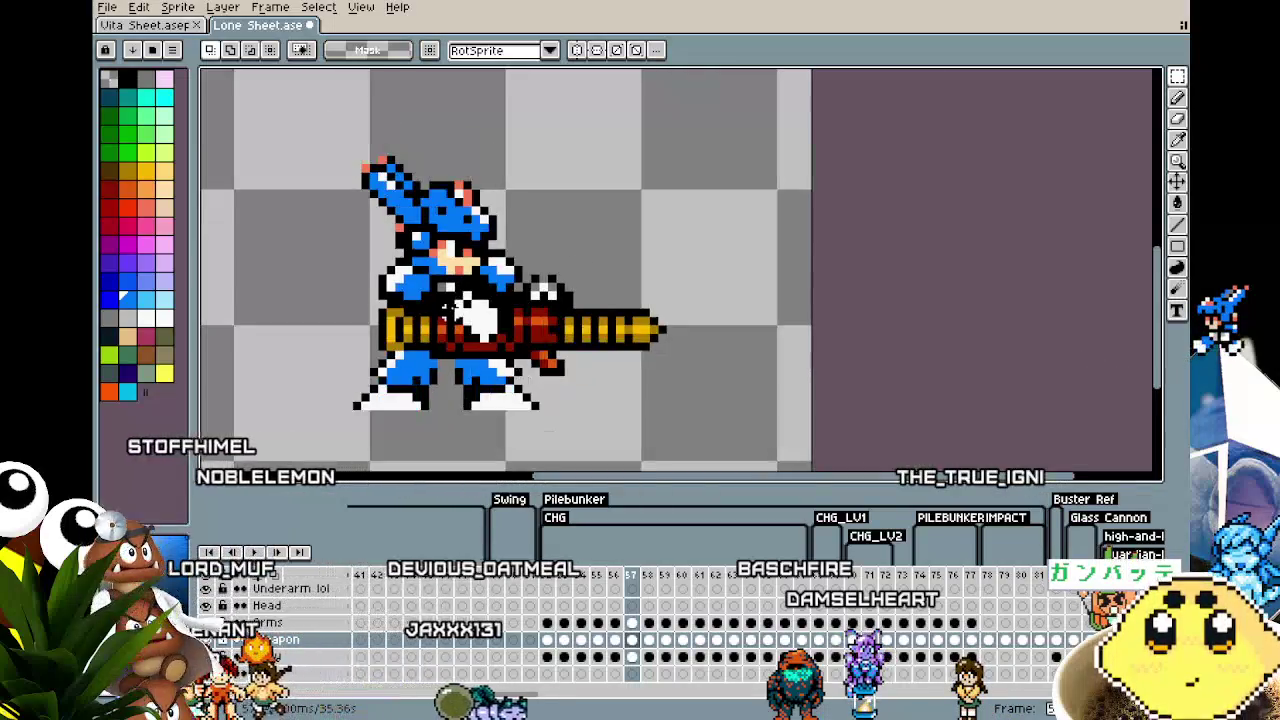
pyautogui.click(630, 660)
pyautogui.moveTo(286, 150); pyautogui.dragTo(660, 343)
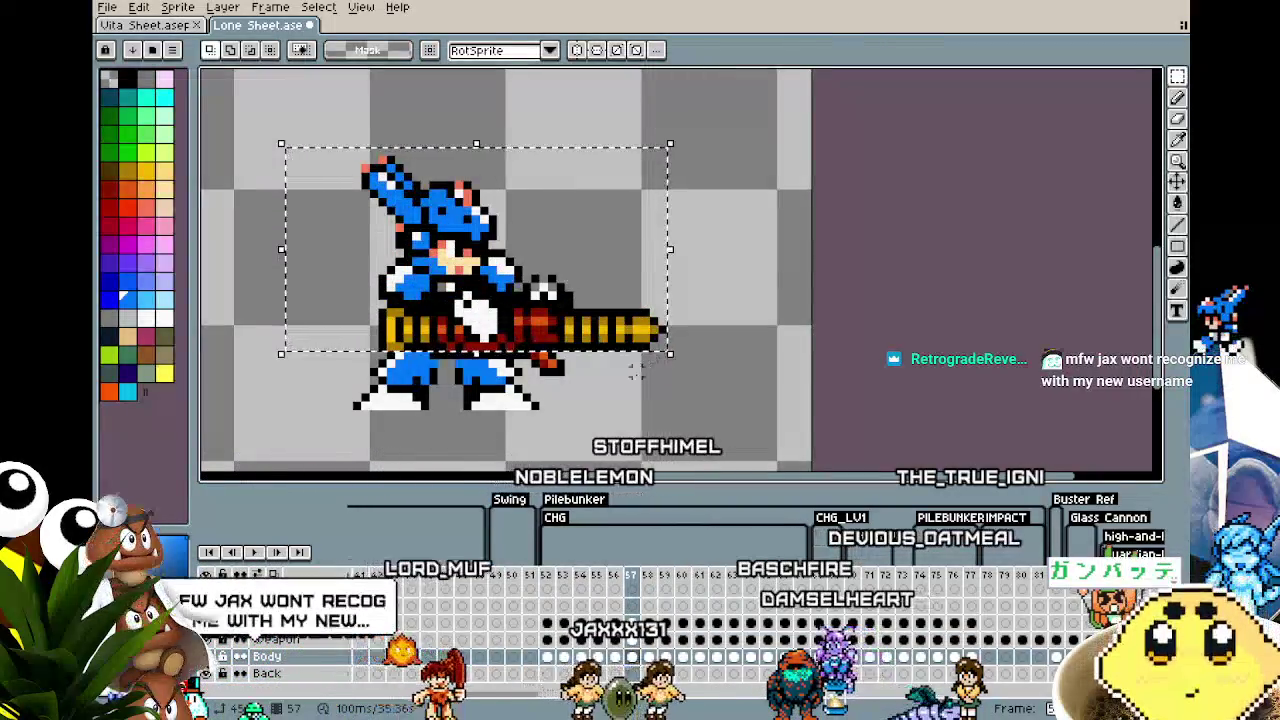
pyautogui.hotkey('ctrl', 't')
pyautogui.press('Left')
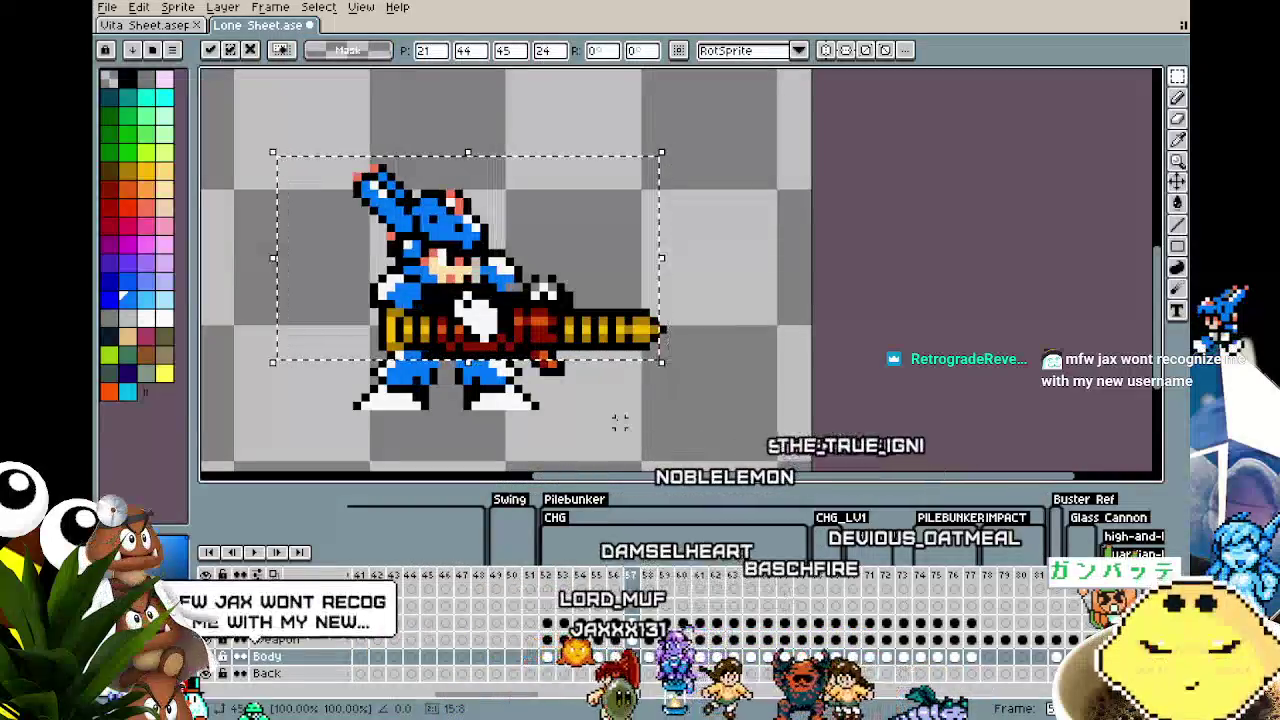
pyautogui.hotkey('ctrl', 'd')
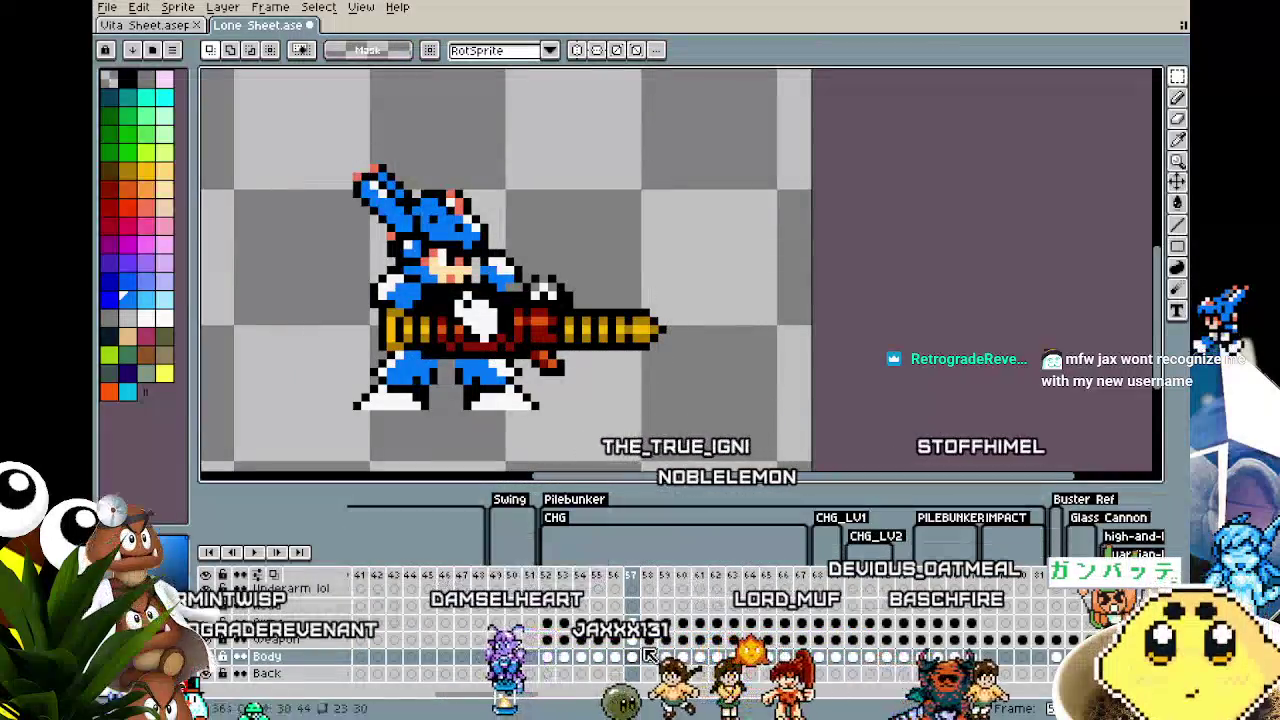
pyautogui.hotkey('ctrl', 'z')
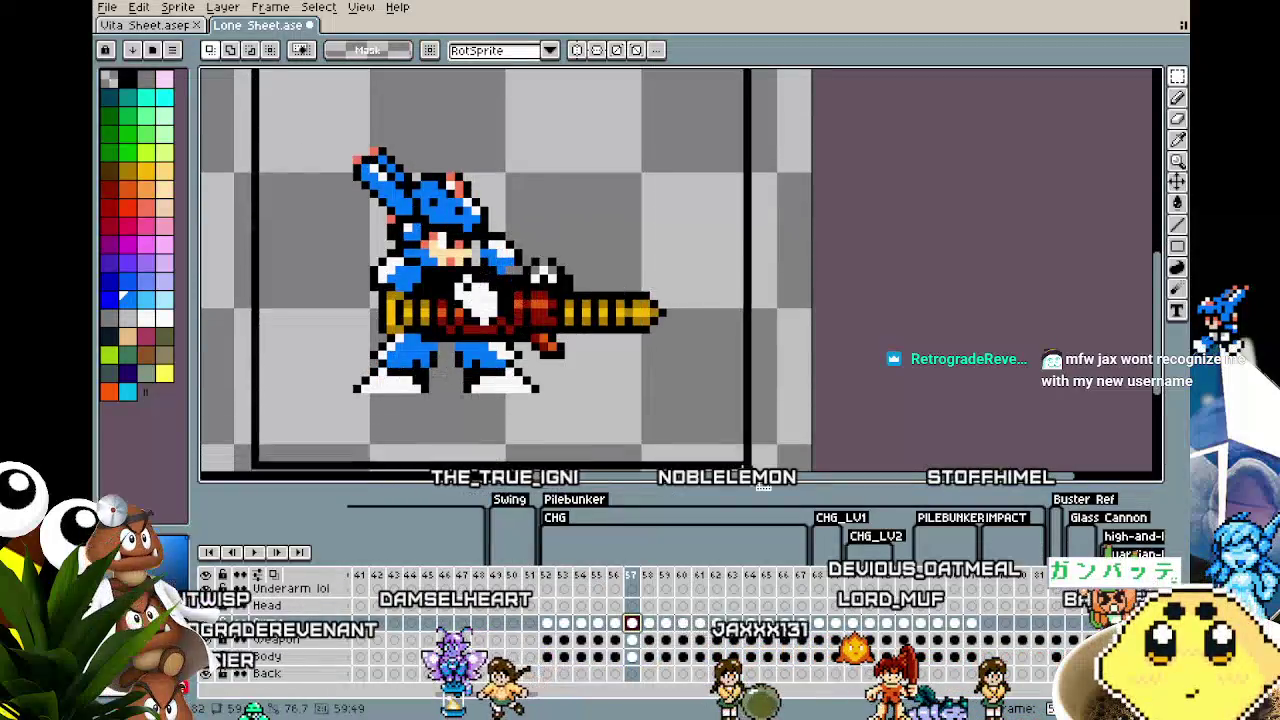
pyautogui.hotkey('ctrl', 'd')
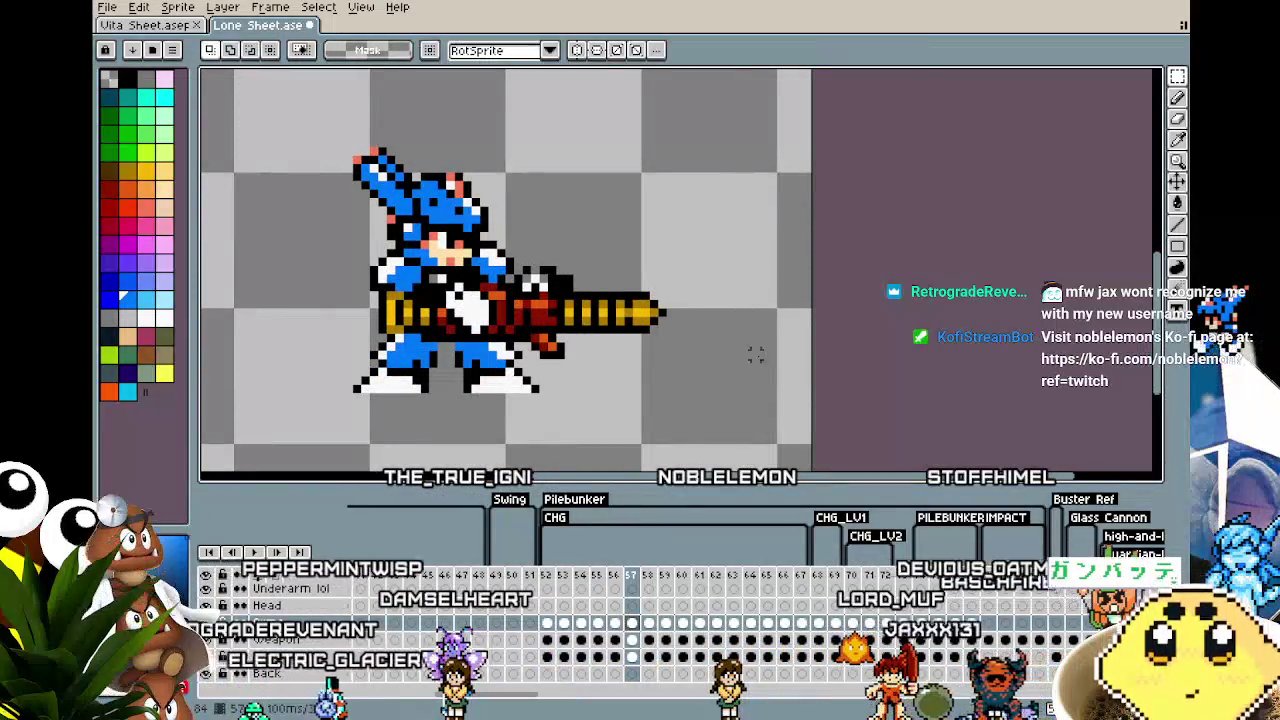
# Step: Select the whole character on the lower layer's frame 57 cel and play the animation
pyautogui.click(632, 640)
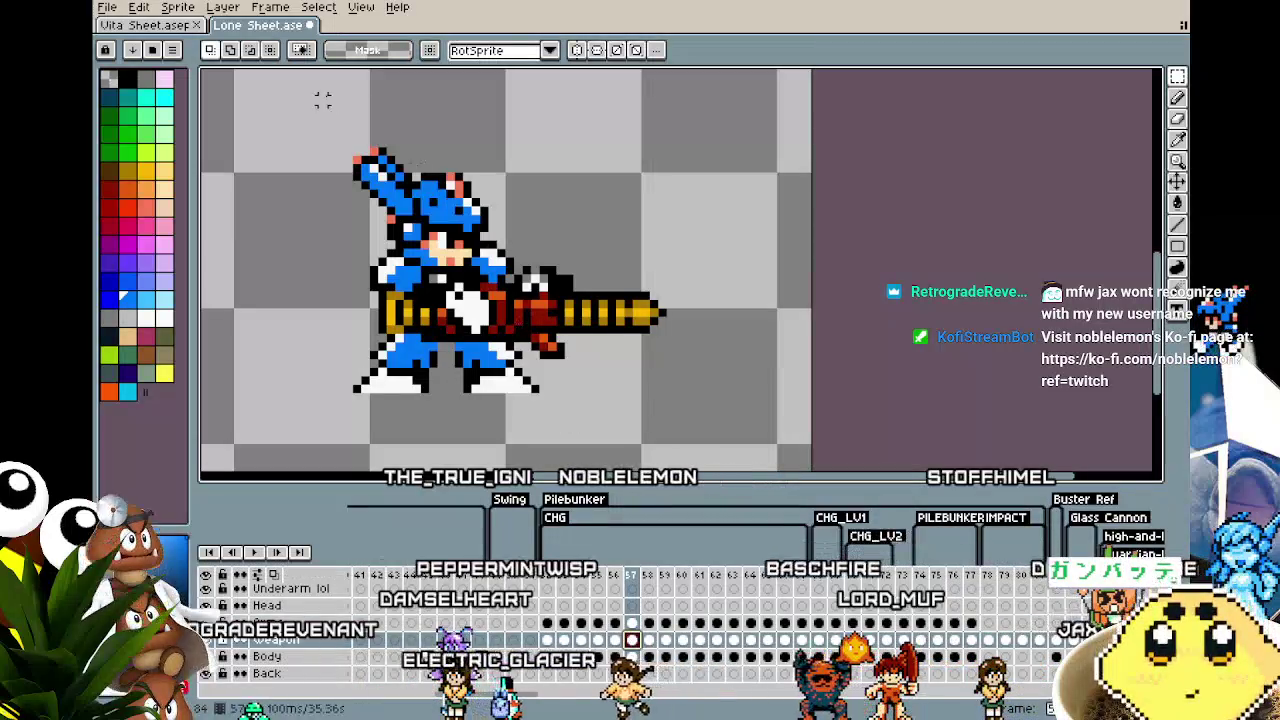
pyautogui.moveTo(274, 119); pyautogui.dragTo(738, 446)
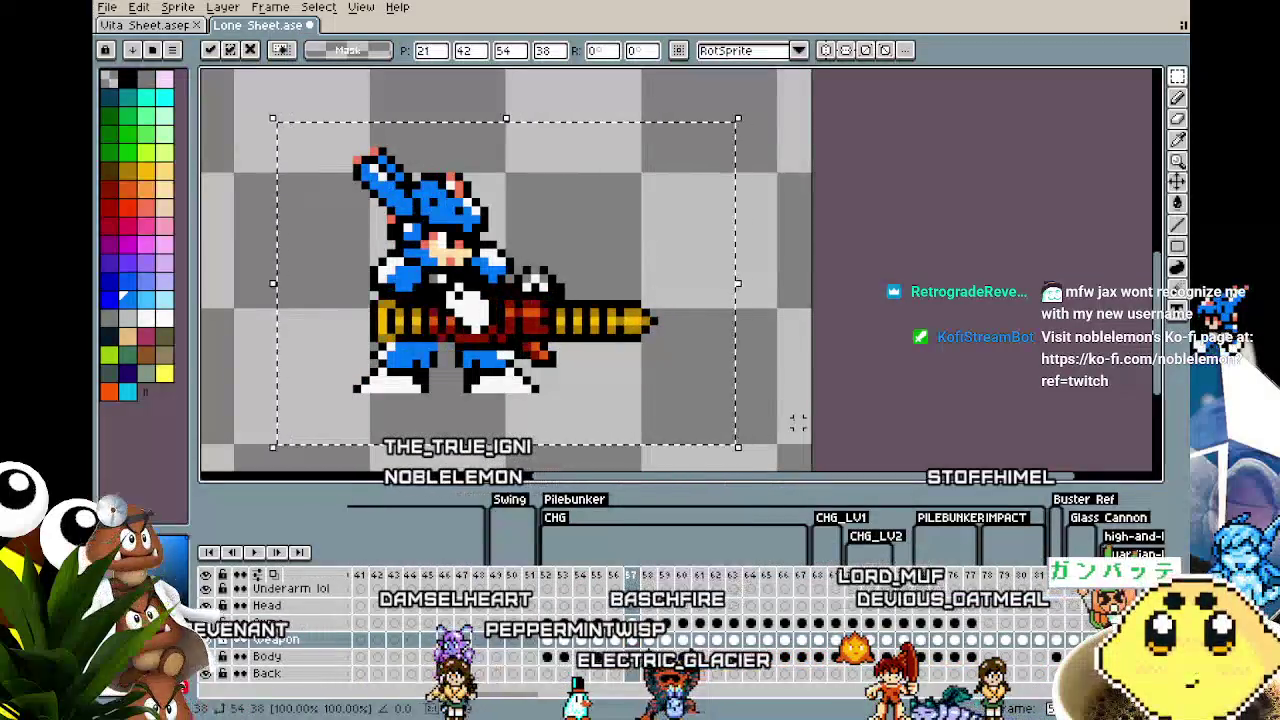
pyautogui.press('Return')
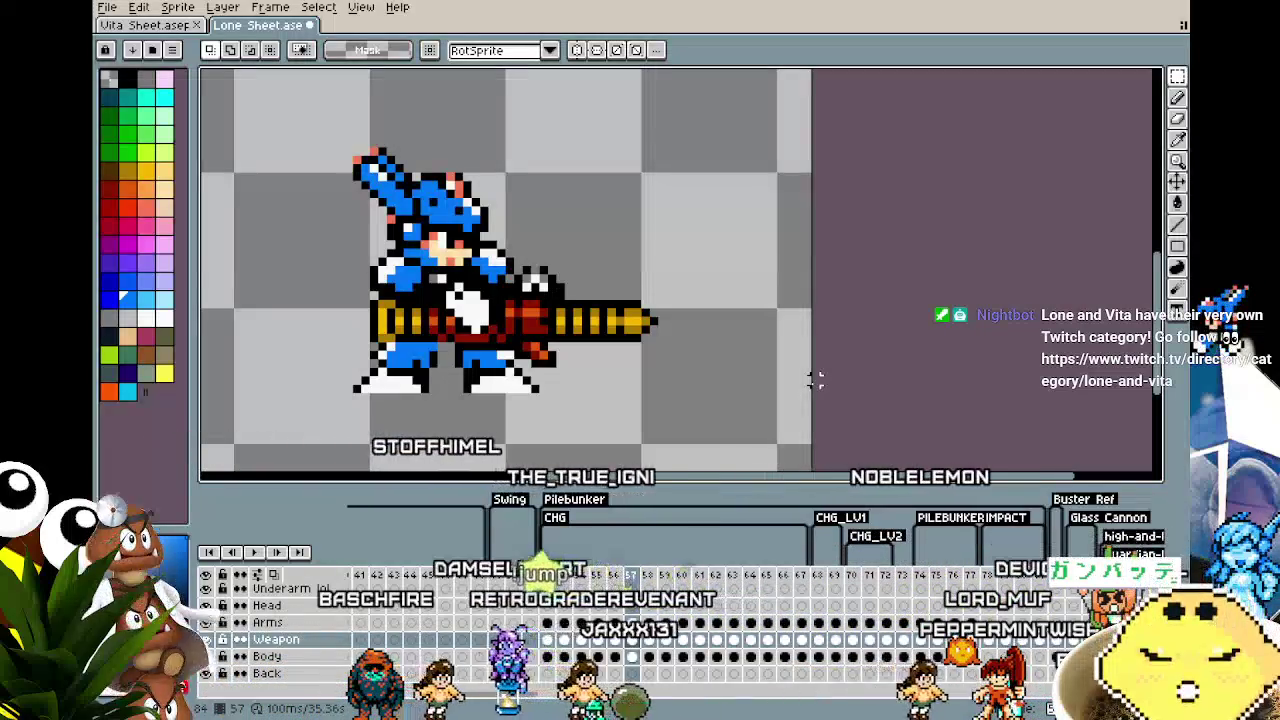
# Step: Stop playback, move to frame 58 and select the character, comparing it against frame 57
pyautogui.moveTo(271, 363); pyautogui.dragTo(305, 366)
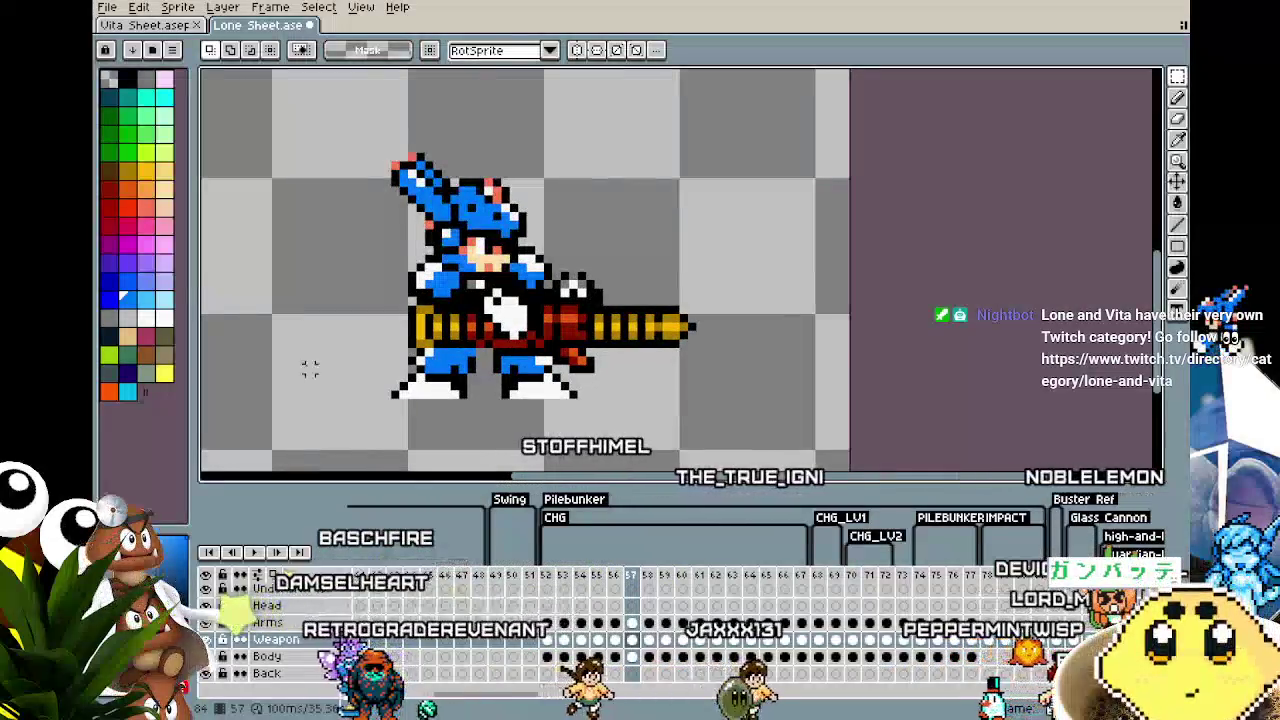
pyautogui.press('Return')
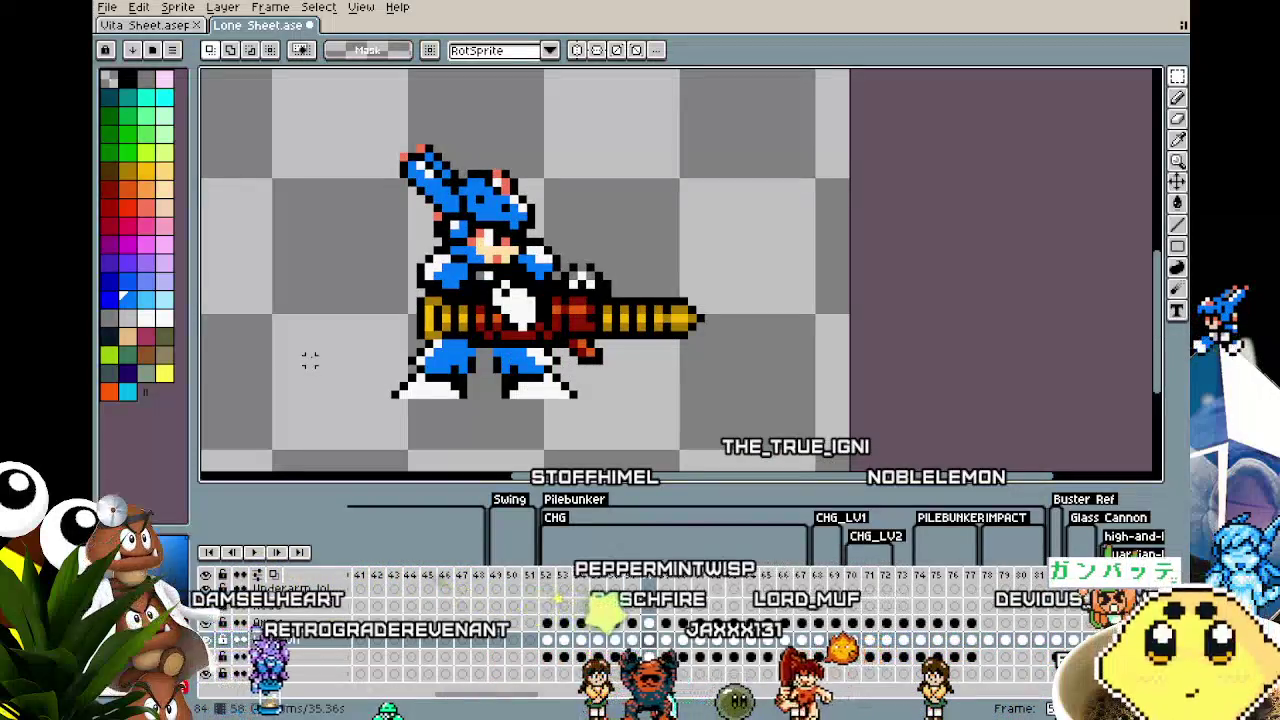
pyautogui.moveTo(307, 358); pyautogui.dragTo(288, 356)
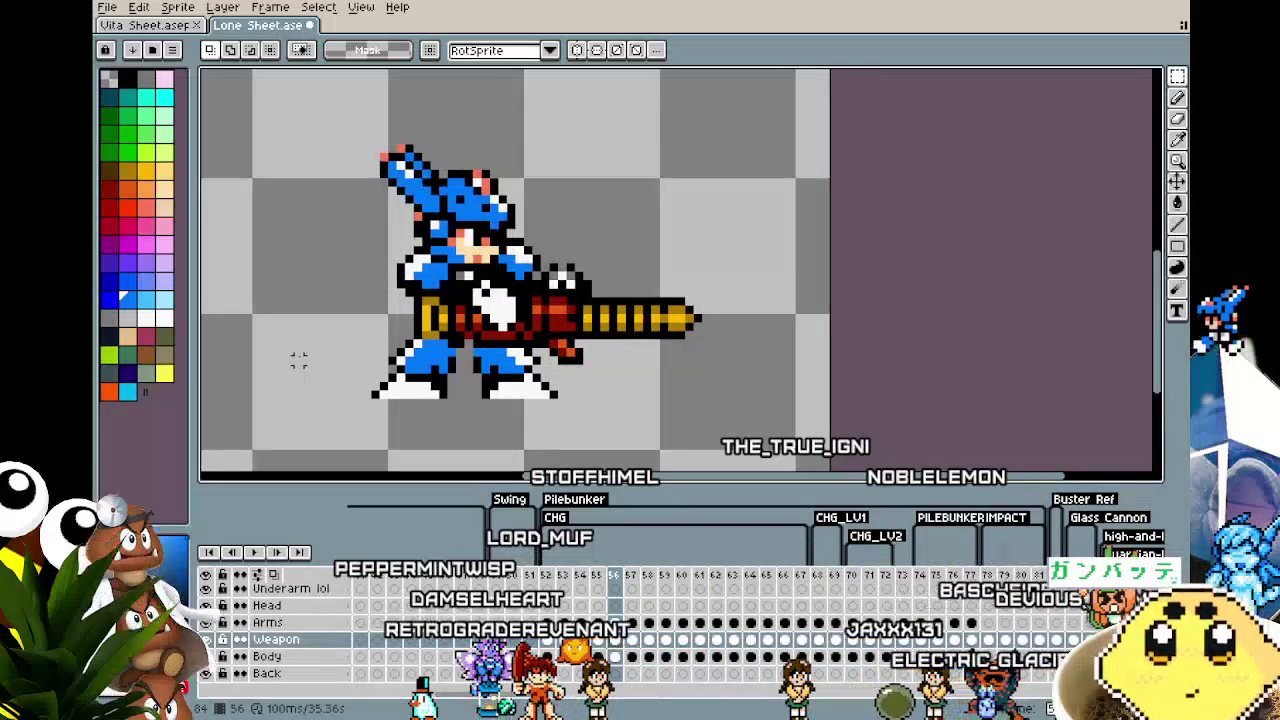
pyautogui.press('Right')
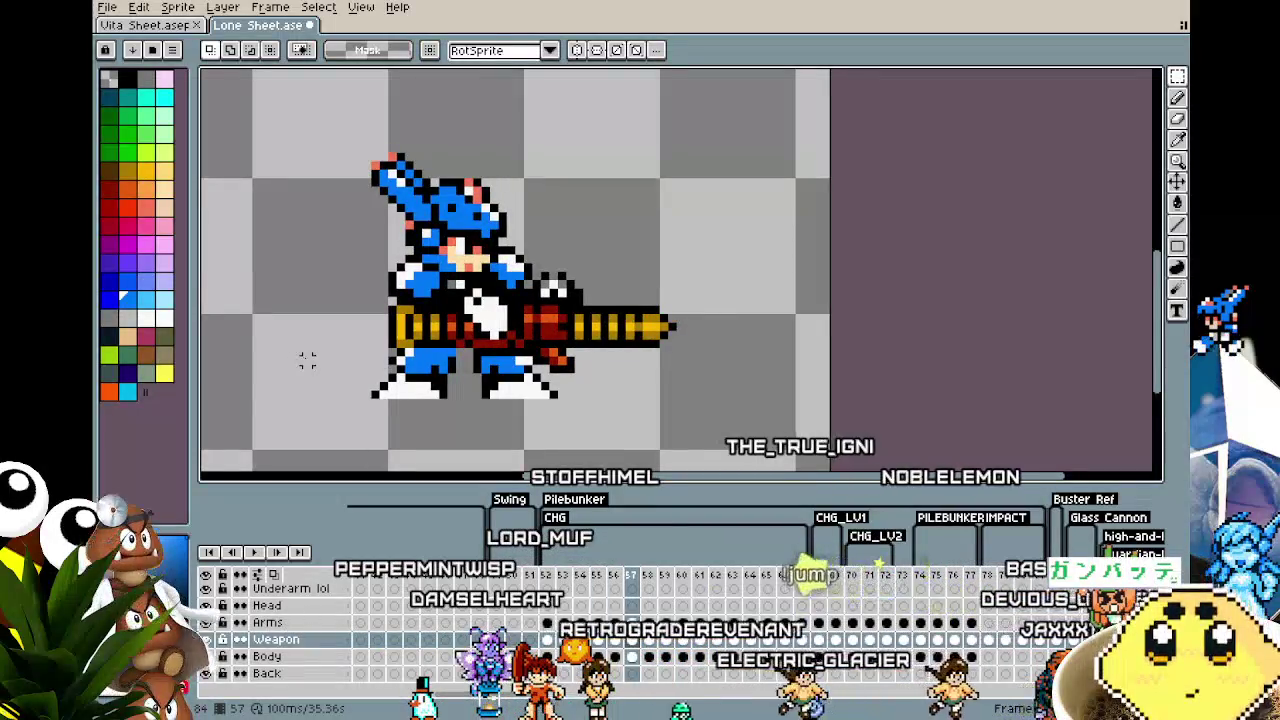
pyautogui.press('Right')
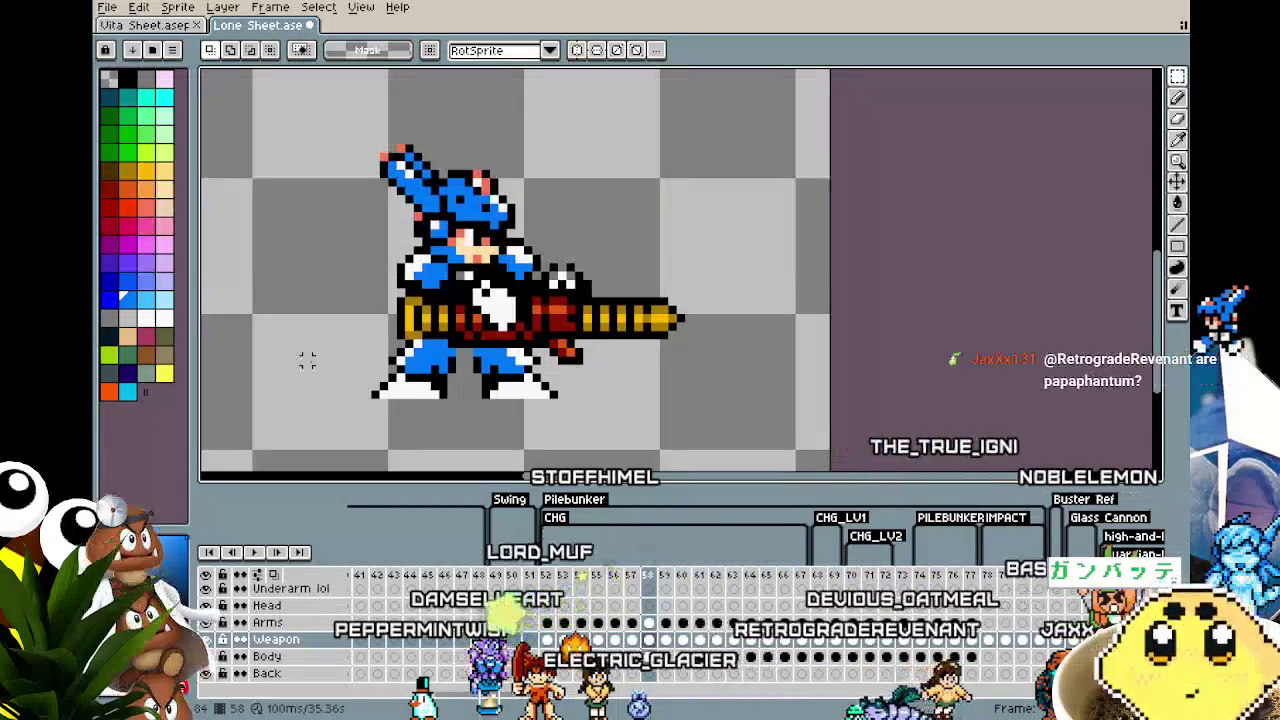
pyautogui.moveTo(289, 309); pyautogui.dragTo(255, 306)
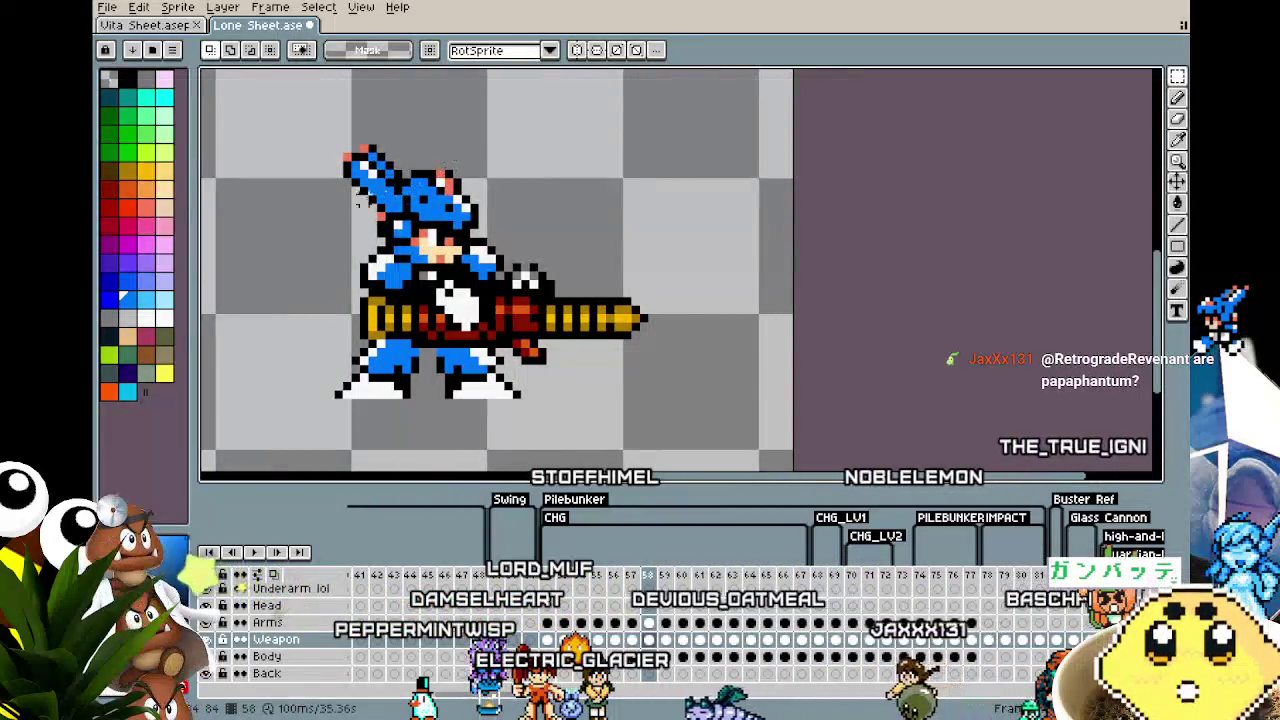
pyautogui.moveTo(304, 140); pyautogui.dragTo(663, 337)
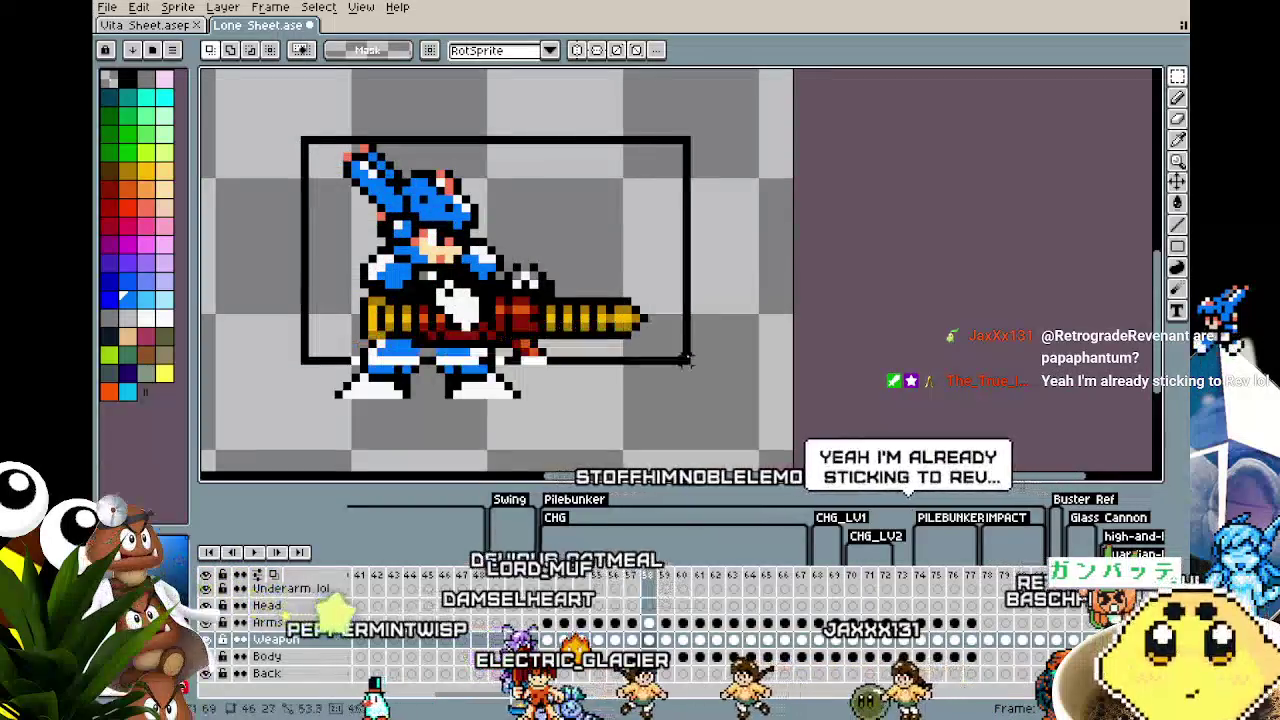
pyautogui.moveTo(663, 337); pyautogui.dragTo(701, 382)
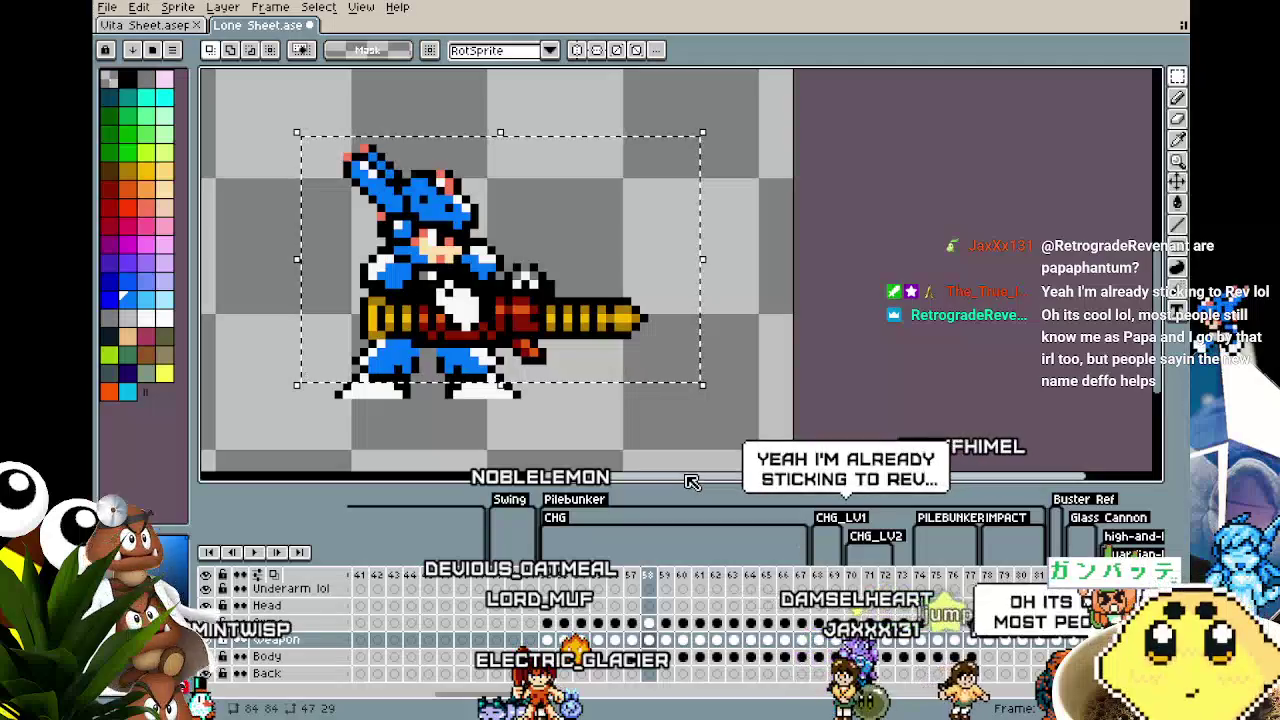
pyautogui.press(',')
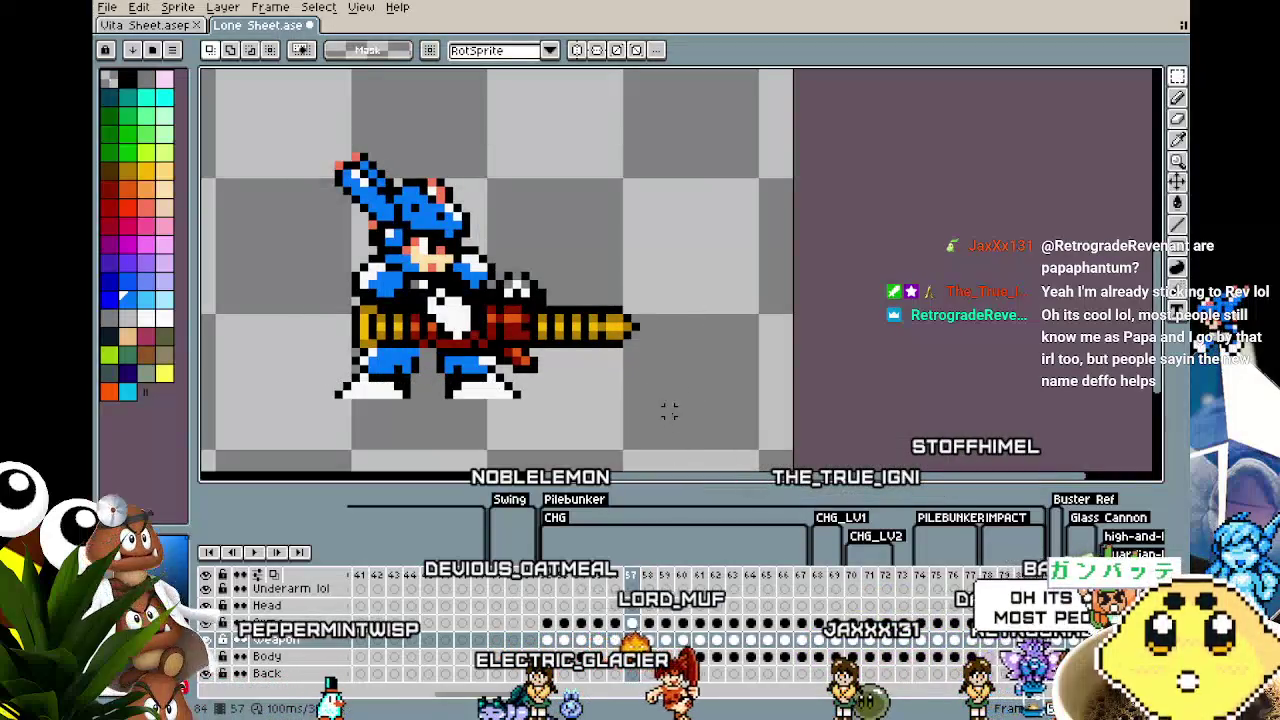
pyautogui.press('.')
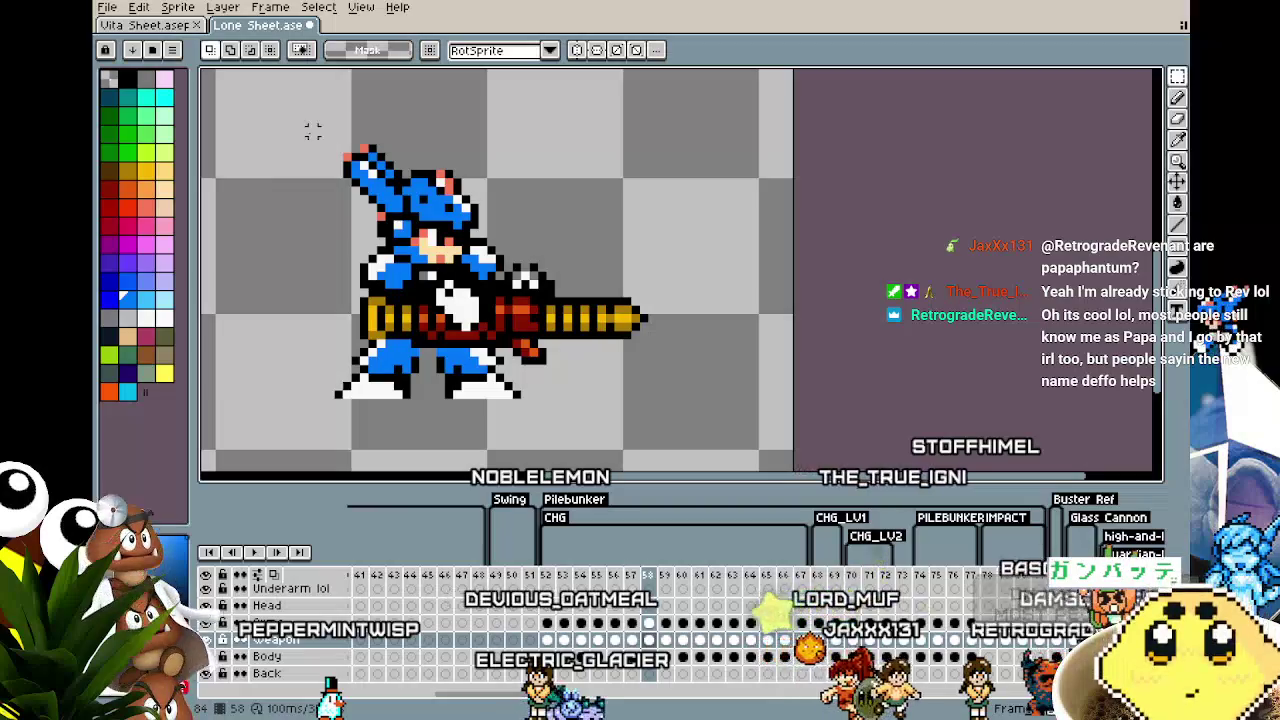
# Step: Shift the character on the lower layer's frame 58 cel to match its neighbours and commit
pyautogui.hotkey('ctrl', 'z')
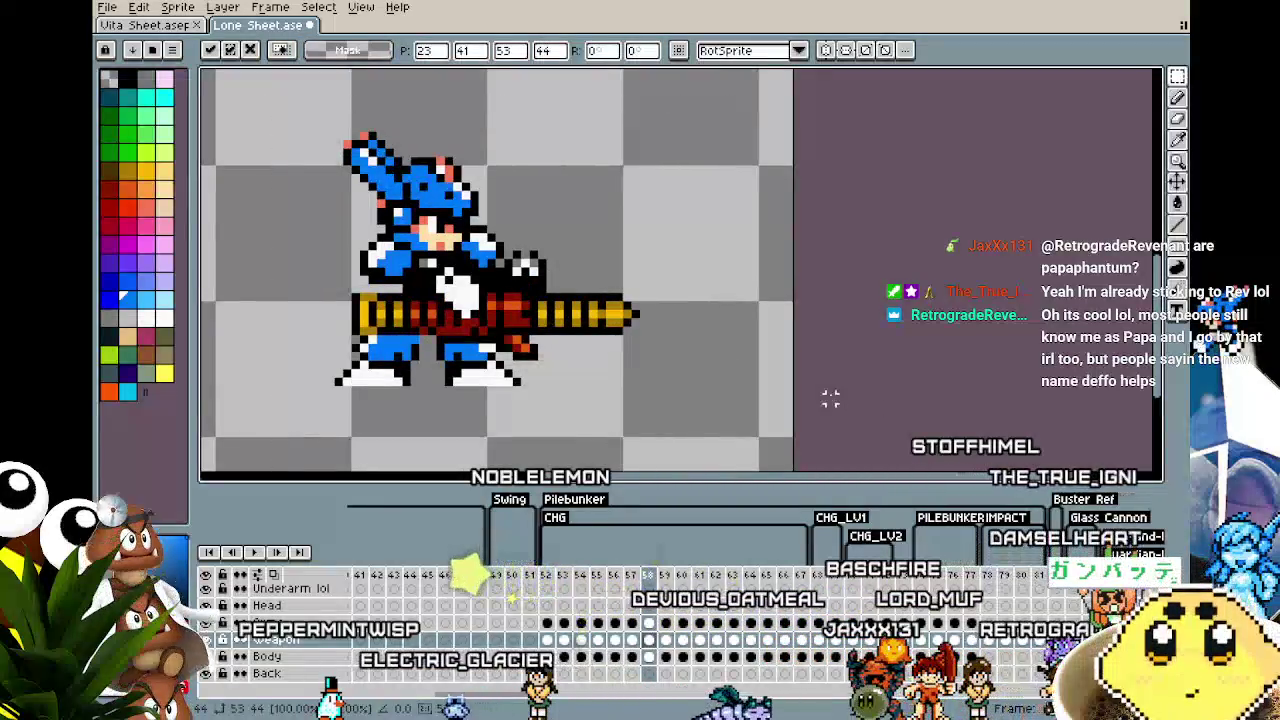
pyautogui.click(648, 656)
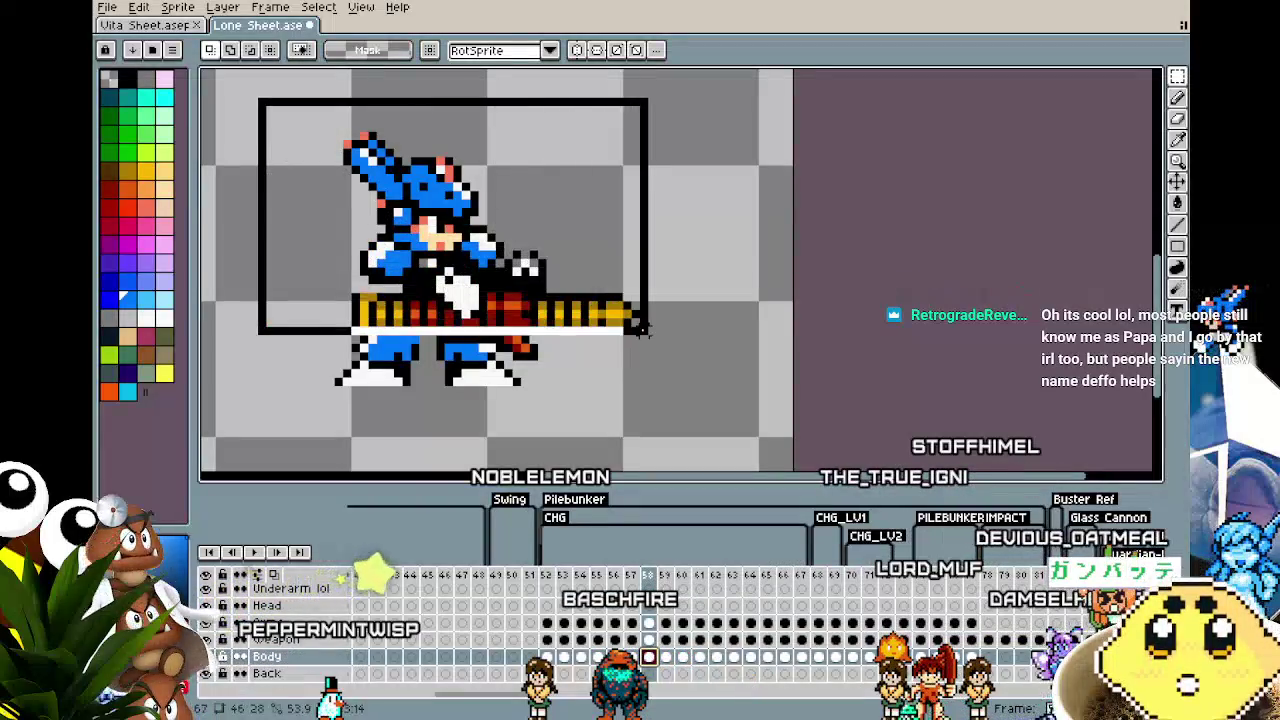
pyautogui.moveTo(313, 125); pyautogui.dragTo(643, 340)
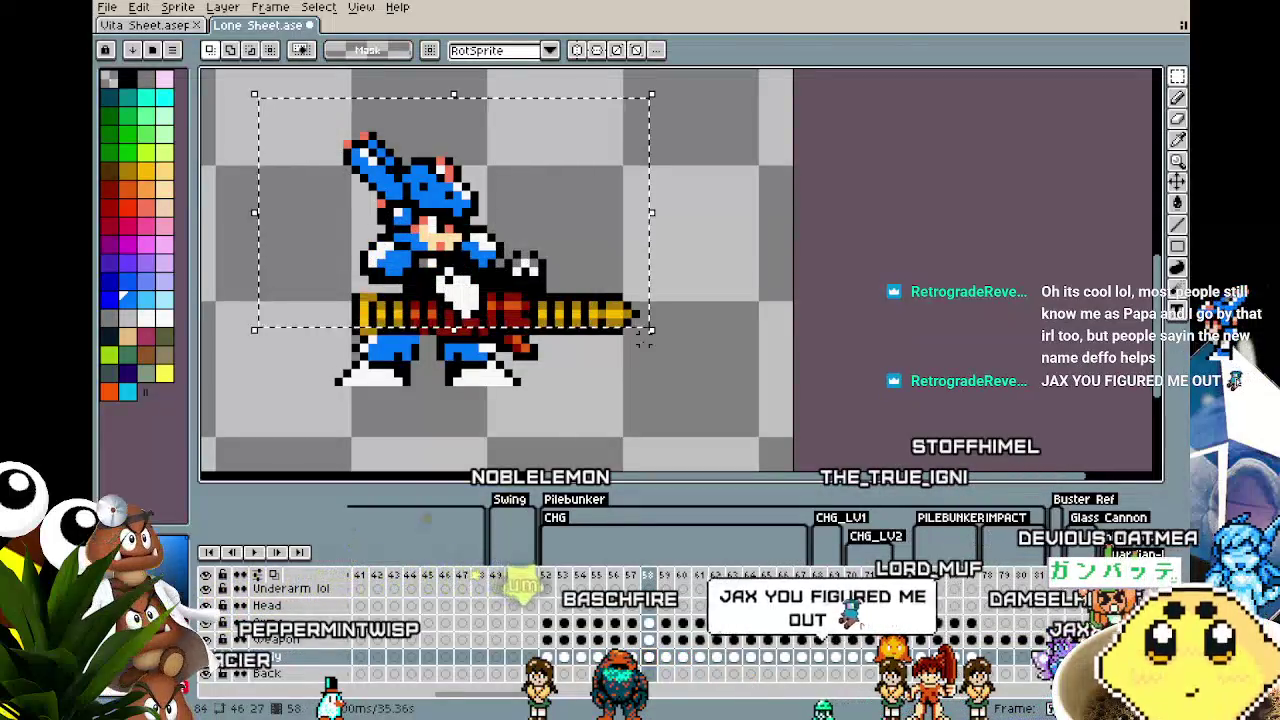
pyautogui.click(593, 441)
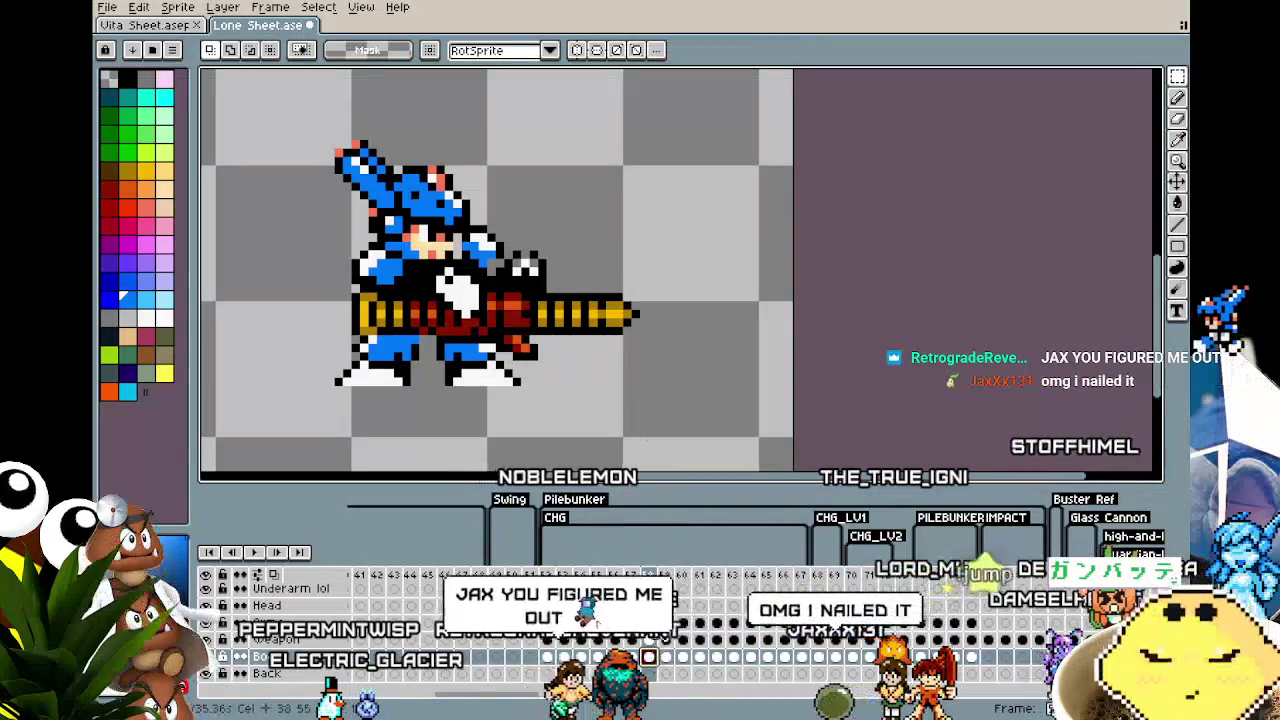
pyautogui.moveTo(246, 95); pyautogui.dragTo(694, 397)
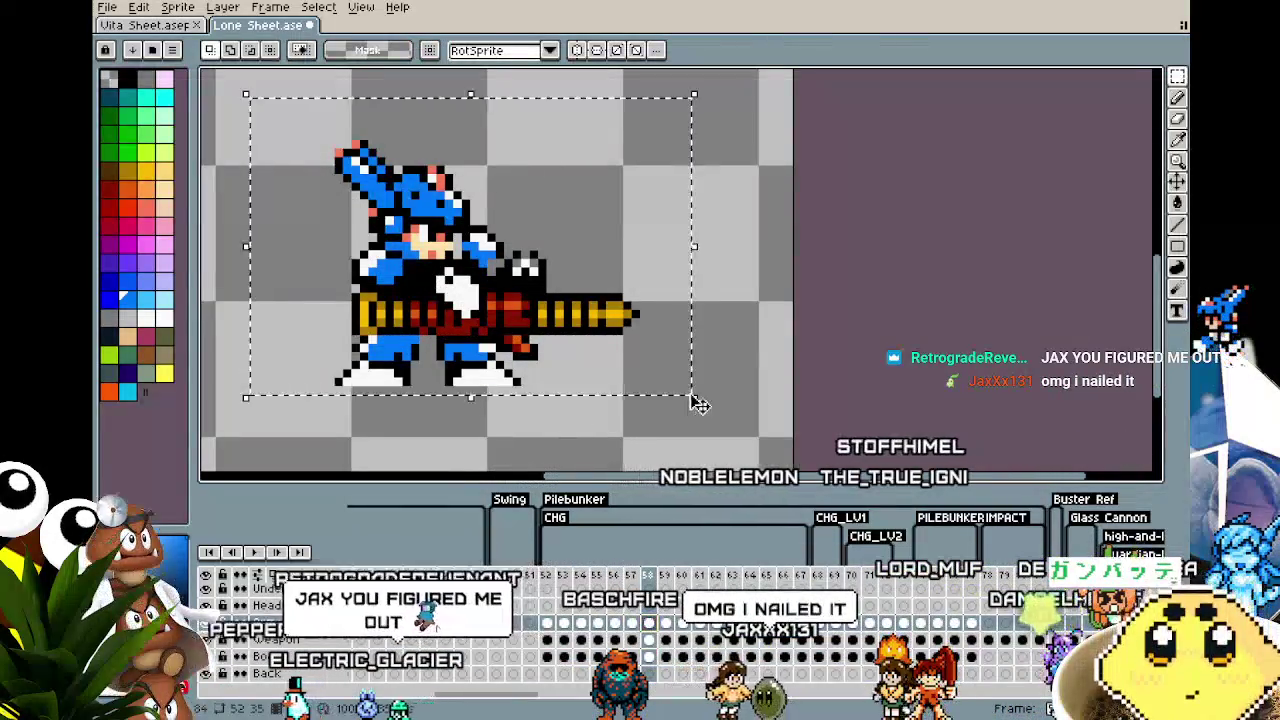
pyautogui.hotkey('ctrl', 'z')
pyautogui.hotkey('ctrl', 'z')
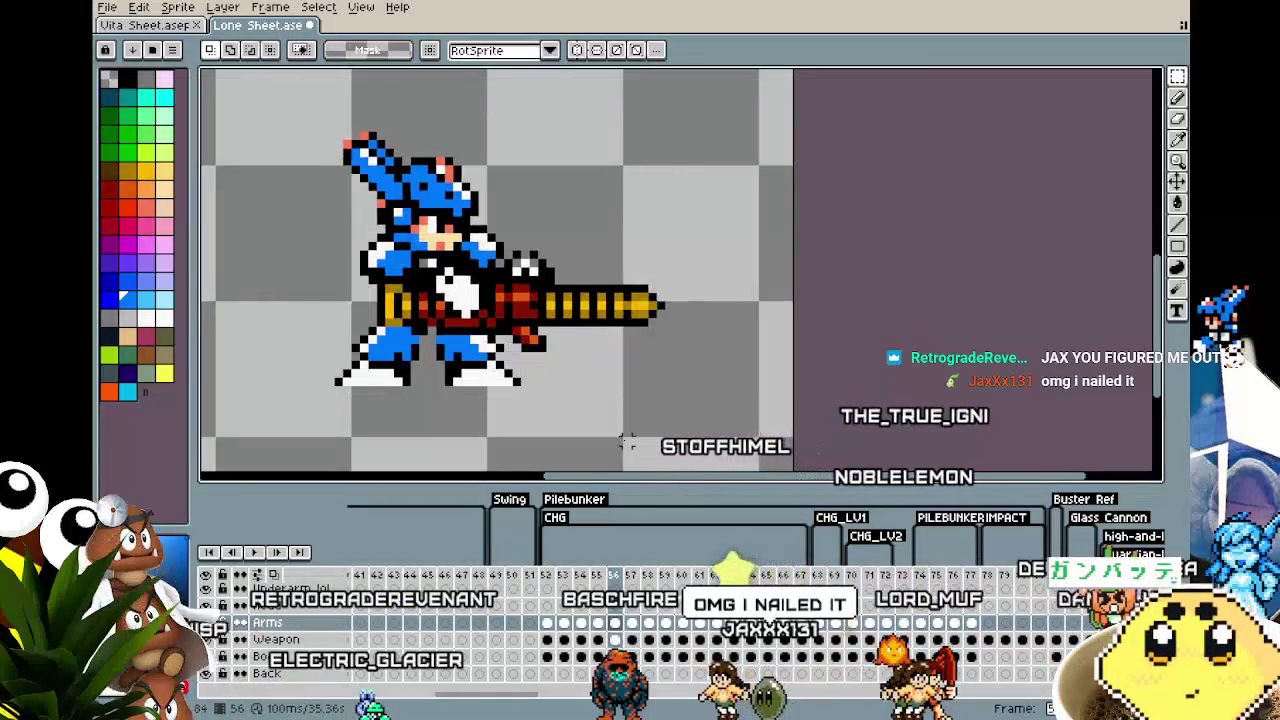
pyautogui.press('Right')
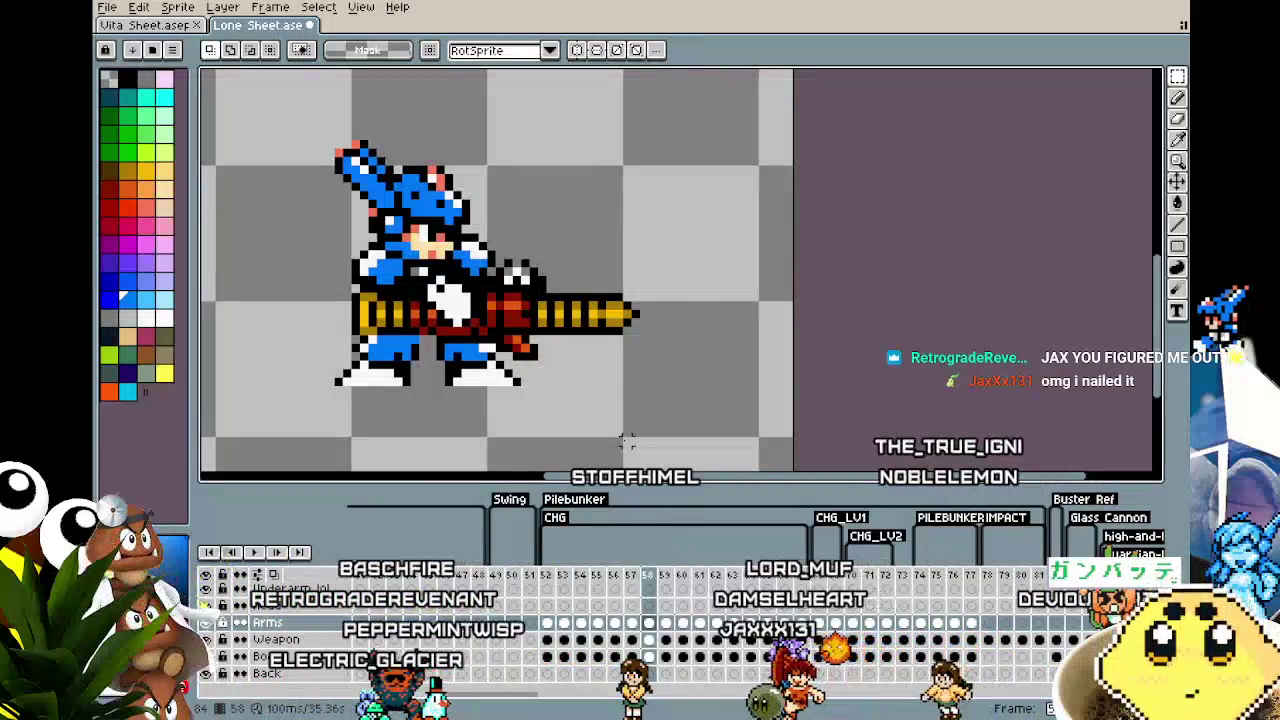
# Step: On frame 59, select the whole Weapon cel and nudge the cannon one pixel left
pyautogui.moveTo(569, 382); pyautogui.dragTo(580, 388)
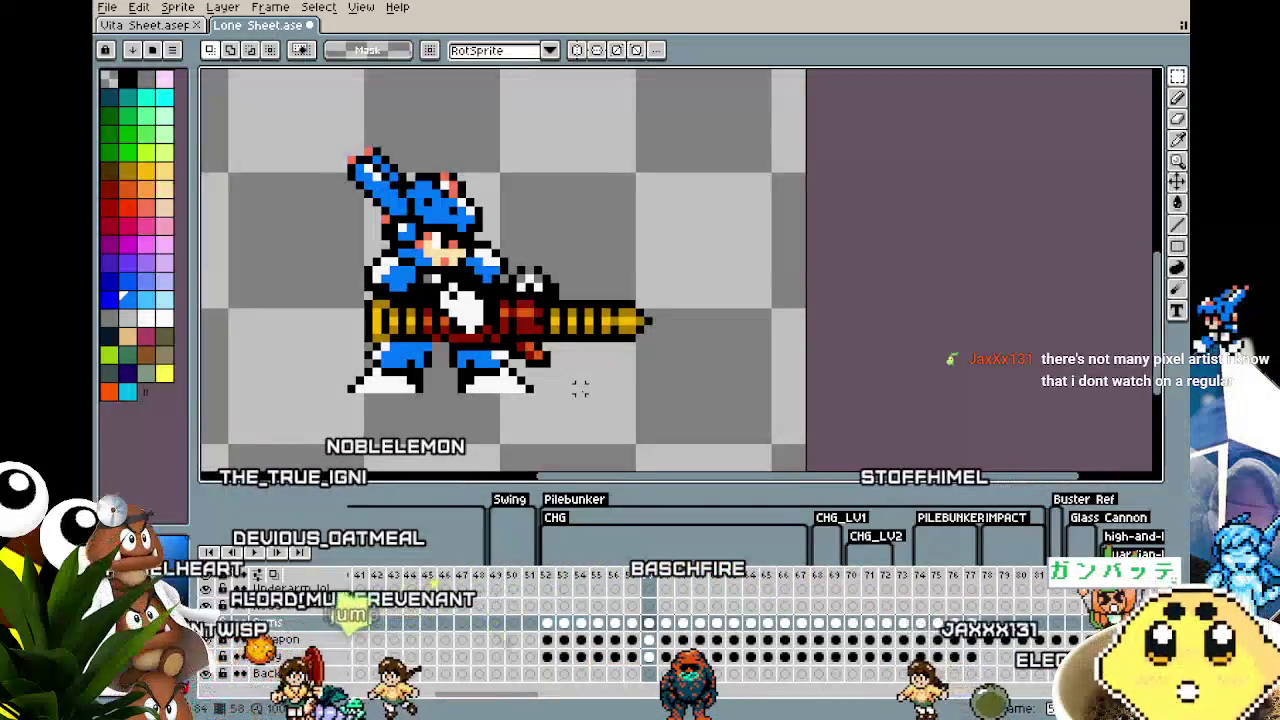
pyautogui.press('Left')
pyautogui.press('Right')
pyautogui.press('Right')
pyautogui.press('Right')
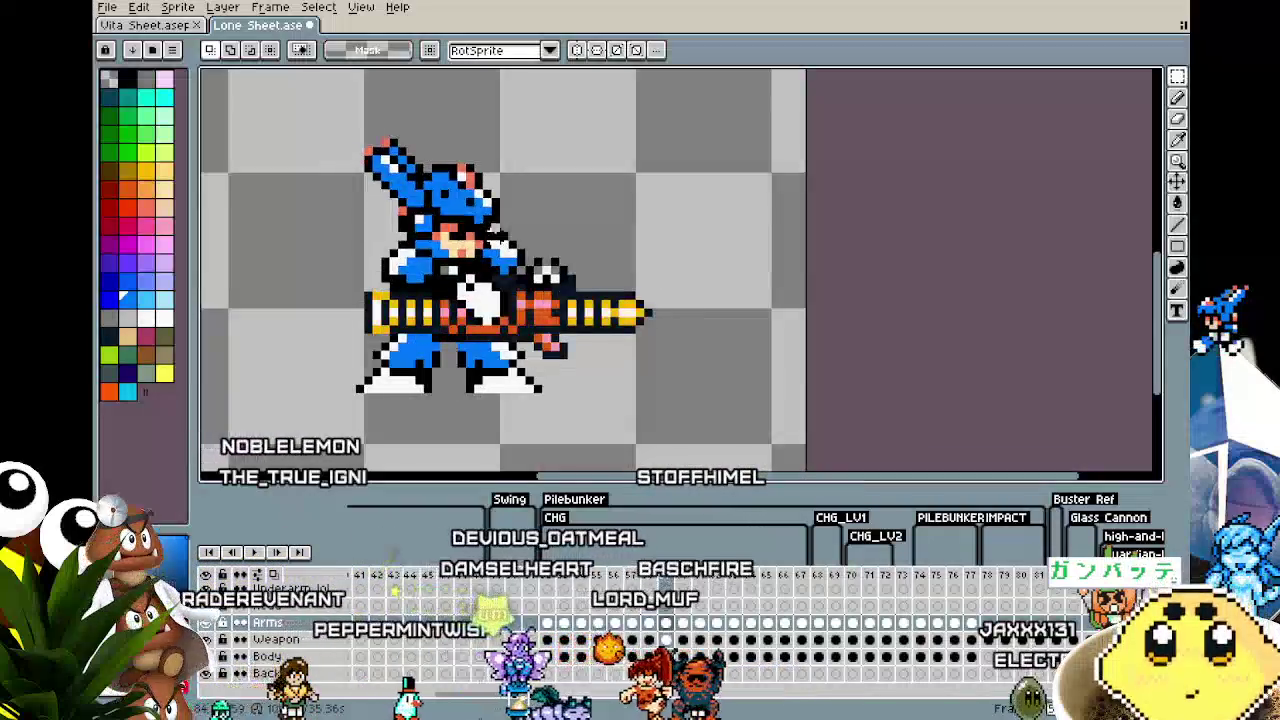
pyautogui.moveTo(305, 117); pyautogui.dragTo(714, 360)
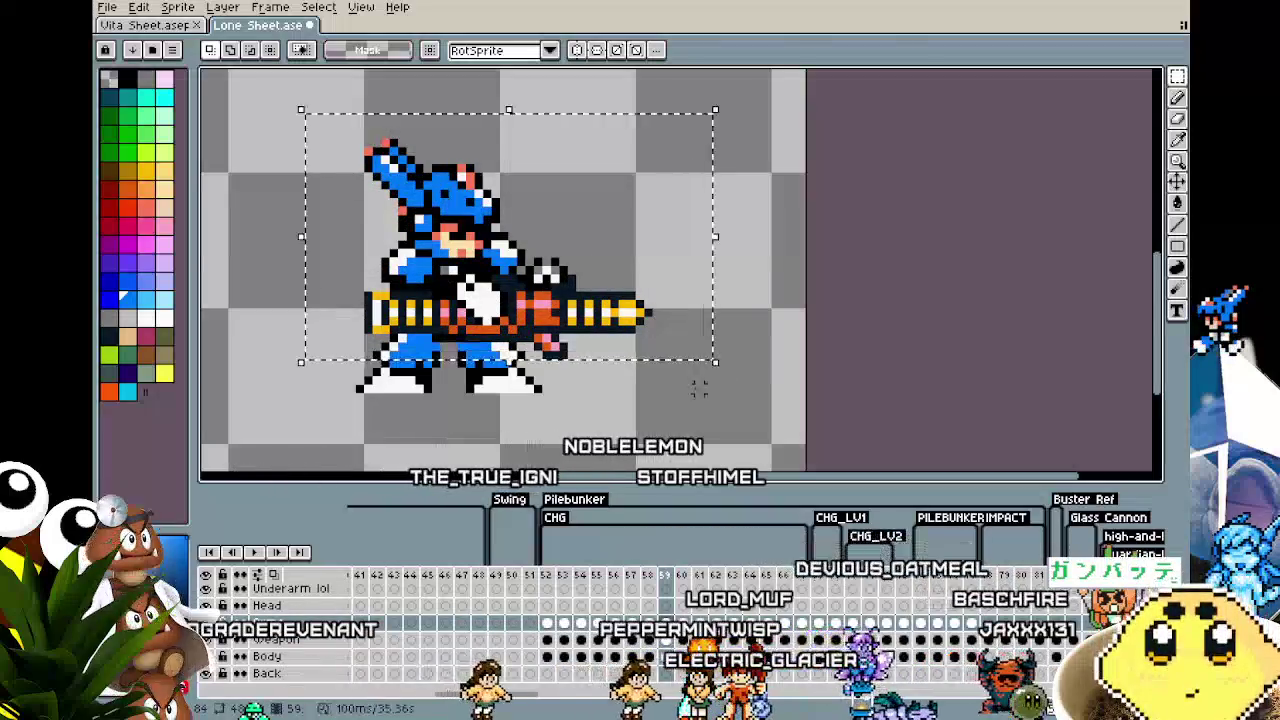
pyautogui.hotkey('ctrl', 'd')
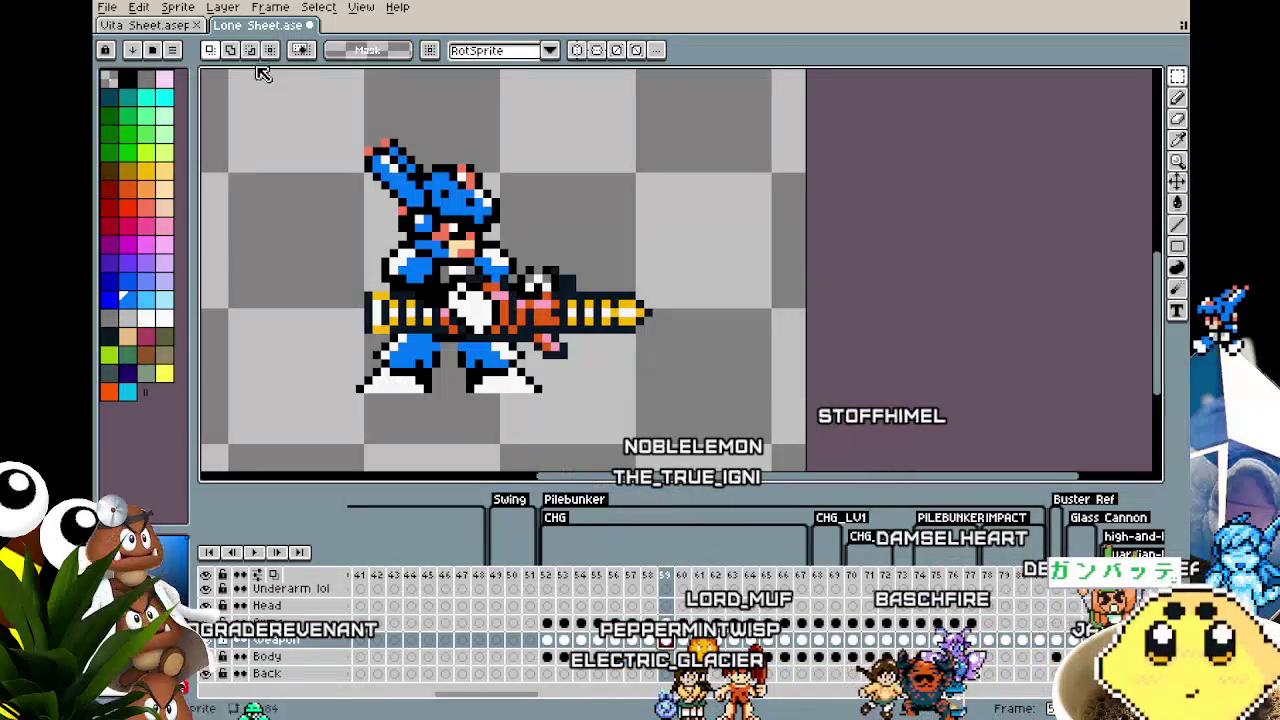
pyautogui.hotkey('ctrl', 'a')
pyautogui.press('Left')
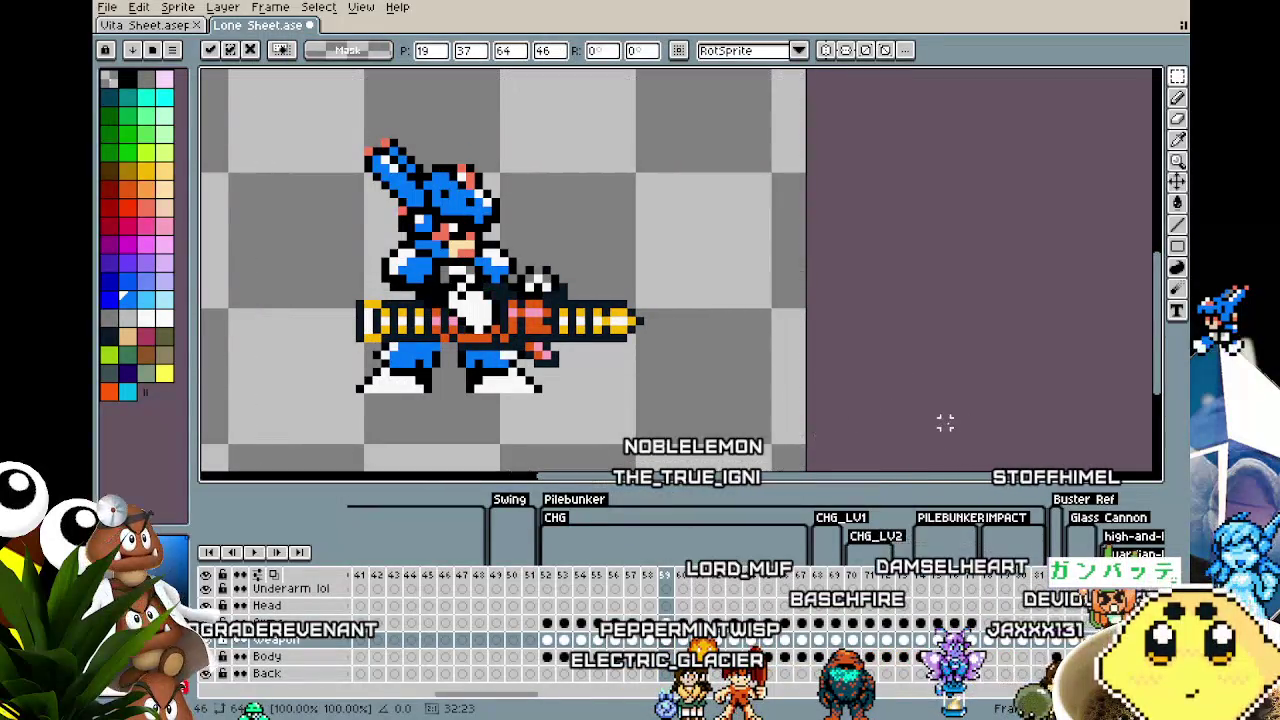
pyautogui.hotkey('ctrl', 'd')
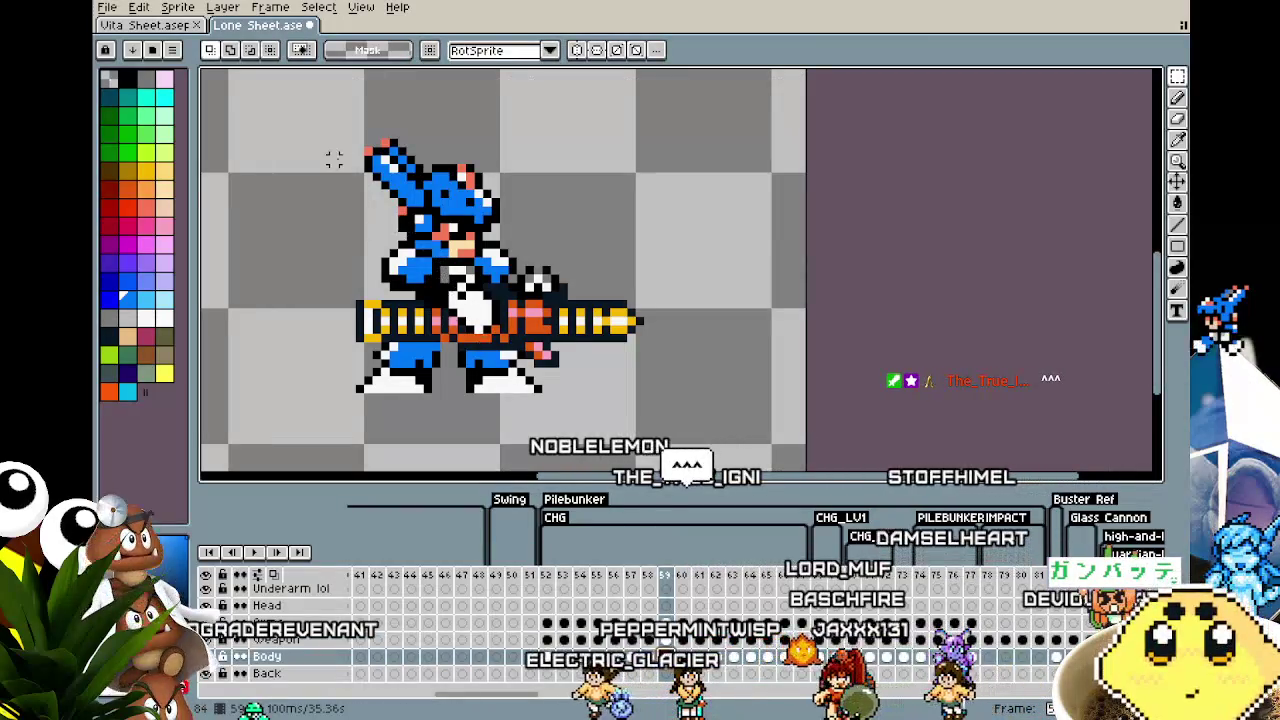
# Step: Select the whole Body layer on frame 59 and realign it with one-pixel shifts
pyautogui.click(665, 657)
pyautogui.hotkey('ctrl', 'a')
pyautogui.scroll(-1, 875, 350)
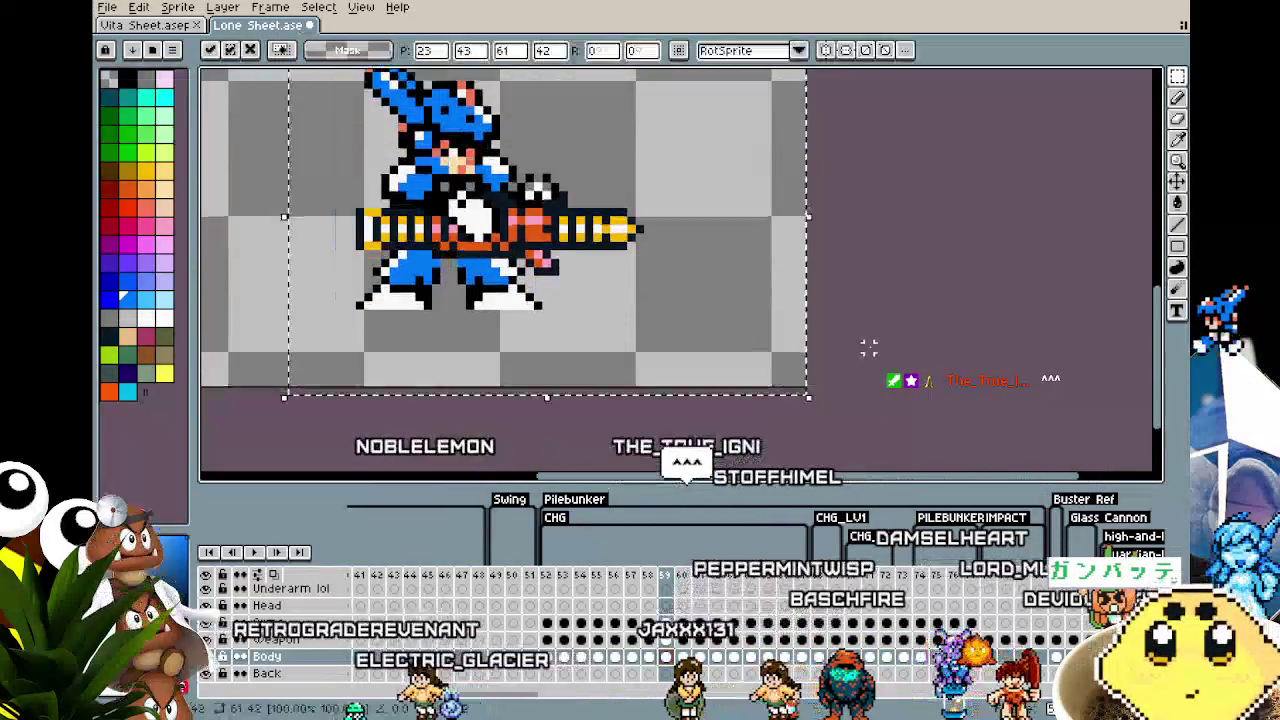
pyautogui.press('Up')
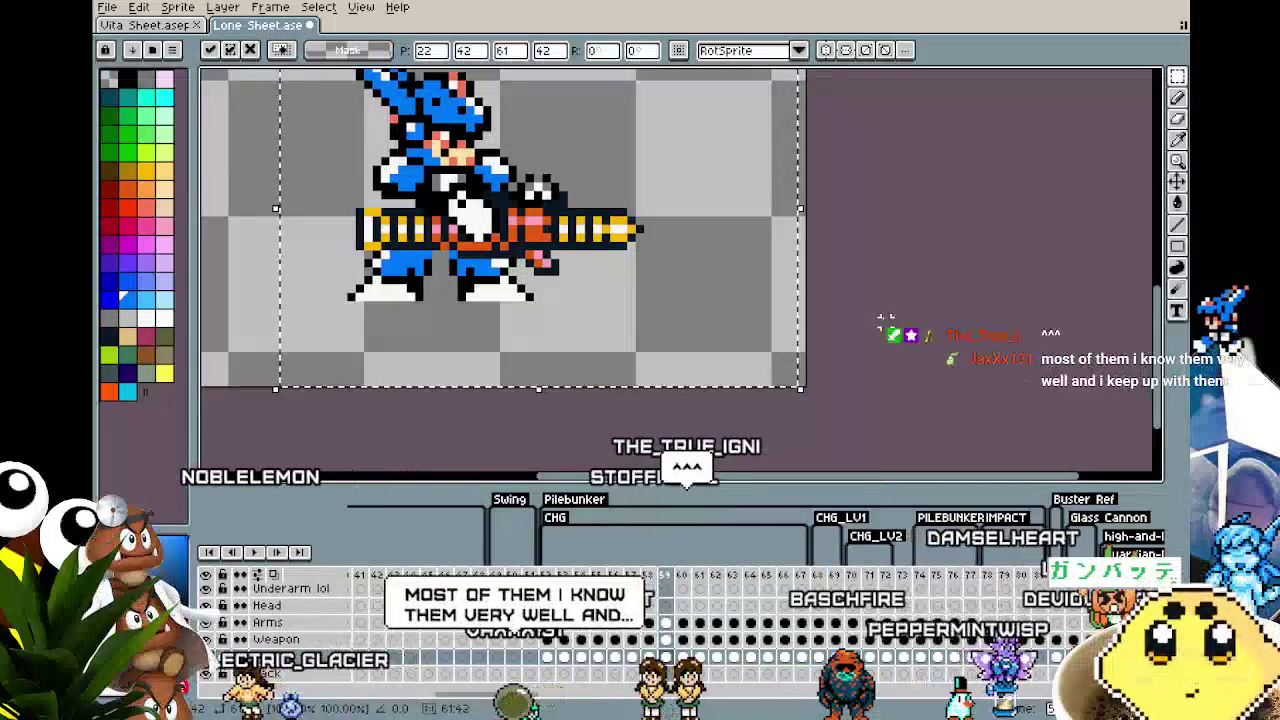
pyautogui.press('Return')
pyautogui.press('Right')
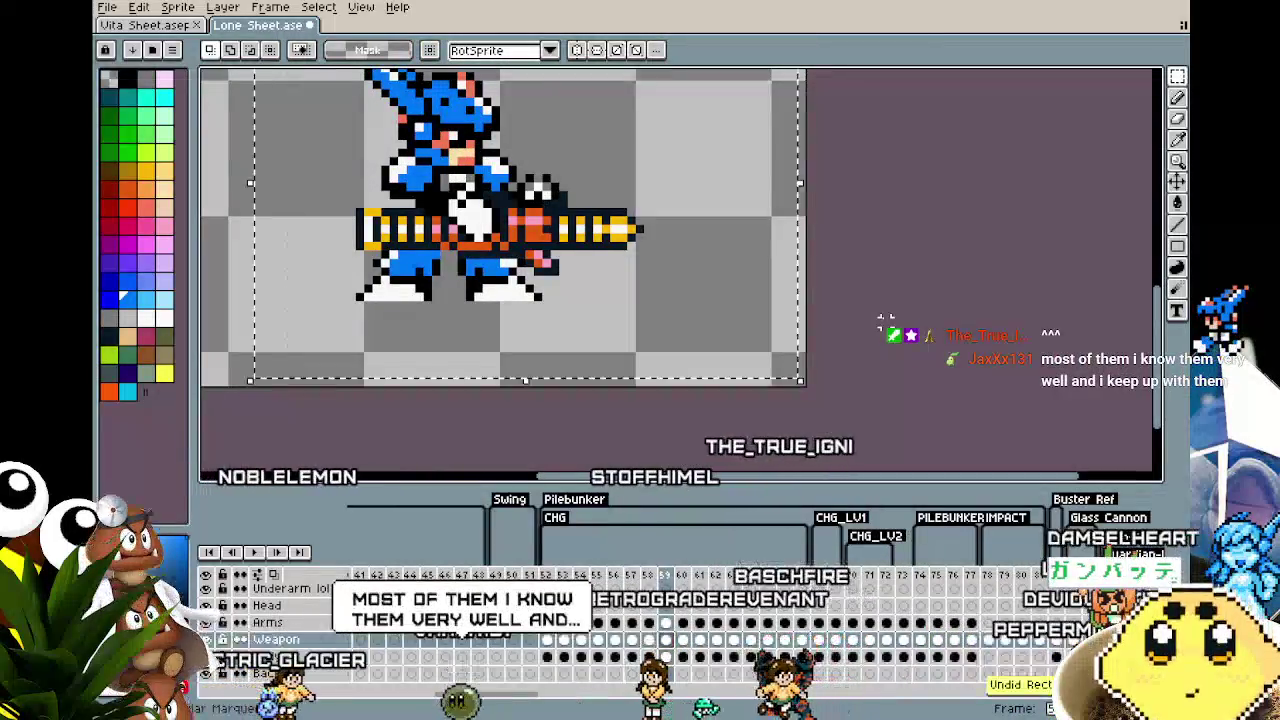
pyautogui.press('Left')
pyautogui.press('Down')
pyautogui.hotkey('ctrl', 'd')
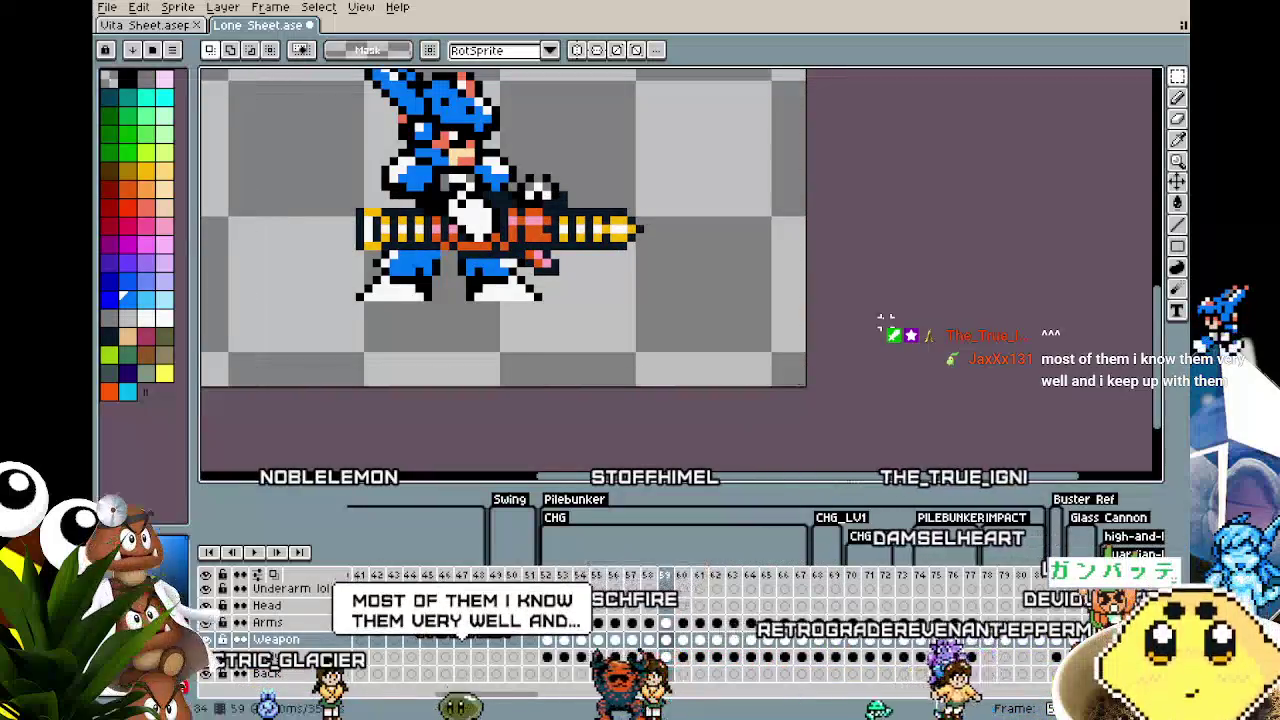
# Step: Reselect the upper body and cannon area on frame 59, then step forward a frame
pyautogui.scroll(3, 868, 322)
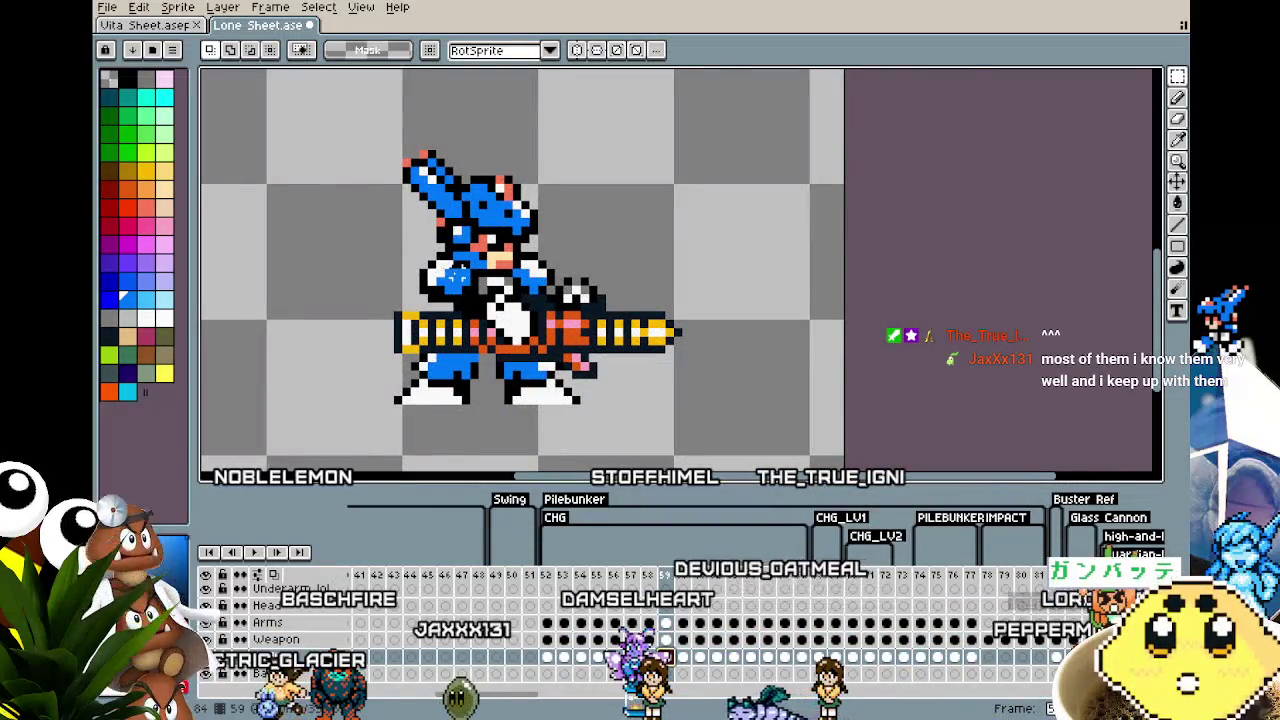
pyautogui.scroll(2, 455, 278)
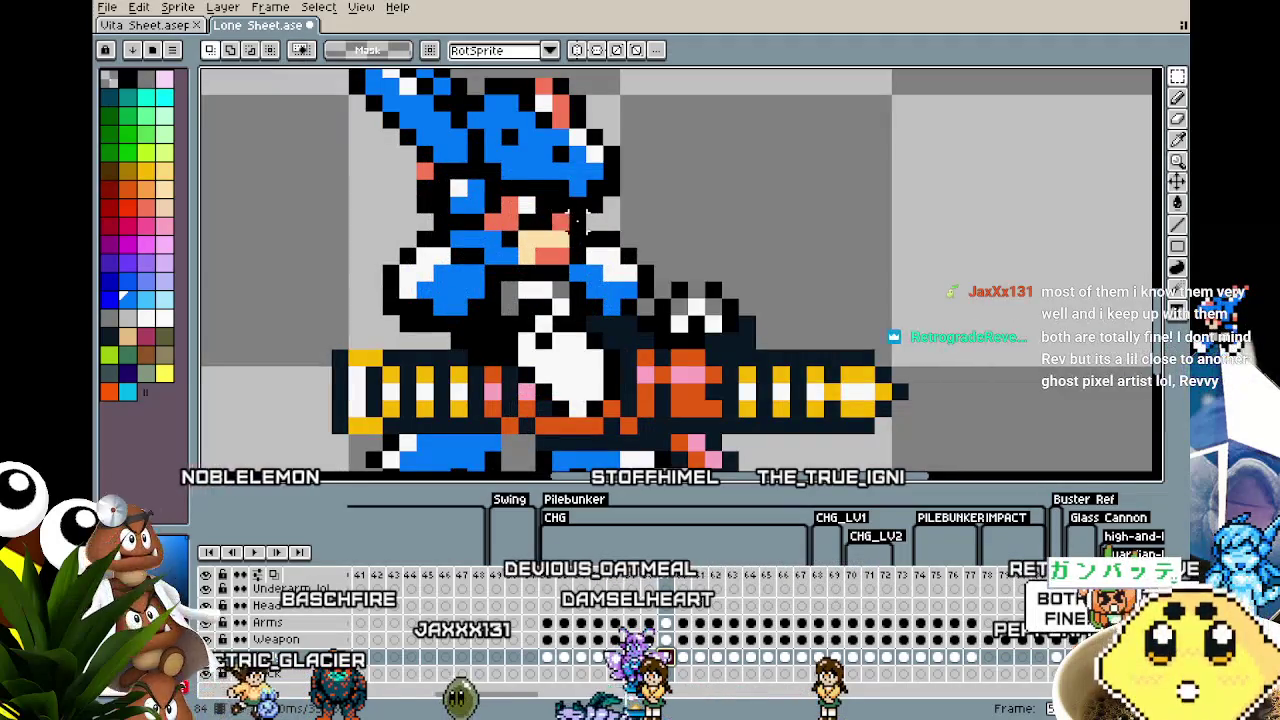
pyautogui.scroll(-2, 472, 285)
pyautogui.scroll(1, 418, 288)
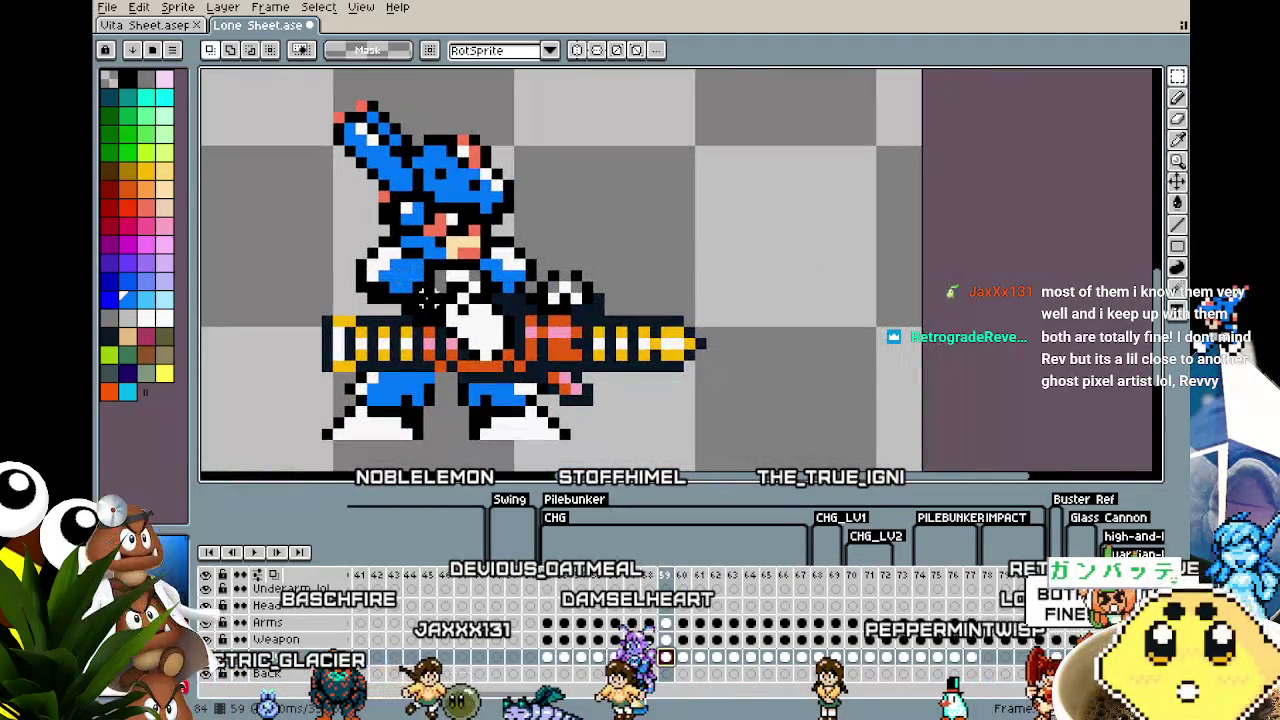
pyautogui.moveTo(272, 120); pyautogui.dragTo(641, 296)
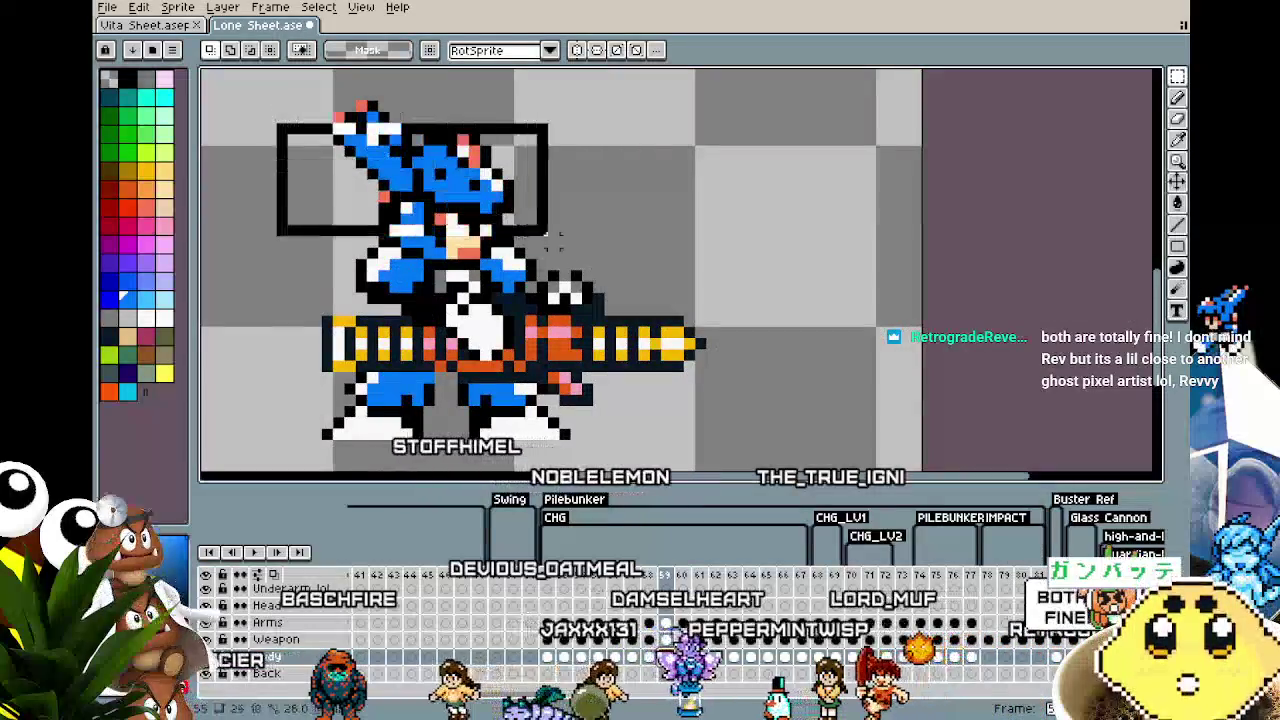
pyautogui.hotkey('ctrl', 'd')
pyautogui.moveTo(278, 80)
pyautogui.mouseDown()
pyautogui.moveTo(748, 330)
pyautogui.moveTo(735, 445)
pyautogui.mouseUp()
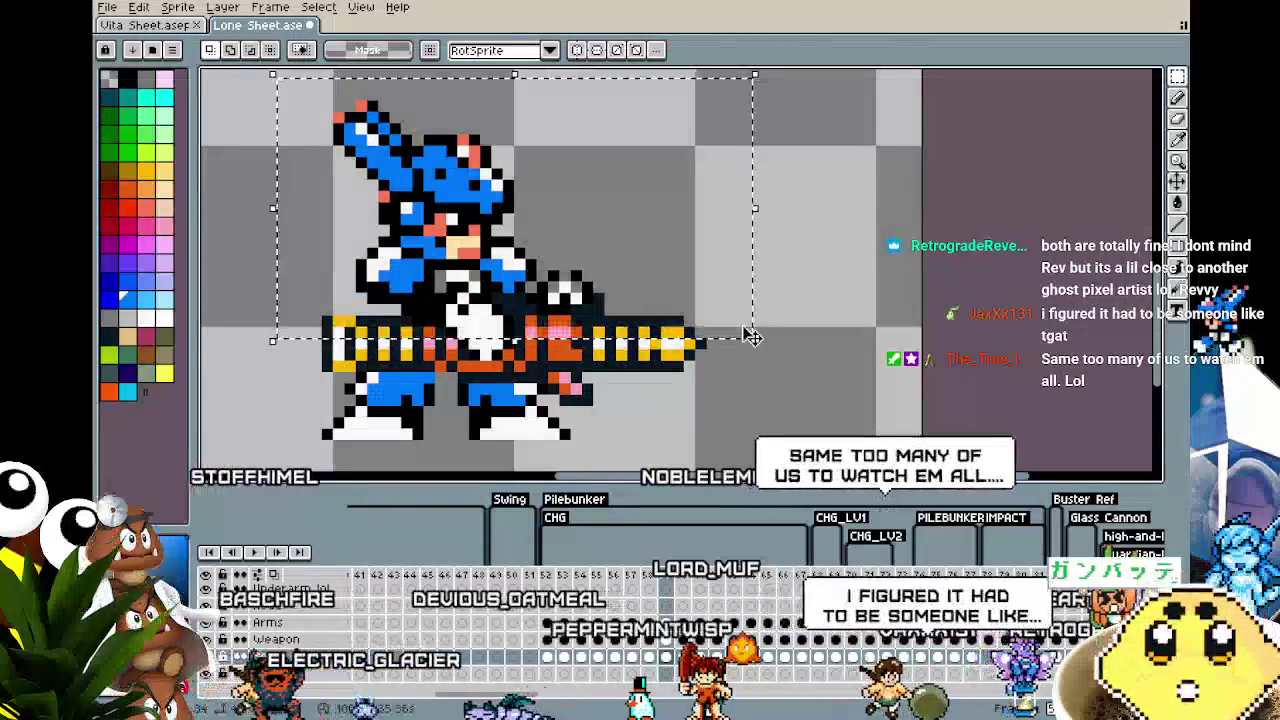
pyautogui.press('.')
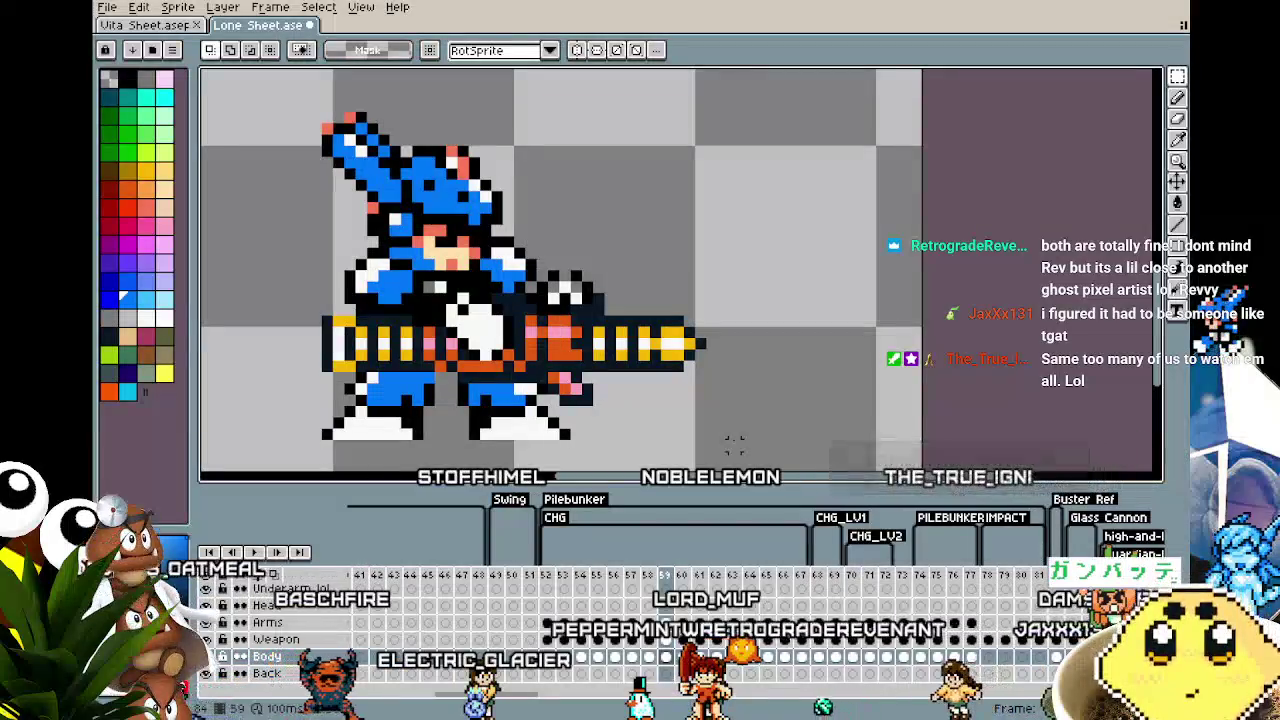
# Step: Play the charge animation and step between frames 56 and 59 to review the motion
pyautogui.press('Return')
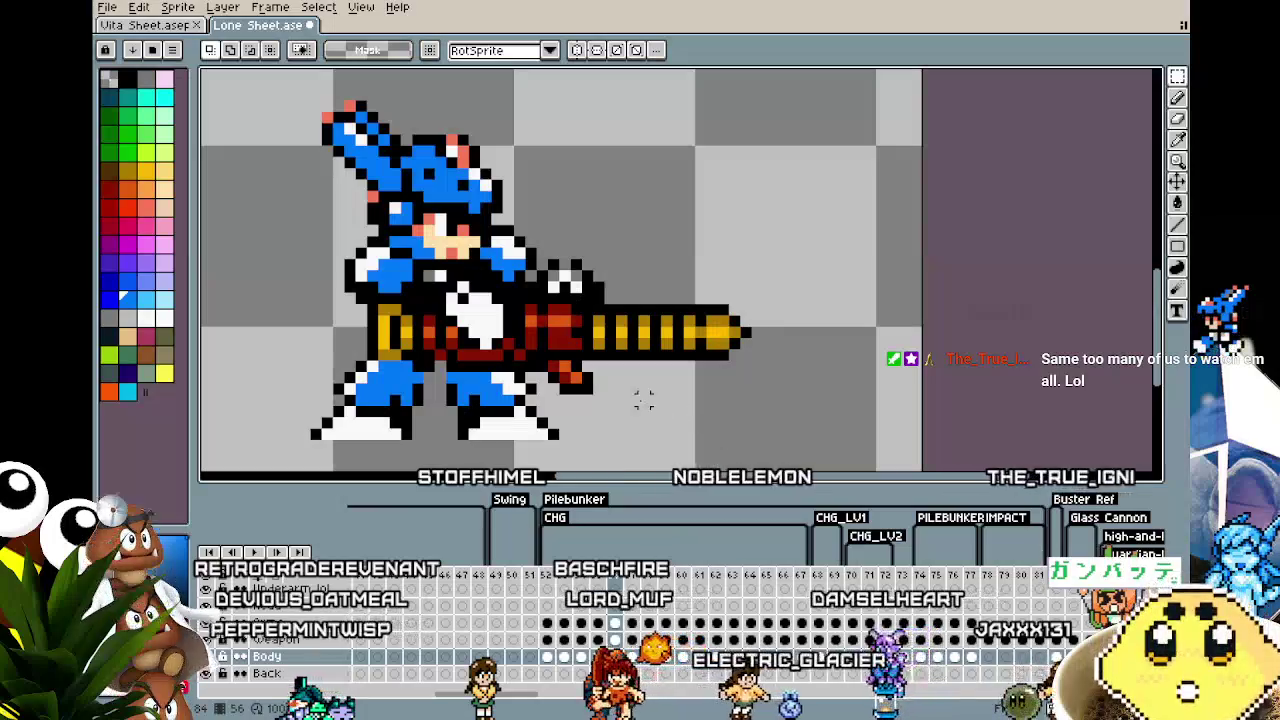
pyautogui.moveTo(553, 408); pyautogui.dragTo(587, 420)
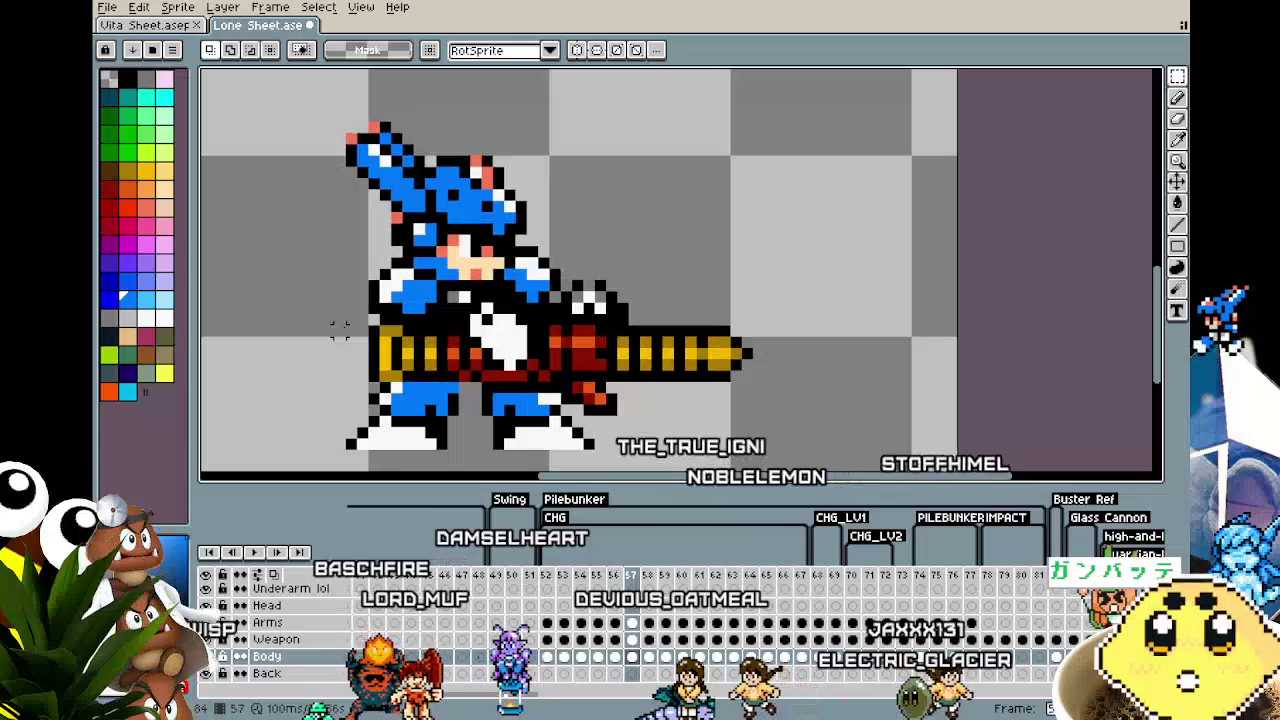
pyautogui.moveTo(336, 330); pyautogui.dragTo(318, 332)
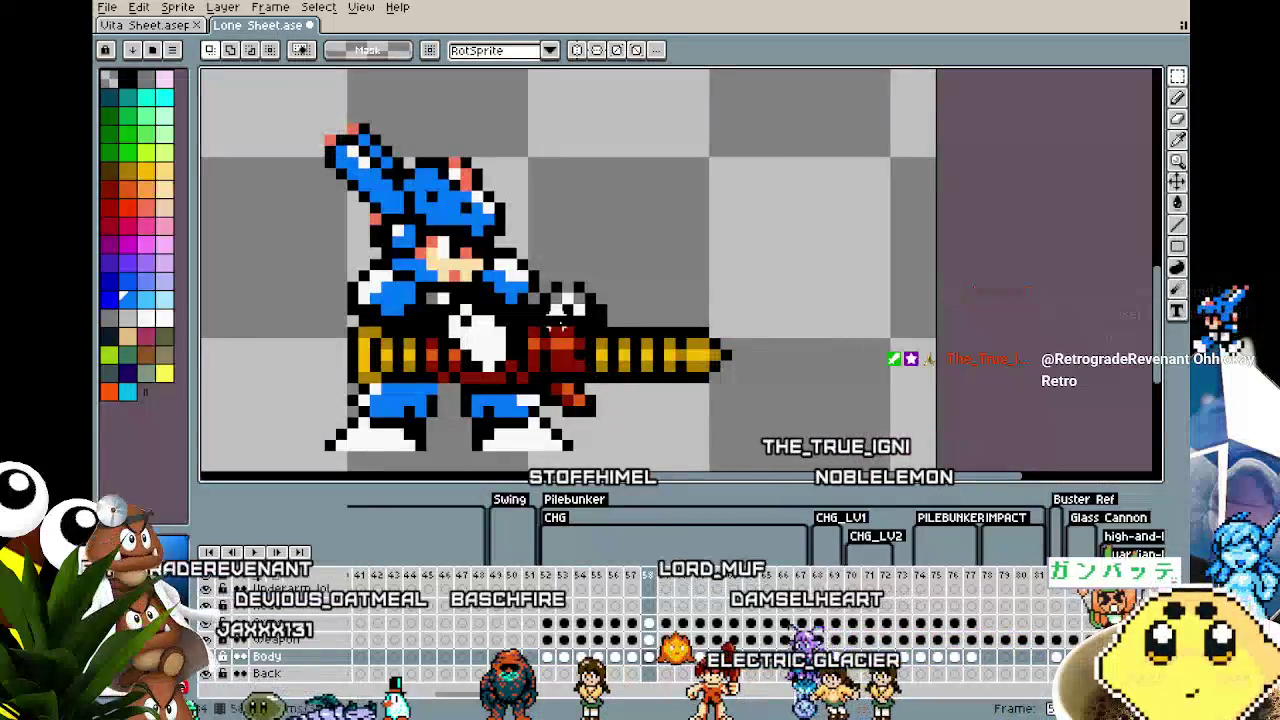
pyautogui.press('Right')
pyautogui.press('Right')
pyautogui.press('Left')
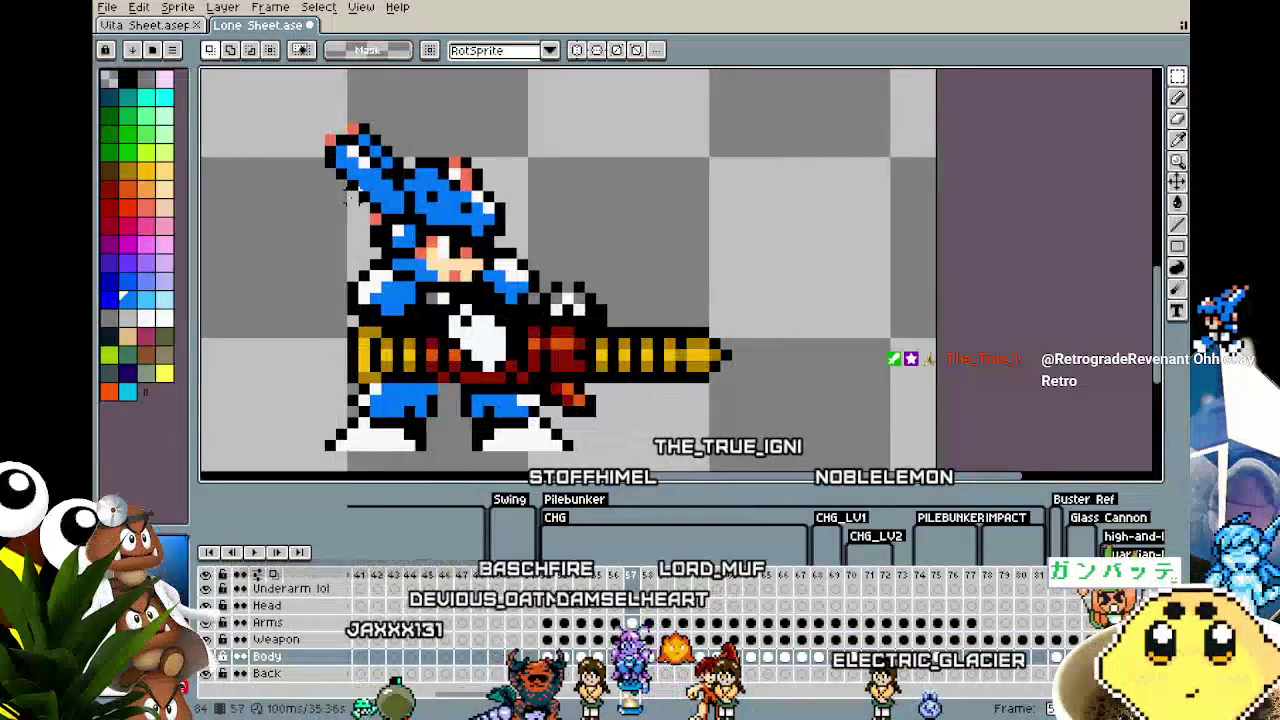
pyautogui.press('Left')
pyautogui.press('Left')
pyautogui.press('Right')
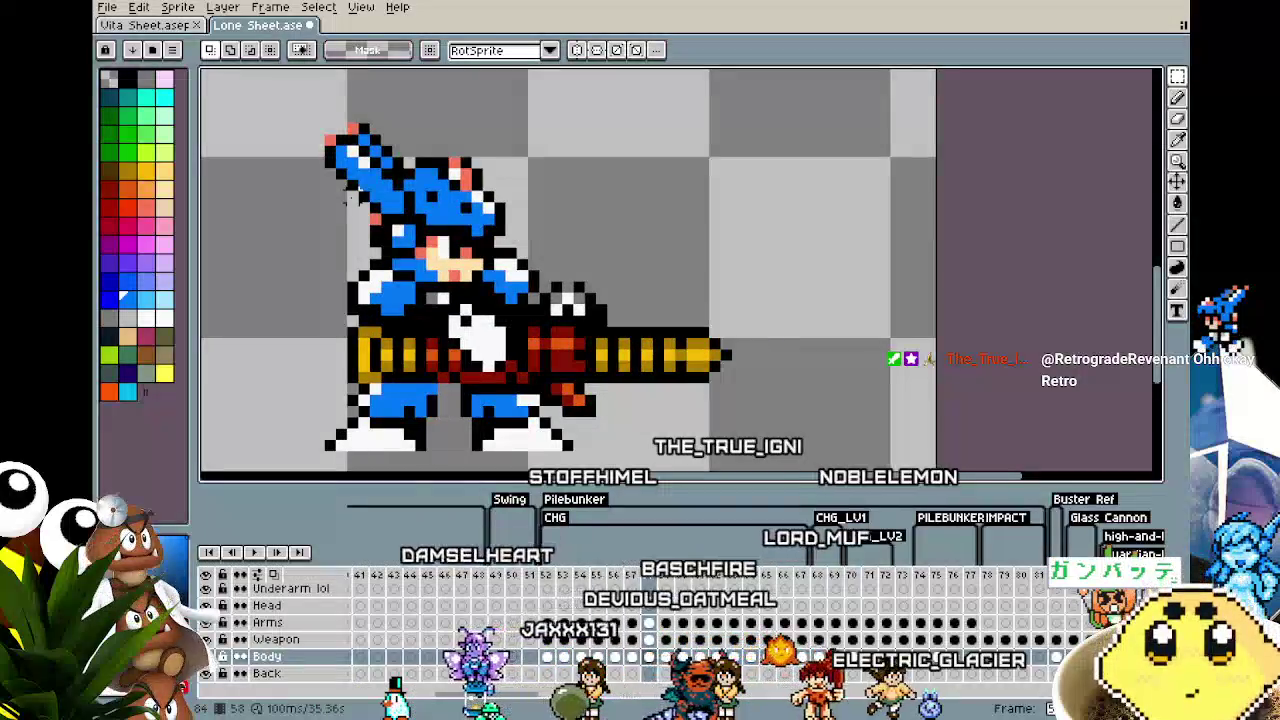
pyautogui.press('Right')
pyautogui.press('Right')
pyautogui.press('Right')
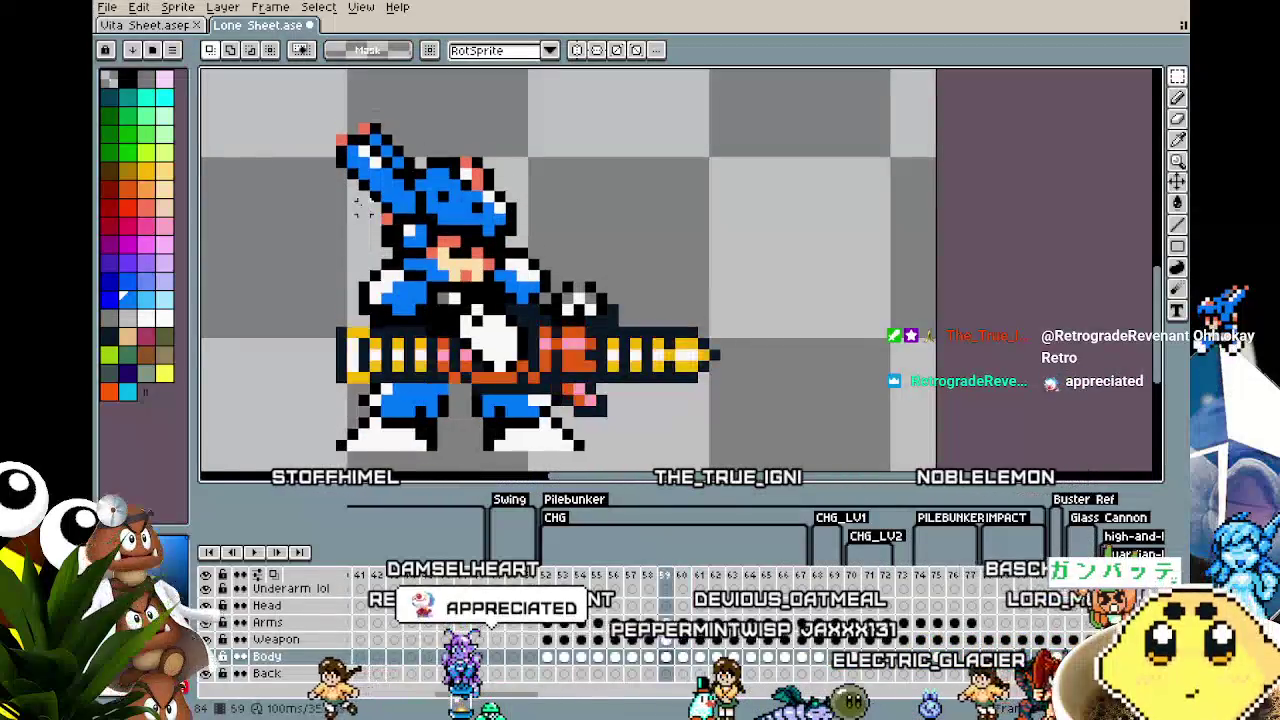
# Step: Nudge the cannon on frame 60's Weapon layer one pixel left and down
pyautogui.scroll(-1, 340, 195)
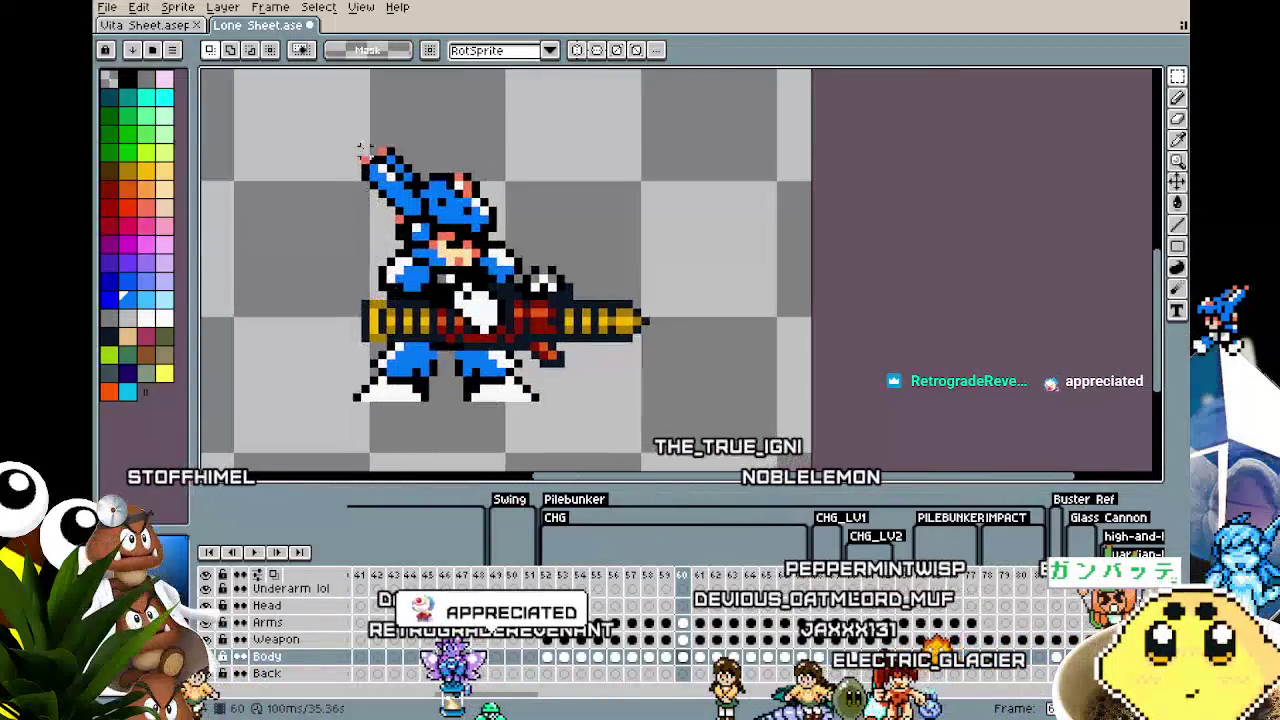
pyautogui.moveTo(320, 132); pyautogui.dragTo(650, 326)
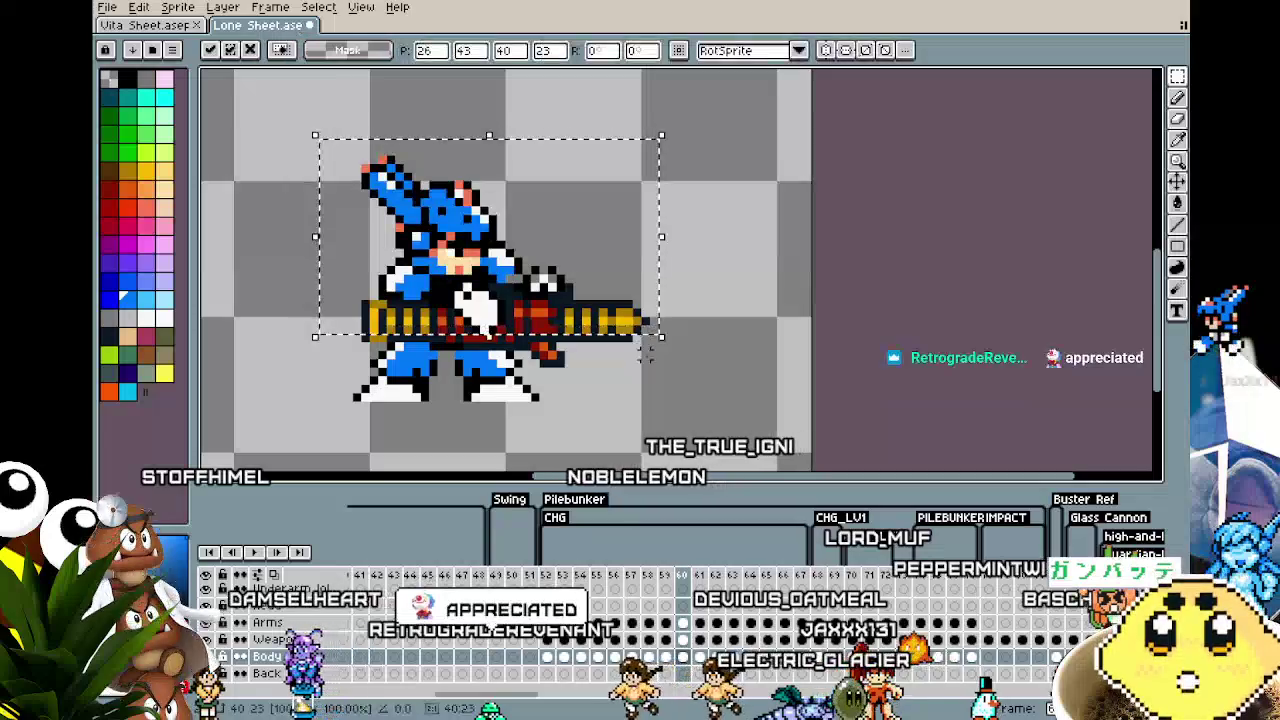
pyautogui.click(683, 640)
pyautogui.moveTo(288, 160); pyautogui.dragTo(770, 456)
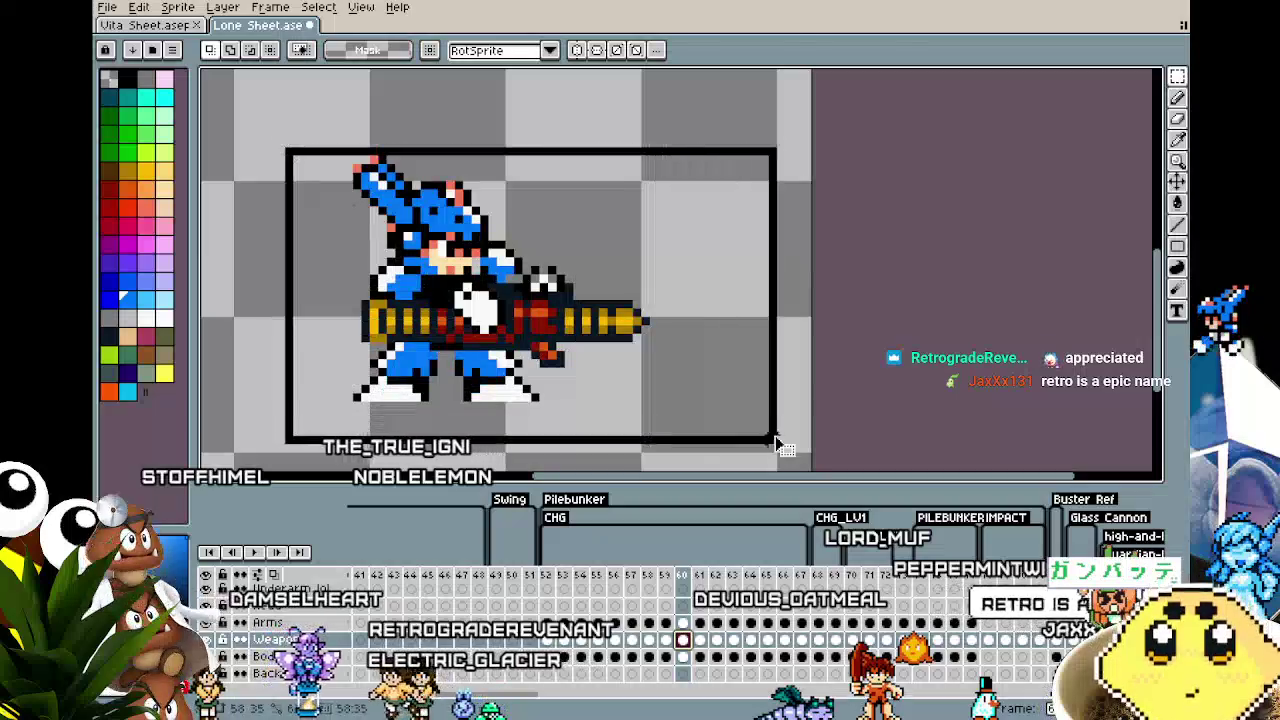
pyautogui.press('Left')
pyautogui.press('Down')
pyautogui.click(667, 623)
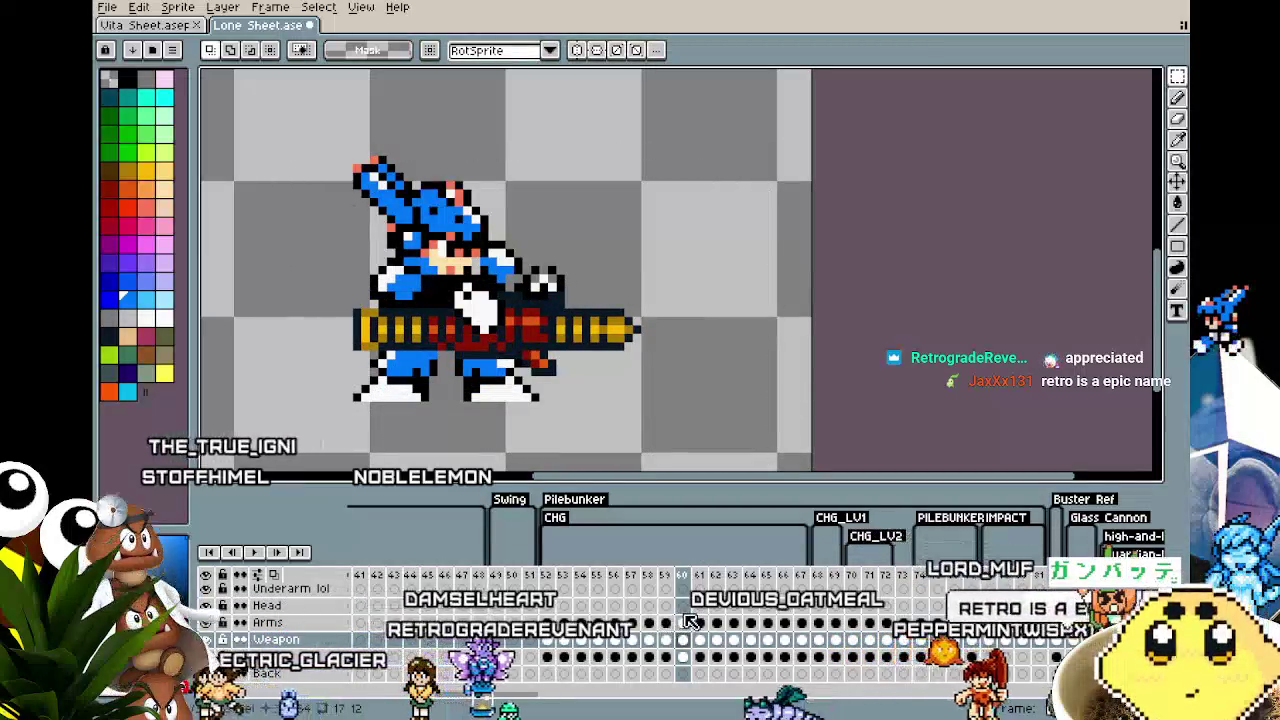
pyautogui.moveTo(240, 117); pyautogui.dragTo(729, 450)
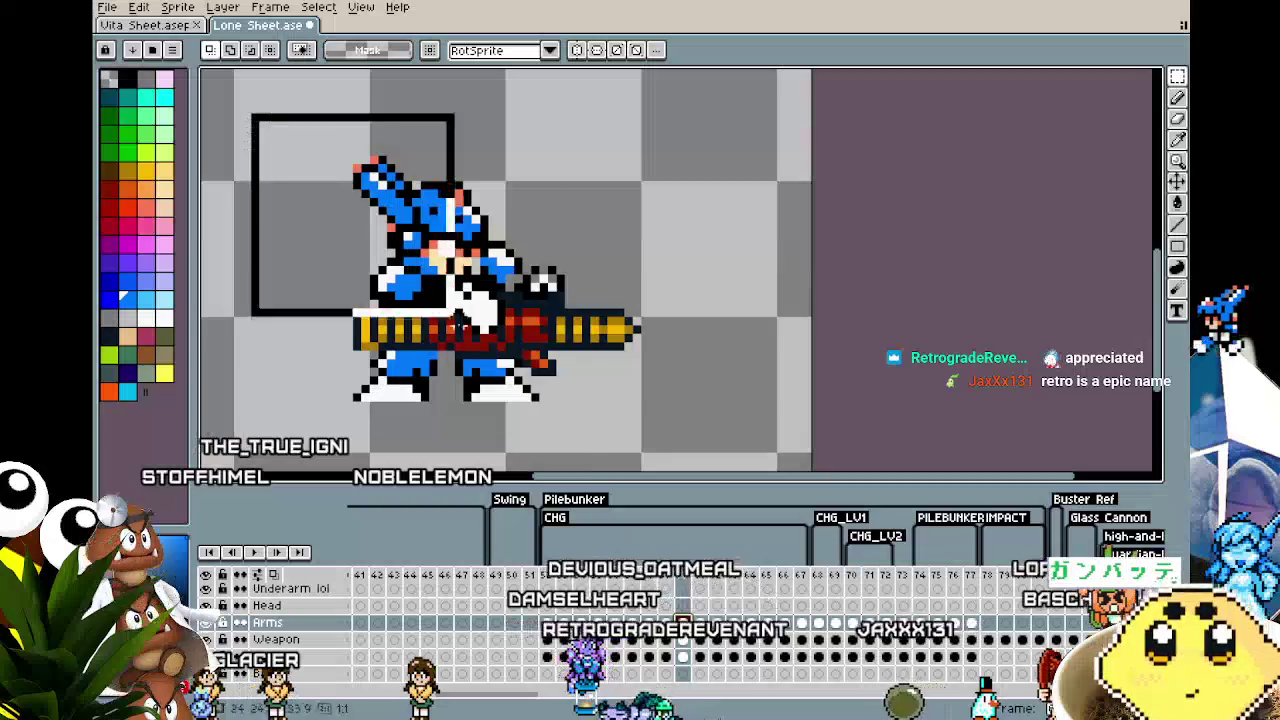
pyautogui.hotkey('ctrl', 'd')
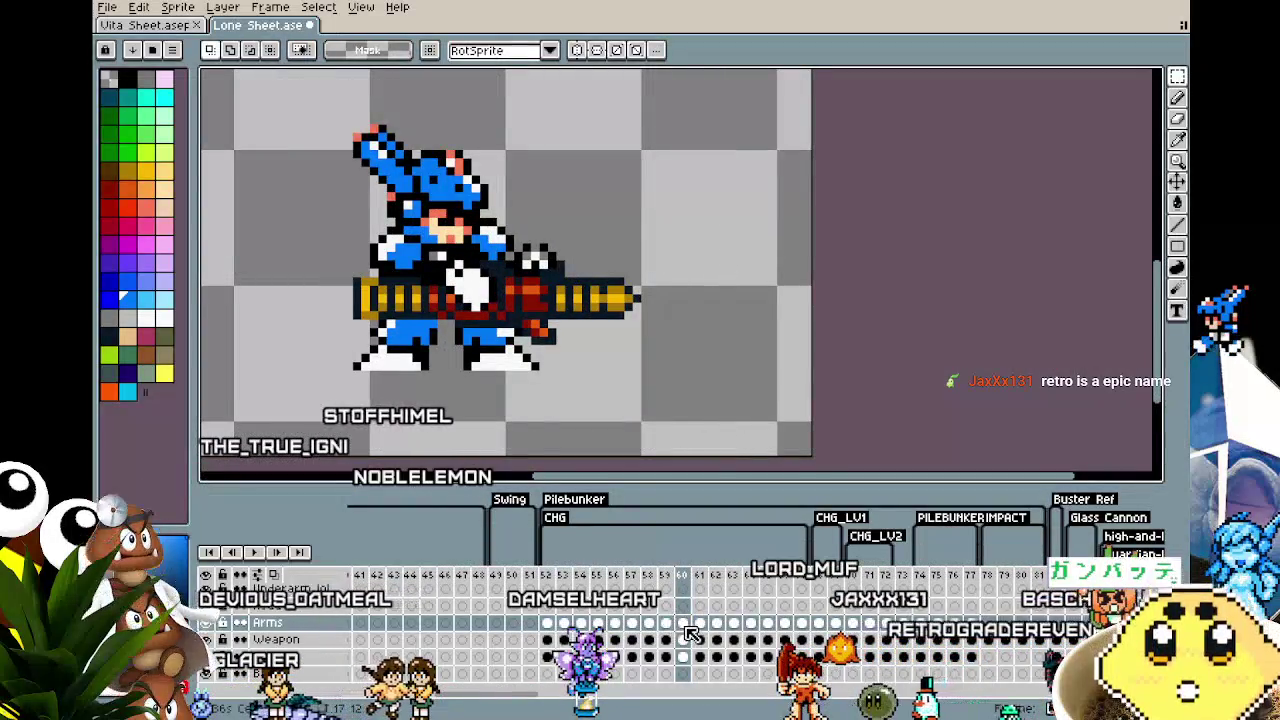
# Step: On frame 61, shift the cannon one pixel left and down
pyautogui.click(699, 624)
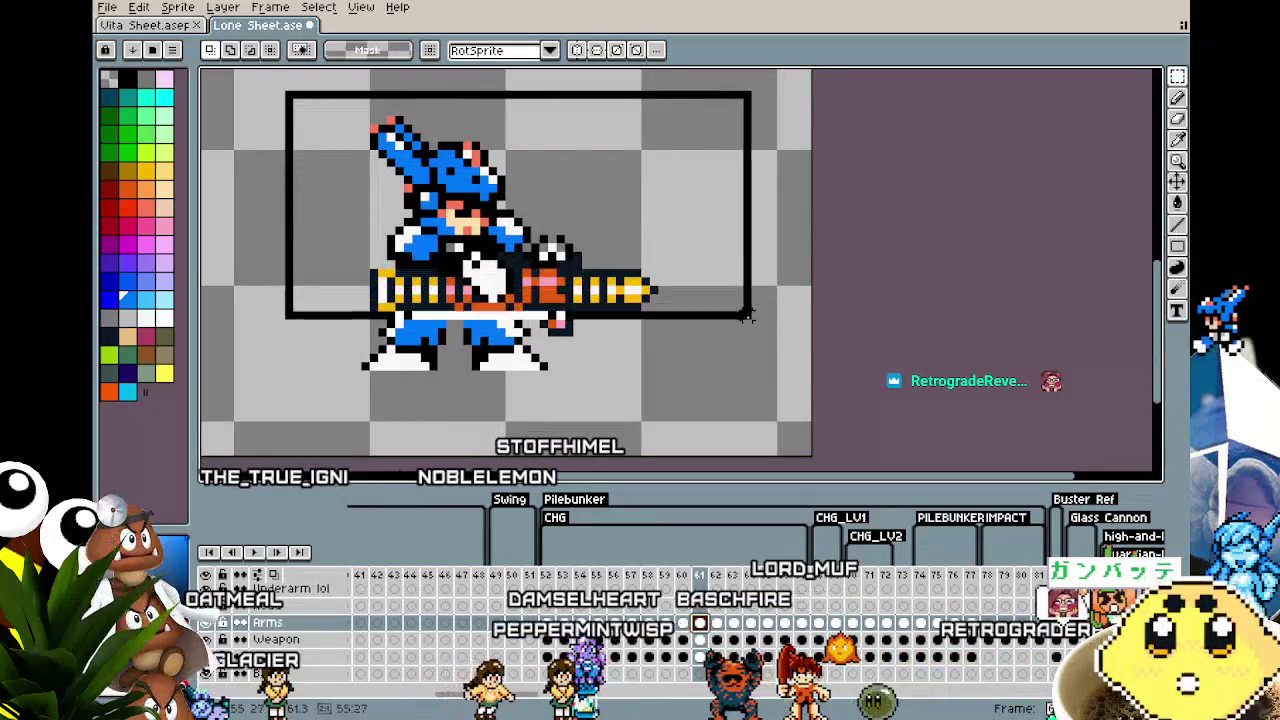
pyautogui.moveTo(720, 245); pyautogui.dragTo(746, 338)
pyautogui.click(603, 392)
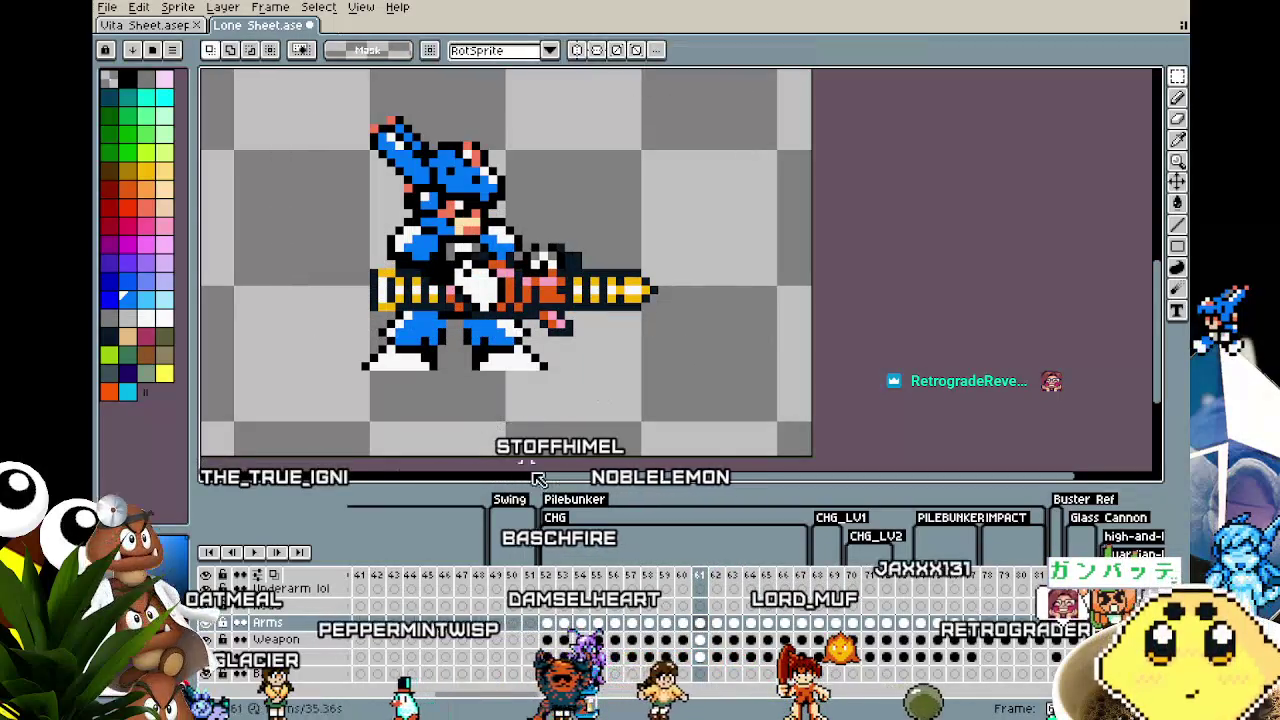
pyautogui.moveTo(297, 112); pyautogui.dragTo(774, 354)
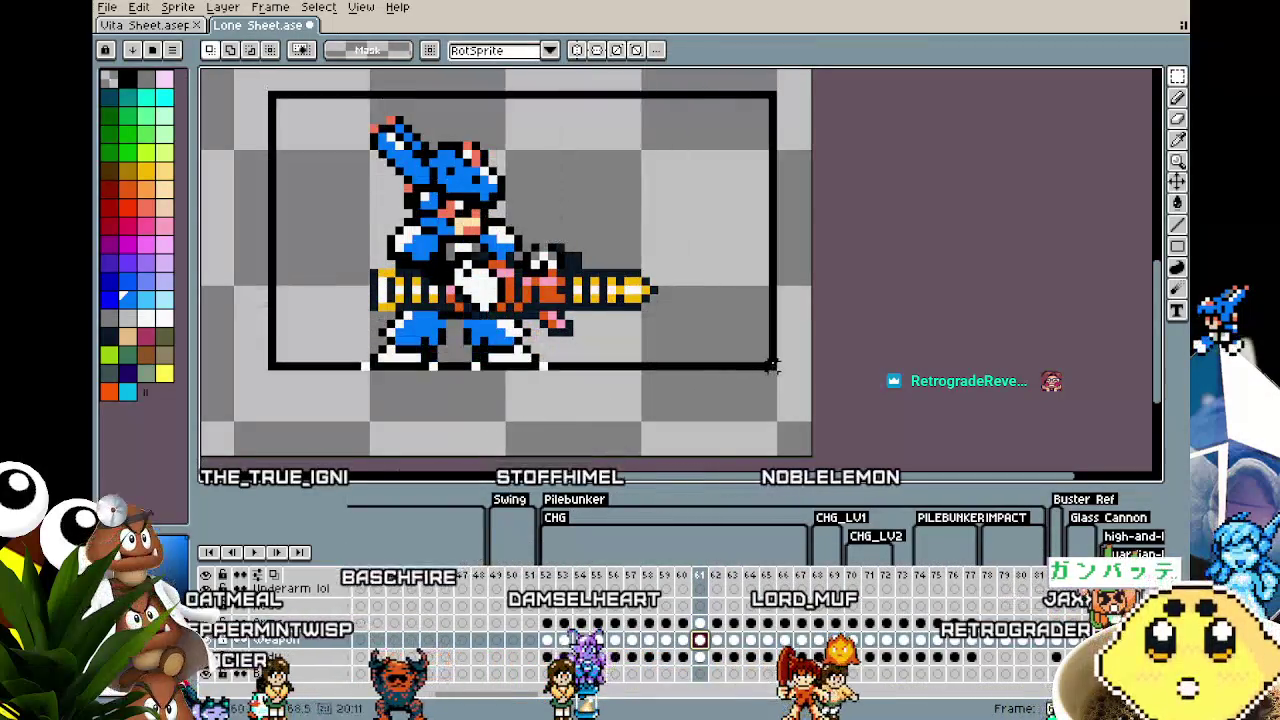
pyautogui.press('Left')
pyautogui.press('Down')
pyautogui.click(670, 442)
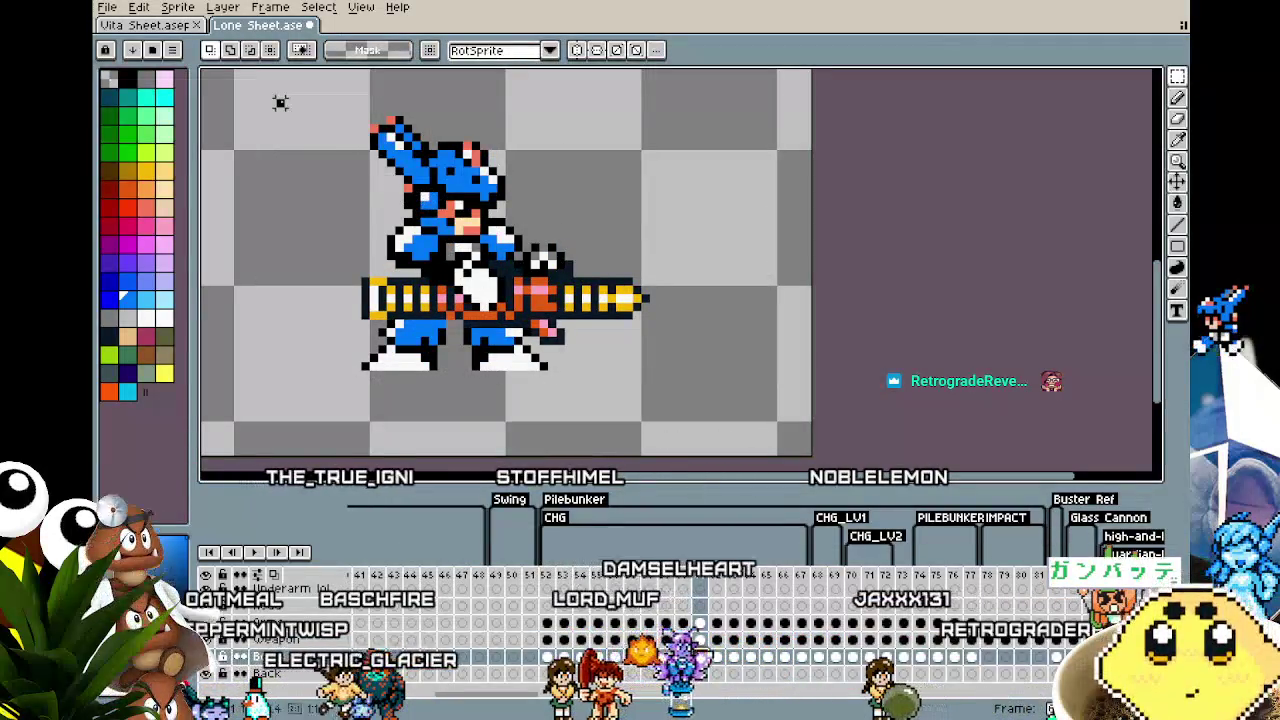
# Step: Nudge the character's upper body one pixel left on frame 61 and the next frame
pyautogui.moveTo(281, 103); pyautogui.dragTo(651, 306)
pyautogui.press('Left')
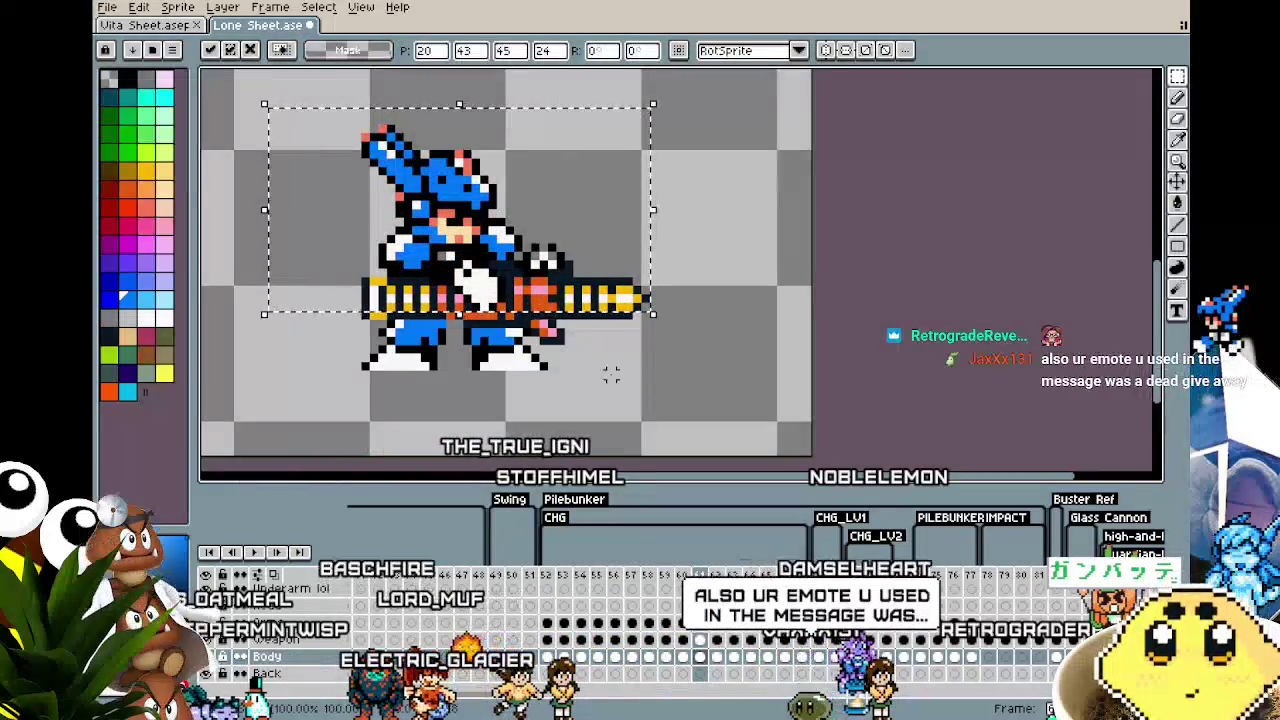
pyautogui.click(611, 374)
pyautogui.press('Right')
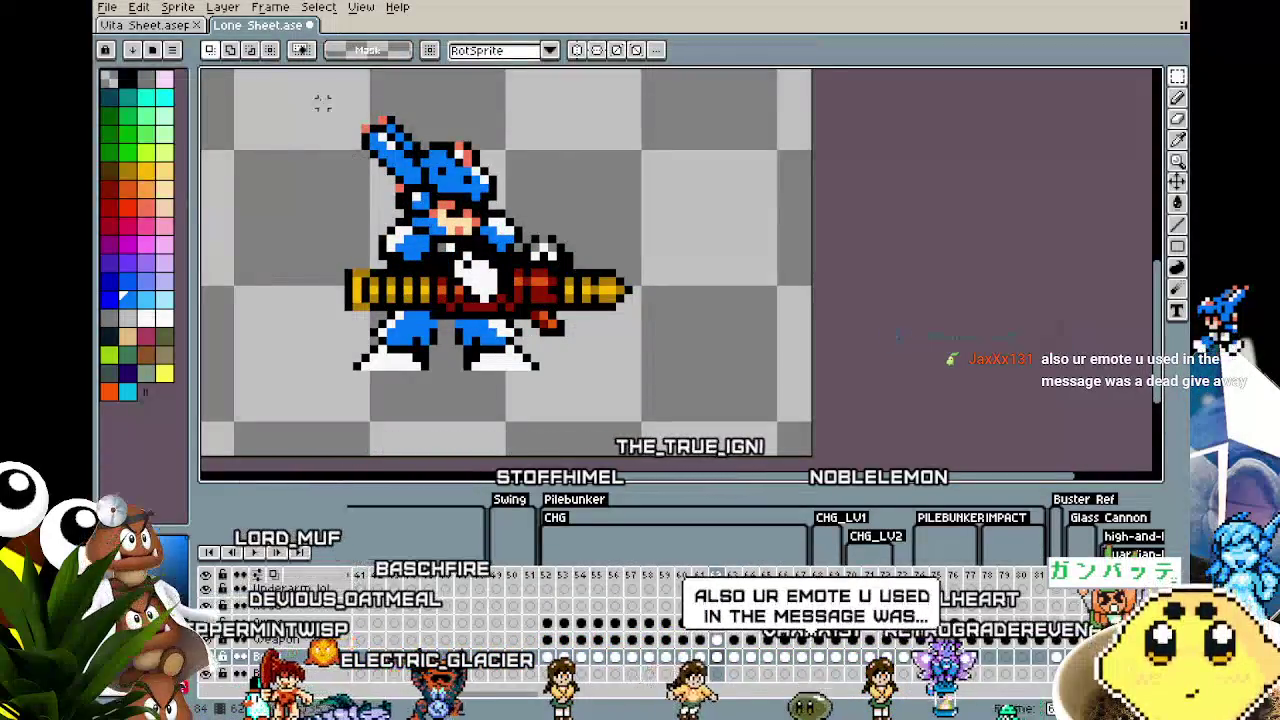
pyautogui.moveTo(652, 78); pyautogui.dragTo(315, 313)
pyautogui.press('Left')
pyautogui.click(594, 396)
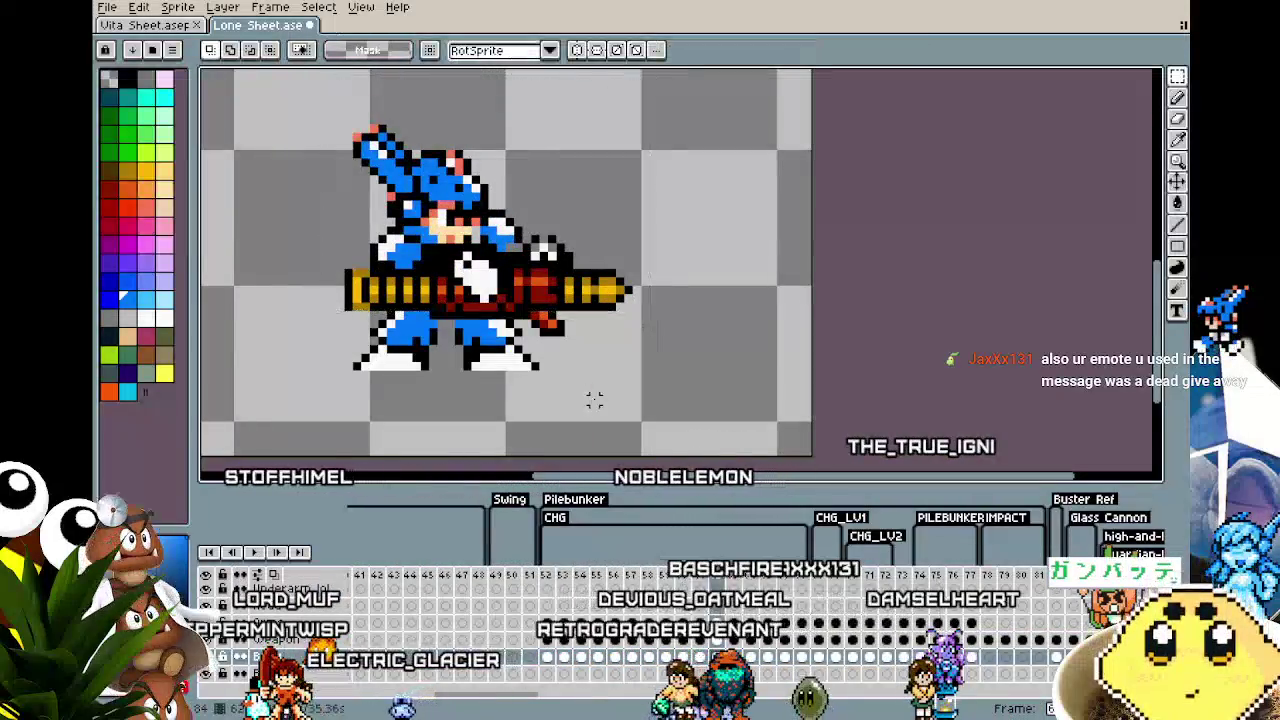
# Step: Select the sprite on the darker-gun frame and nudge it slightly to realign
pyautogui.press('Left')
pyautogui.press('Right')
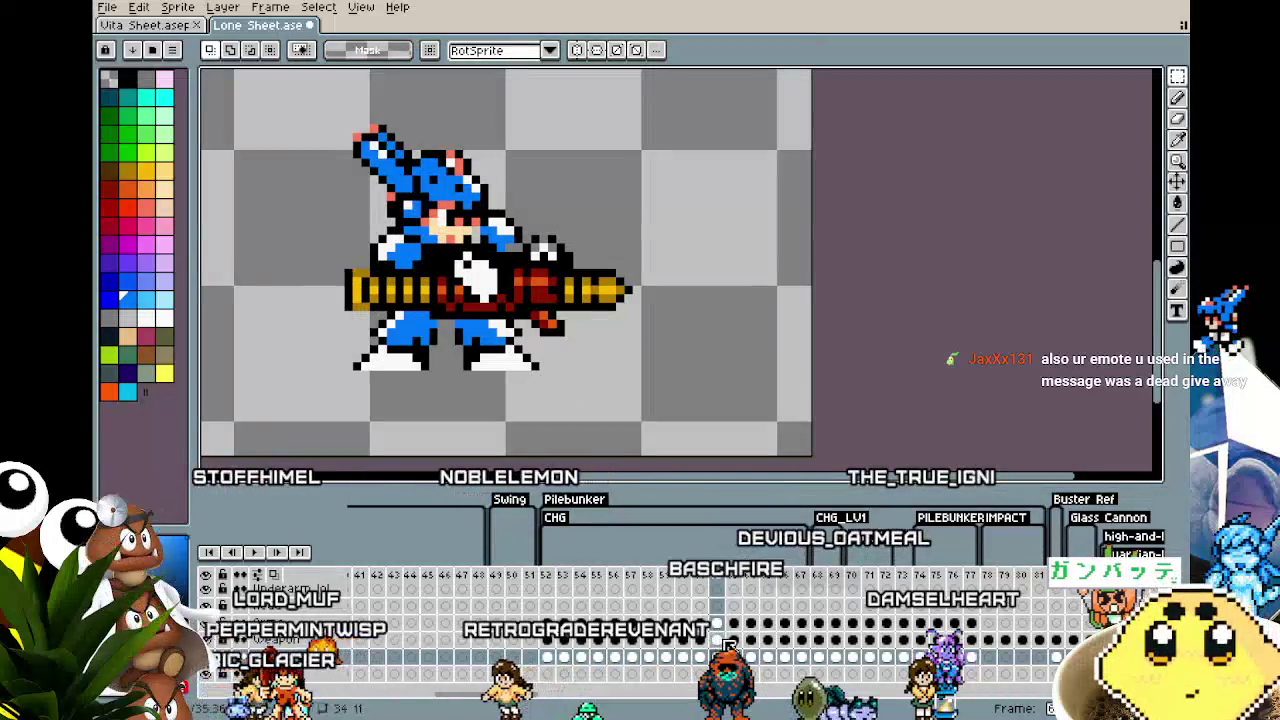
pyautogui.moveTo(305, 119); pyautogui.dragTo(697, 370)
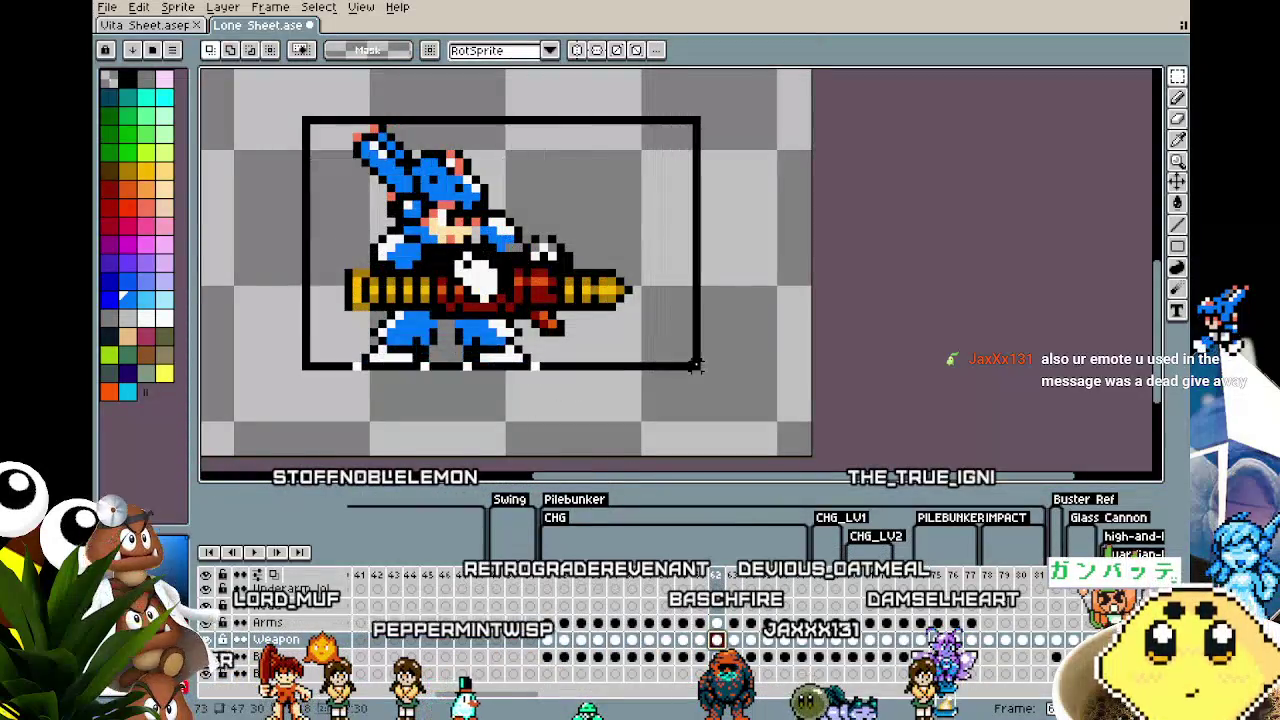
pyautogui.press('Right')
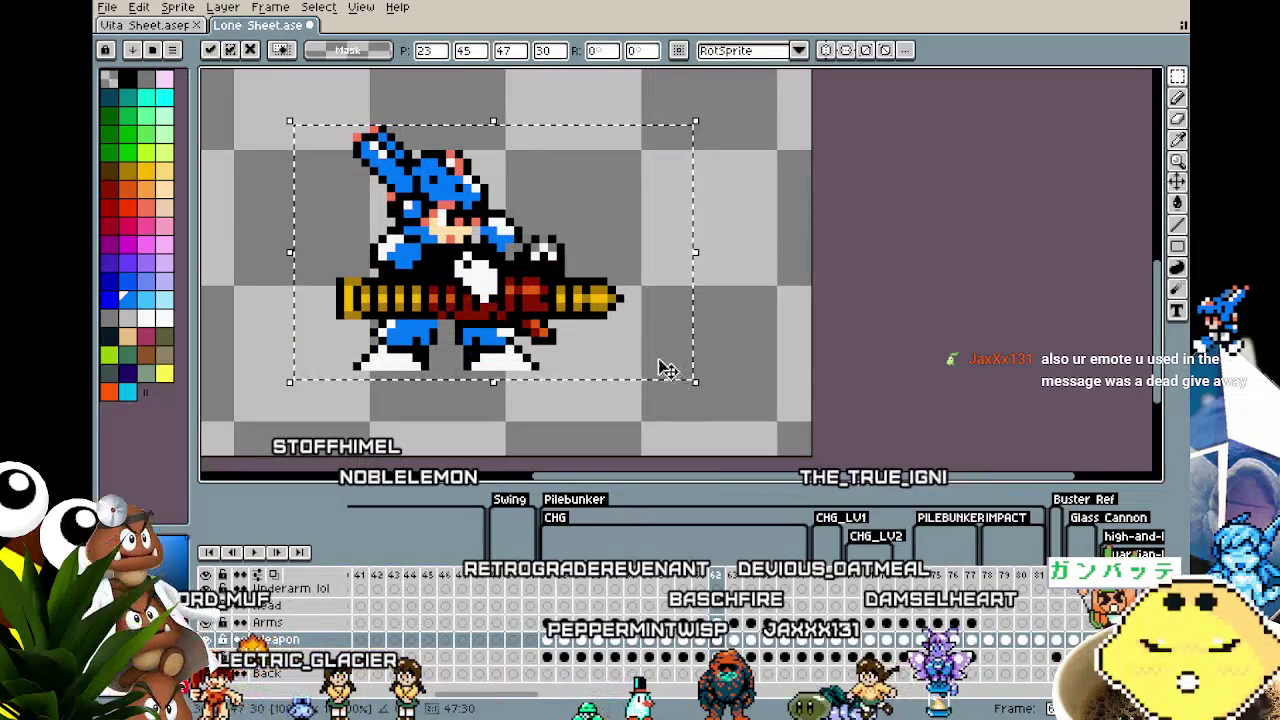
pyautogui.click(560, 425)
pyautogui.click(720, 624)
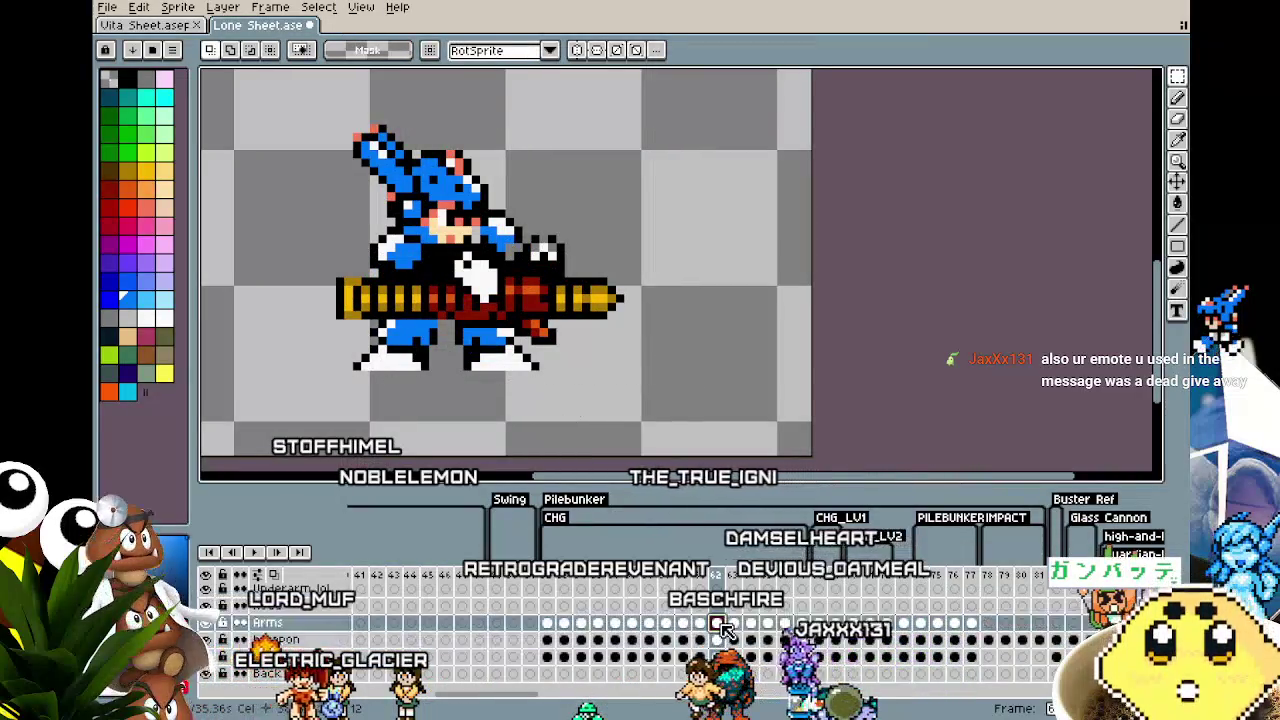
# Step: Select the sprite's arms on the current frame and again on frame 63
pyautogui.moveTo(272, 126); pyautogui.dragTo(652, 420)
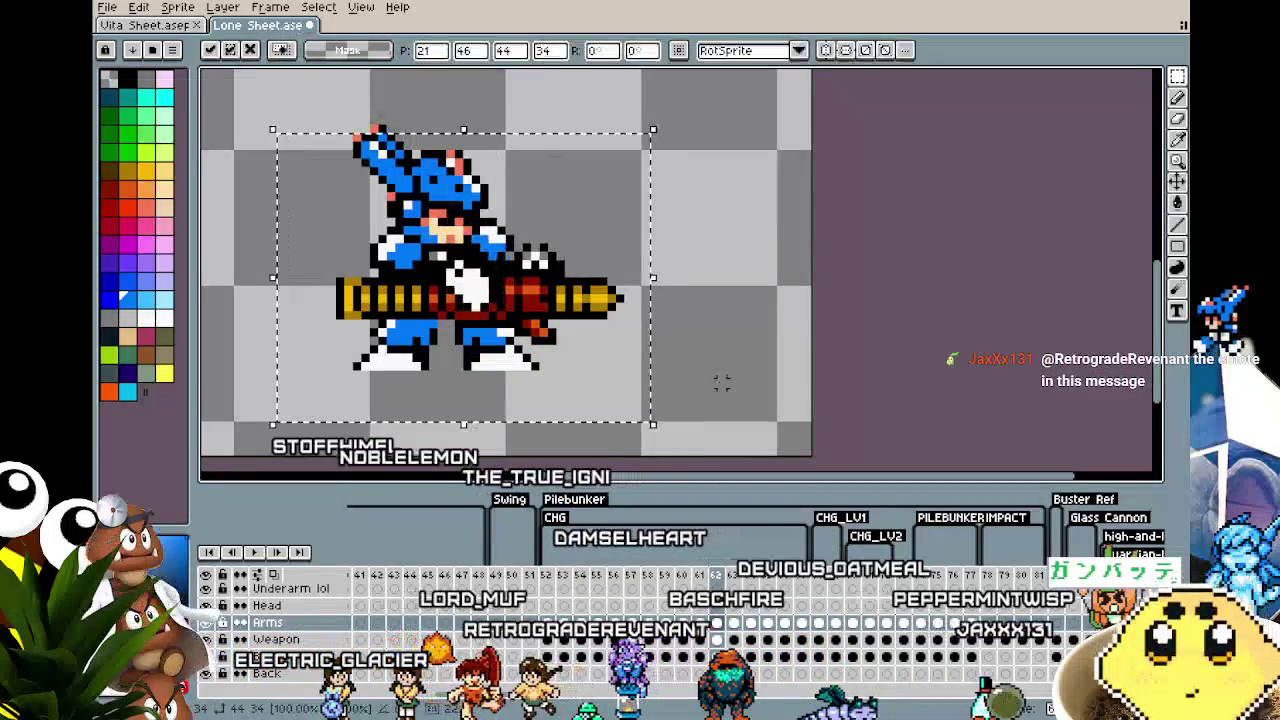
pyautogui.press('.')
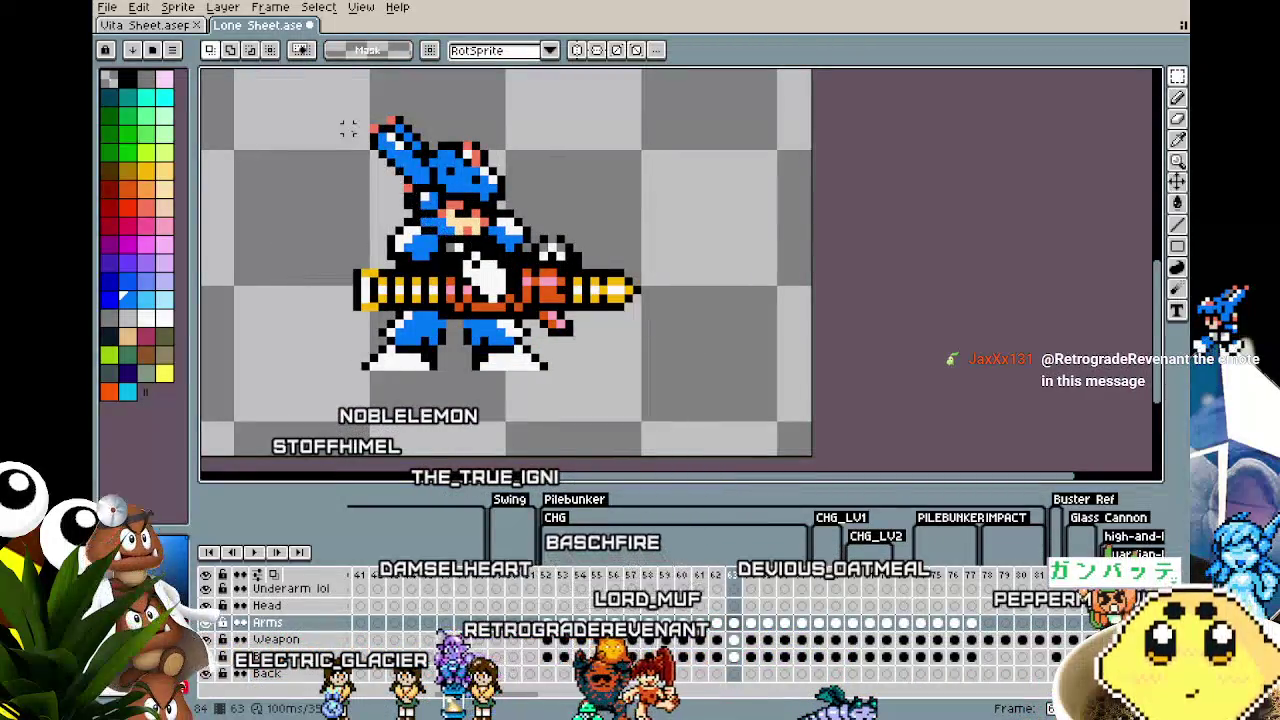
pyautogui.moveTo(314, 119); pyautogui.dragTo(780, 451)
pyautogui.press('.')
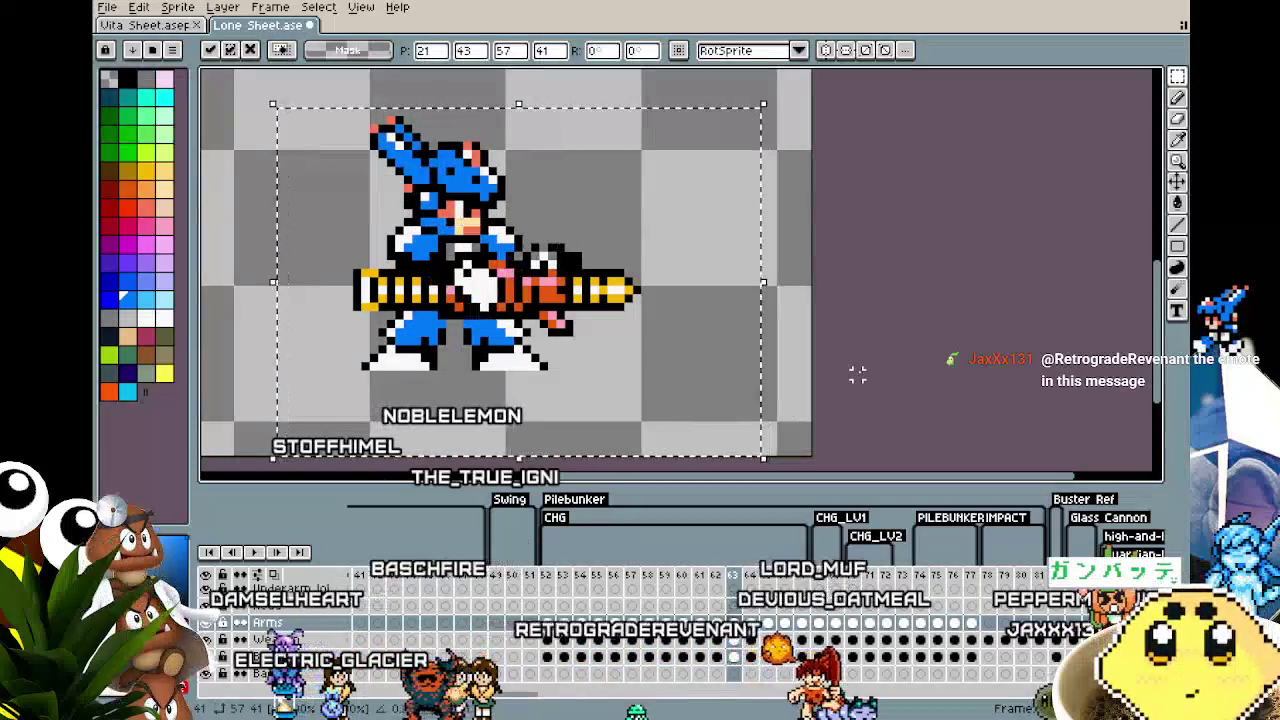
# Step: On frame 63's Weapon layer, shift the gun one pixel left and one down
pyautogui.click(733, 639)
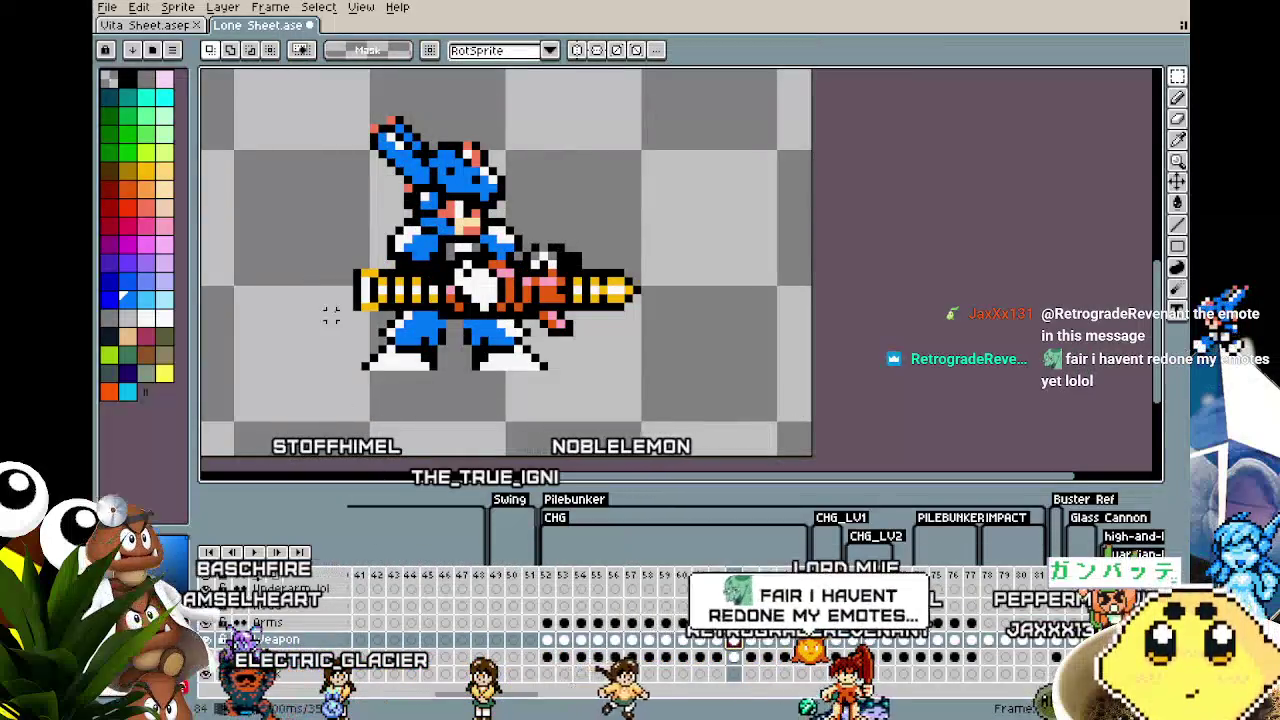
pyautogui.moveTo(281, 104); pyautogui.dragTo(763, 441)
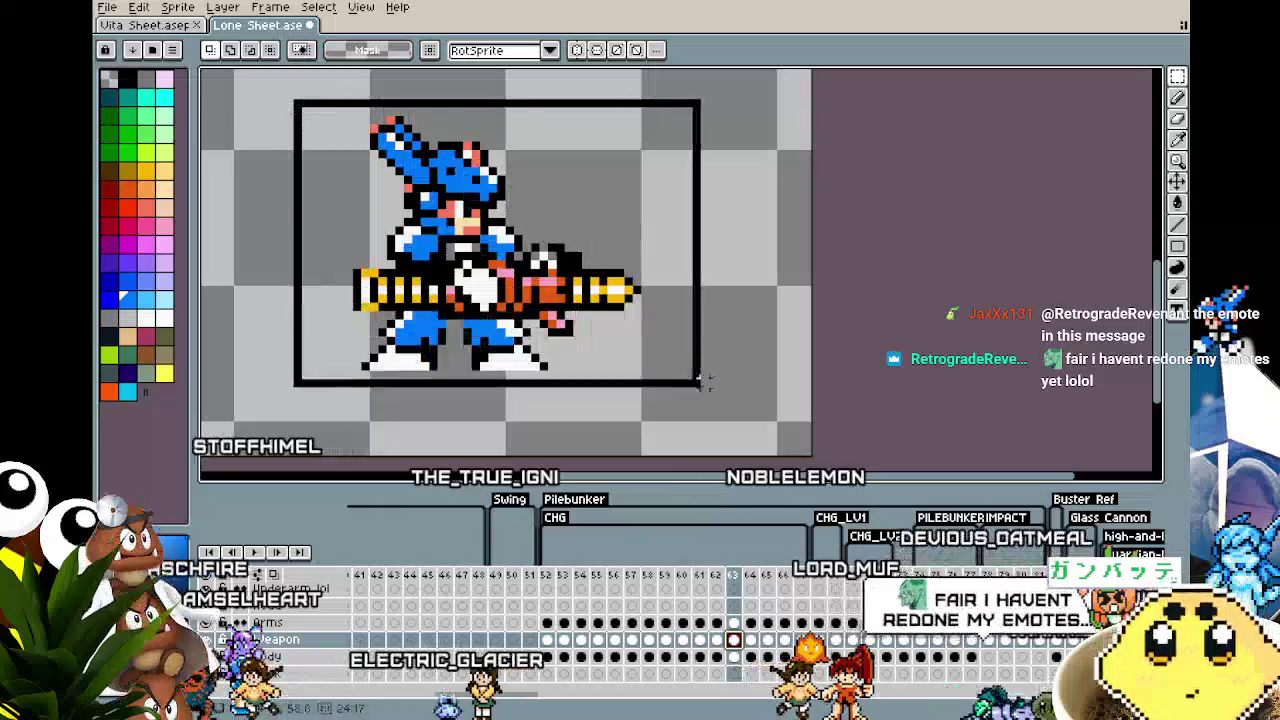
pyautogui.press('Left')
pyautogui.press('Left')
pyautogui.press('Down')
pyautogui.press('Down')
pyautogui.hotkey('ctrl', 'd')
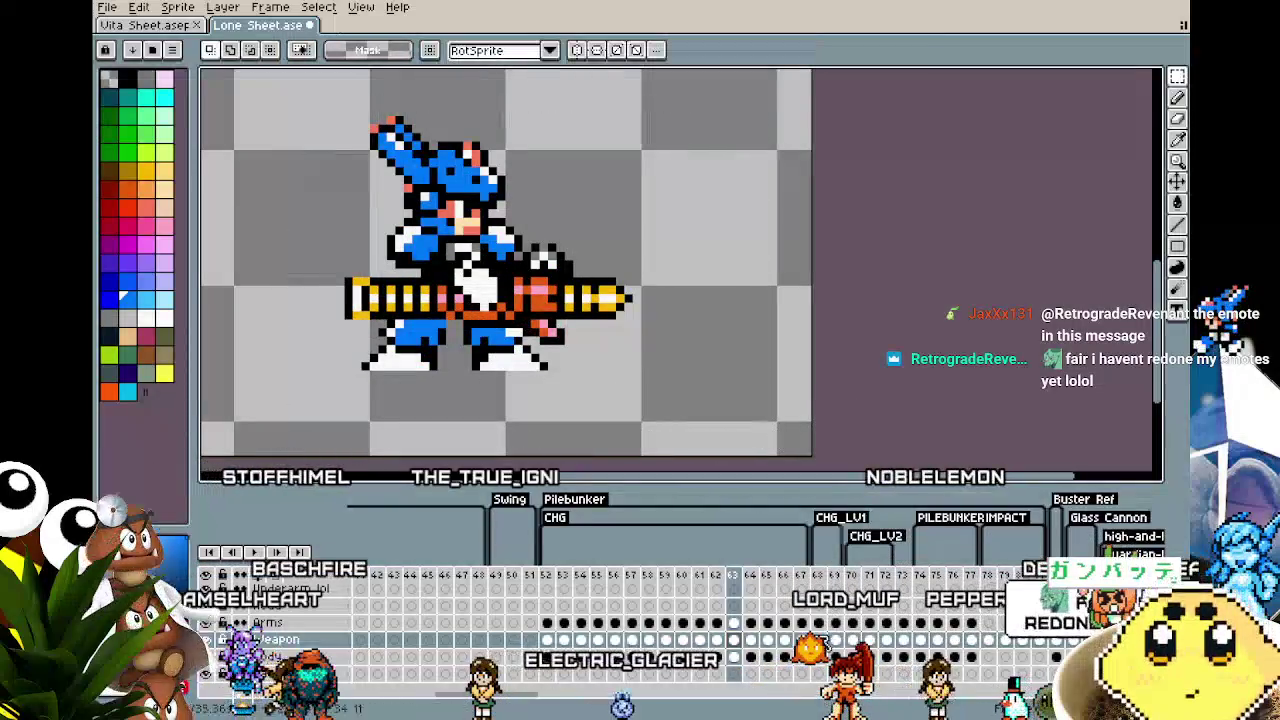
# Step: Select and adjust the upper body on frame 63's Body layer
pyautogui.hotkey('alt', 'Down')
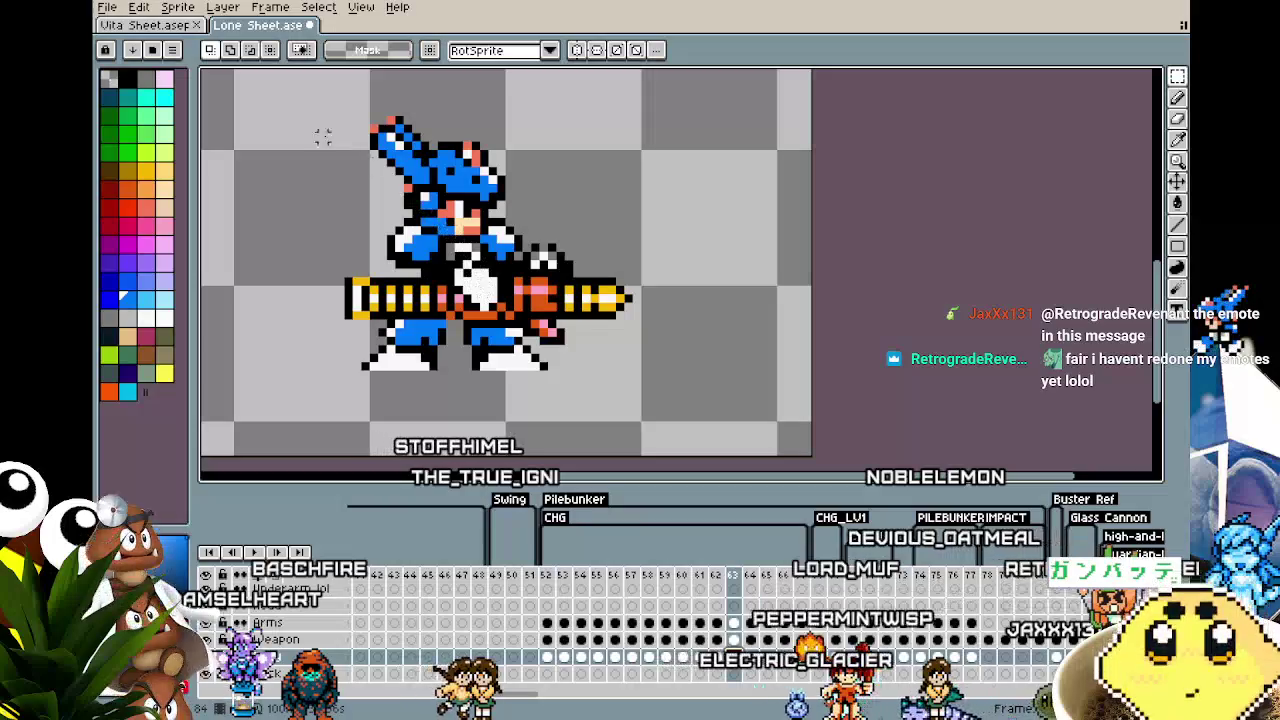
pyautogui.moveTo(266, 97); pyautogui.dragTo(728, 390)
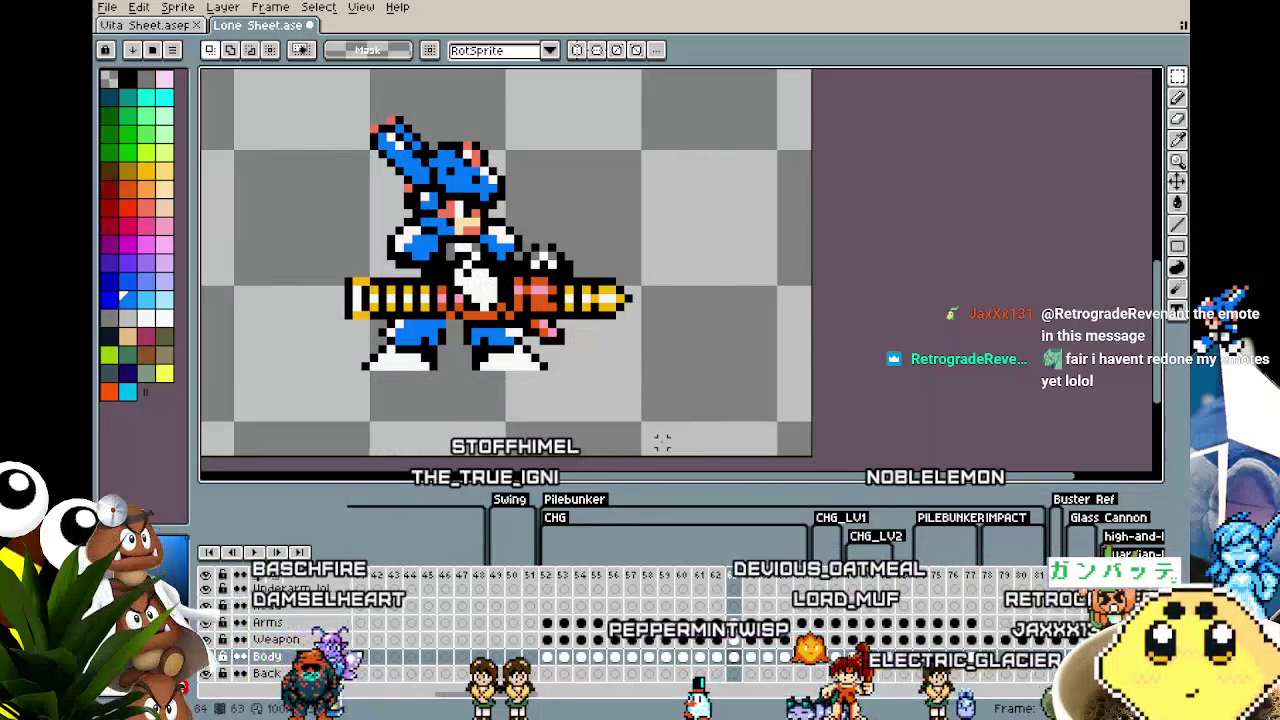
pyautogui.moveTo(284, 104); pyautogui.dragTo(653, 330)
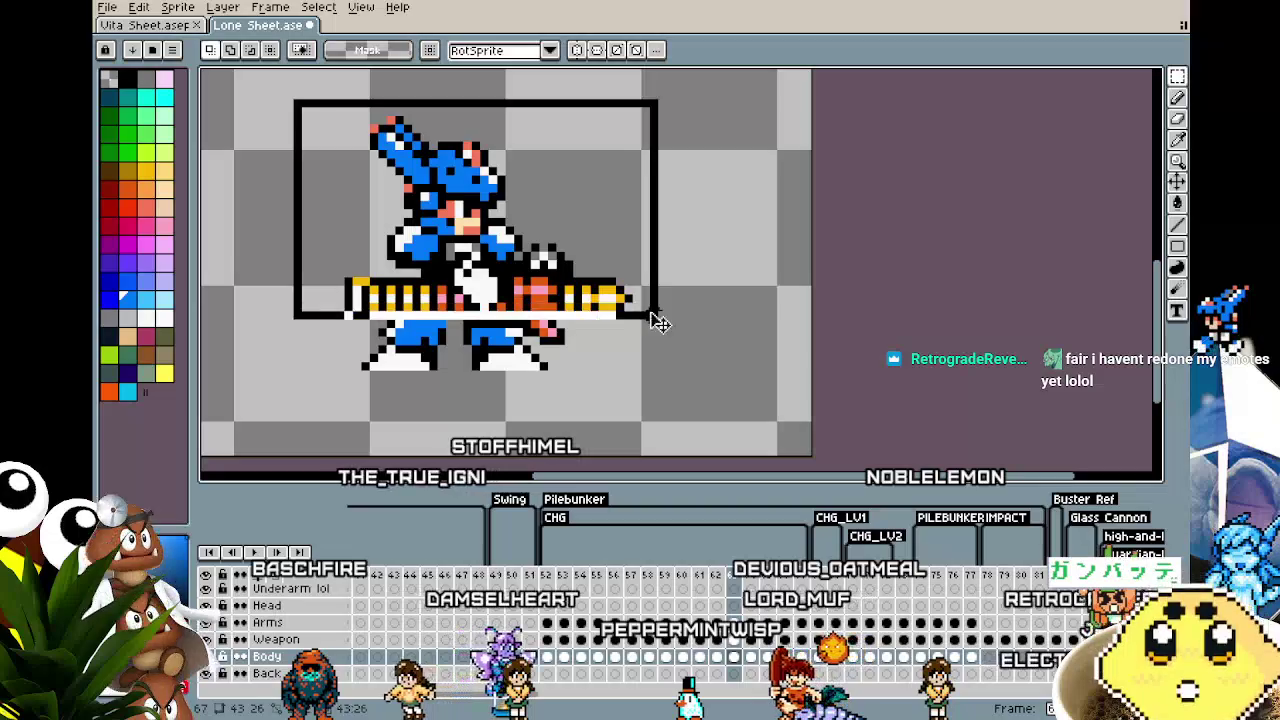
pyautogui.hotkey('ctrl', 'd')
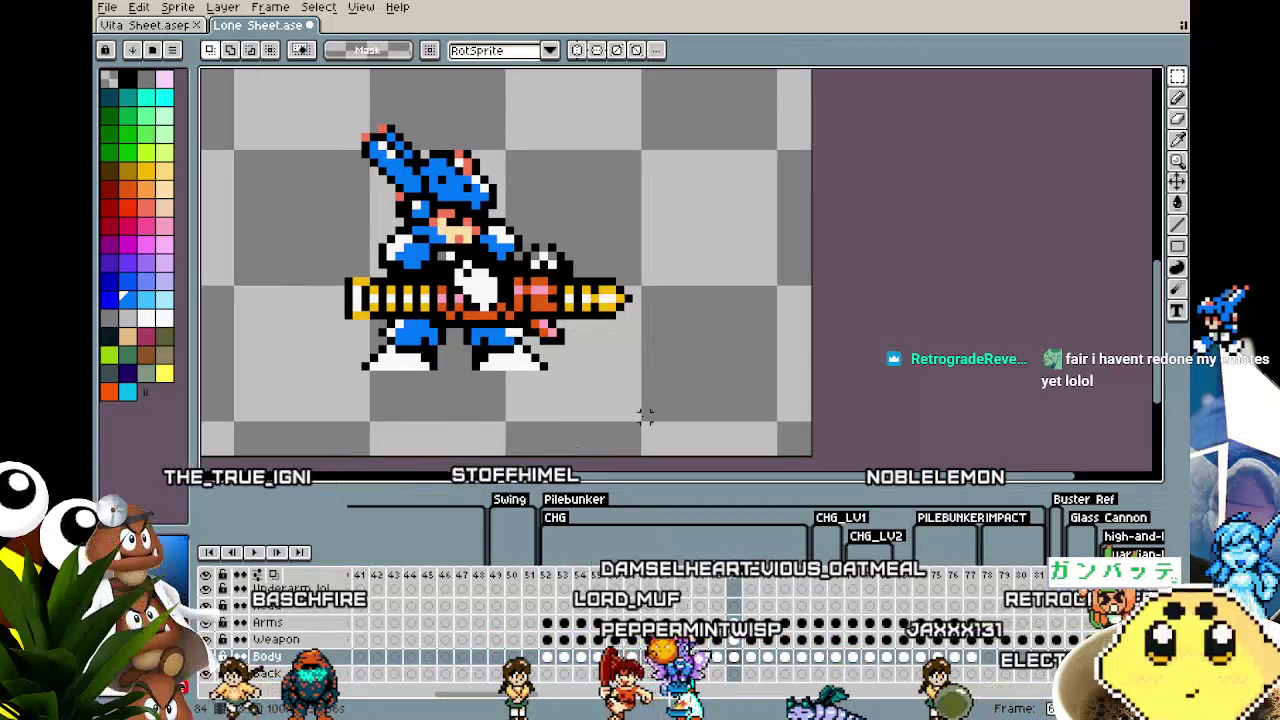
# Step: On the next frame, adjust the upper sprite, then try and undo a weapon nudge
pyautogui.press('Right')
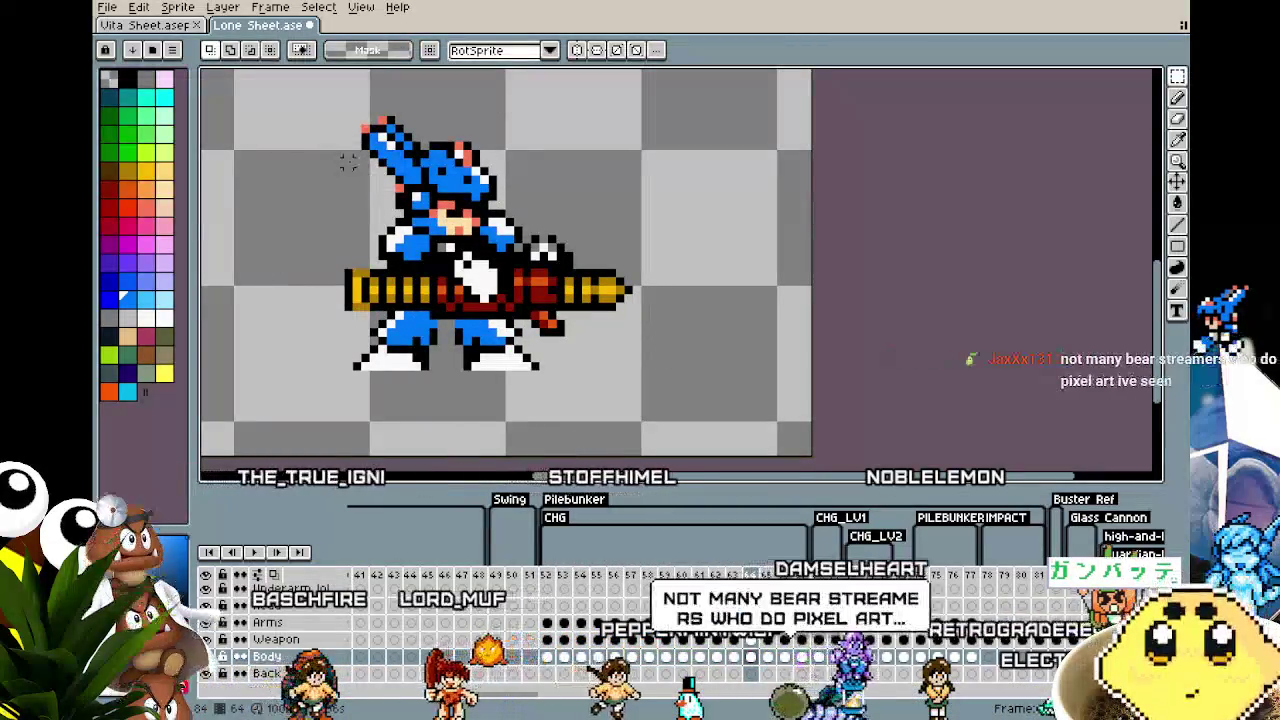
pyautogui.moveTo(312, 93)
pyautogui.mouseDown()
pyautogui.moveTo(613, 274)
pyautogui.moveTo(610, 314)
pyautogui.mouseUp()
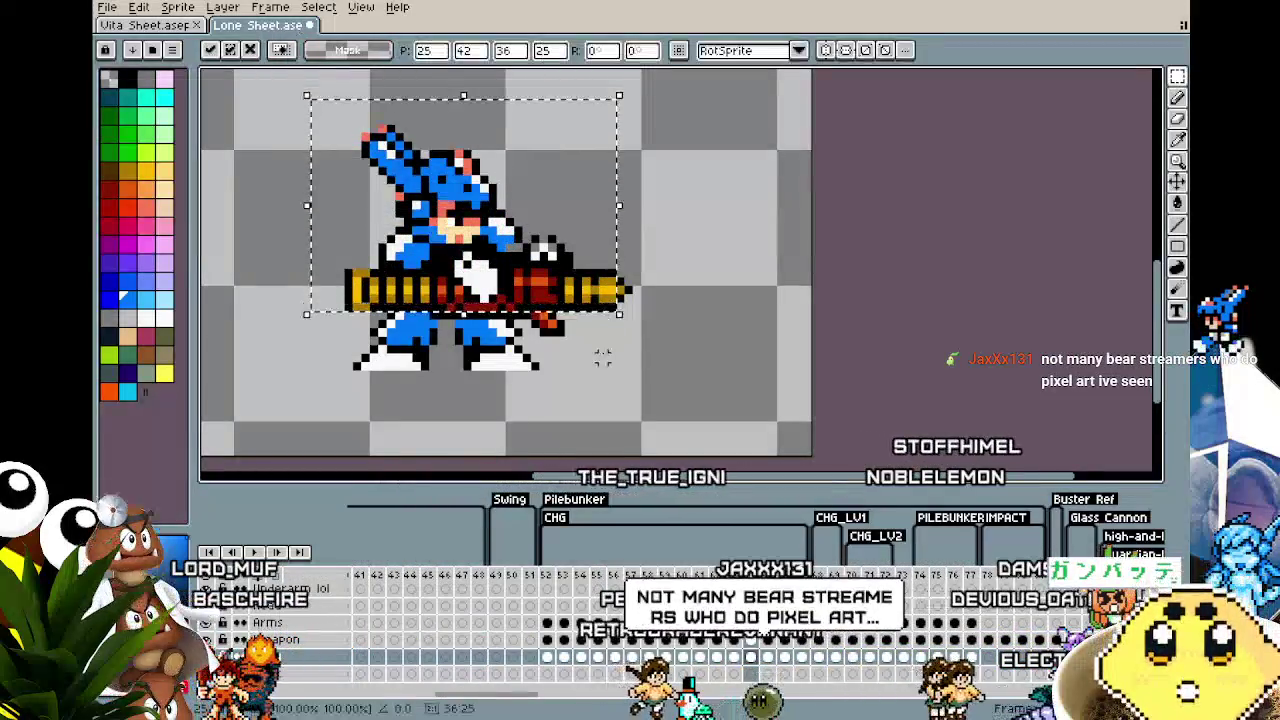
pyautogui.click(594, 441)
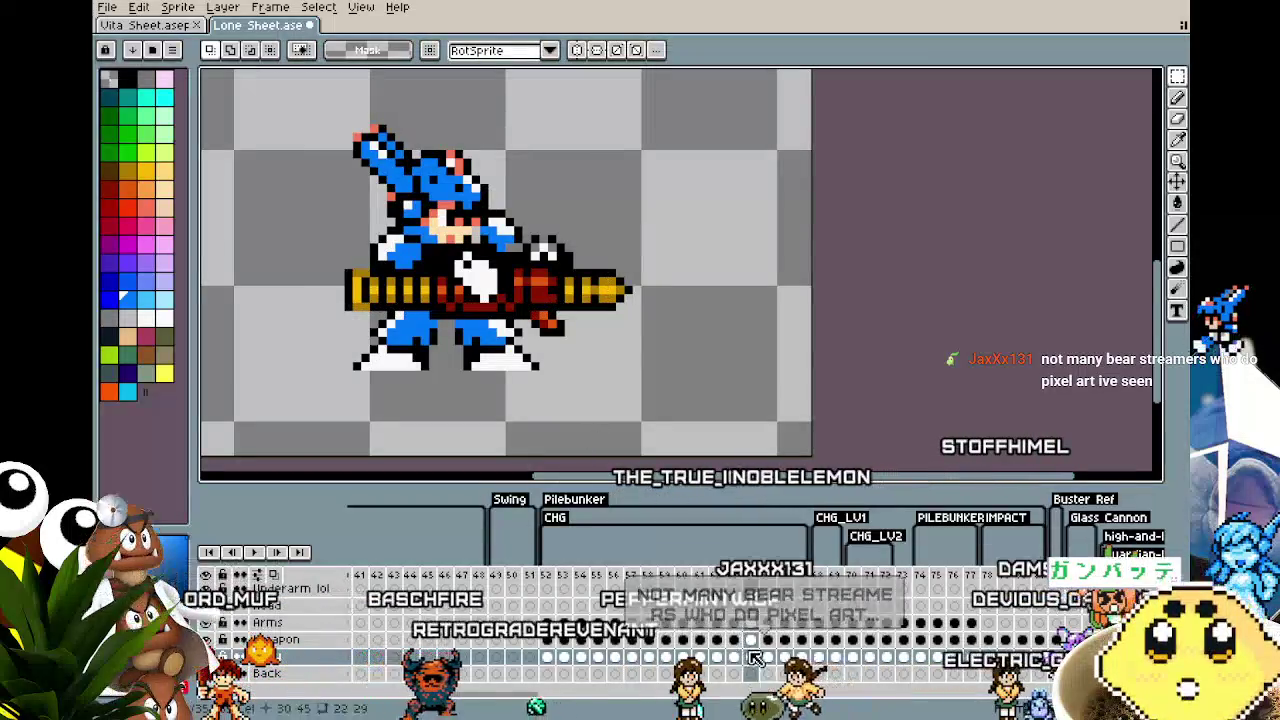
pyautogui.moveTo(258, 96); pyautogui.dragTo(645, 314)
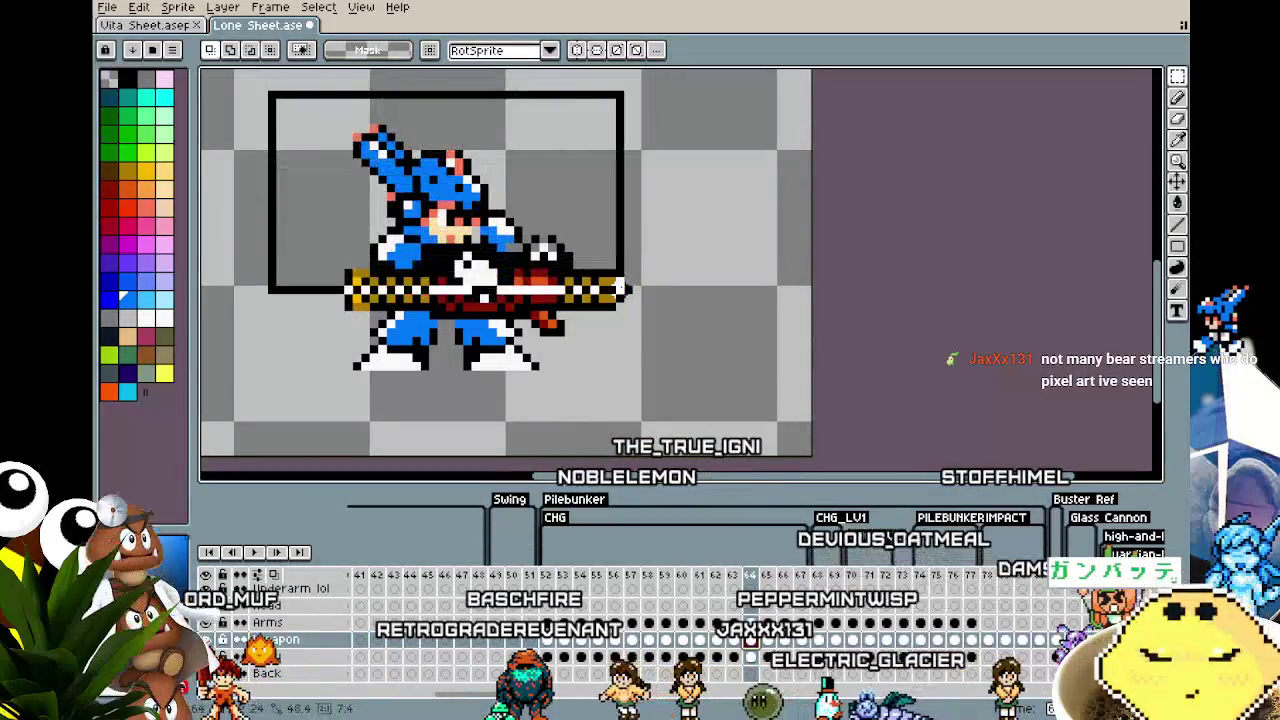
pyautogui.press('Left')
pyautogui.press('Down')
pyautogui.click(620, 428)
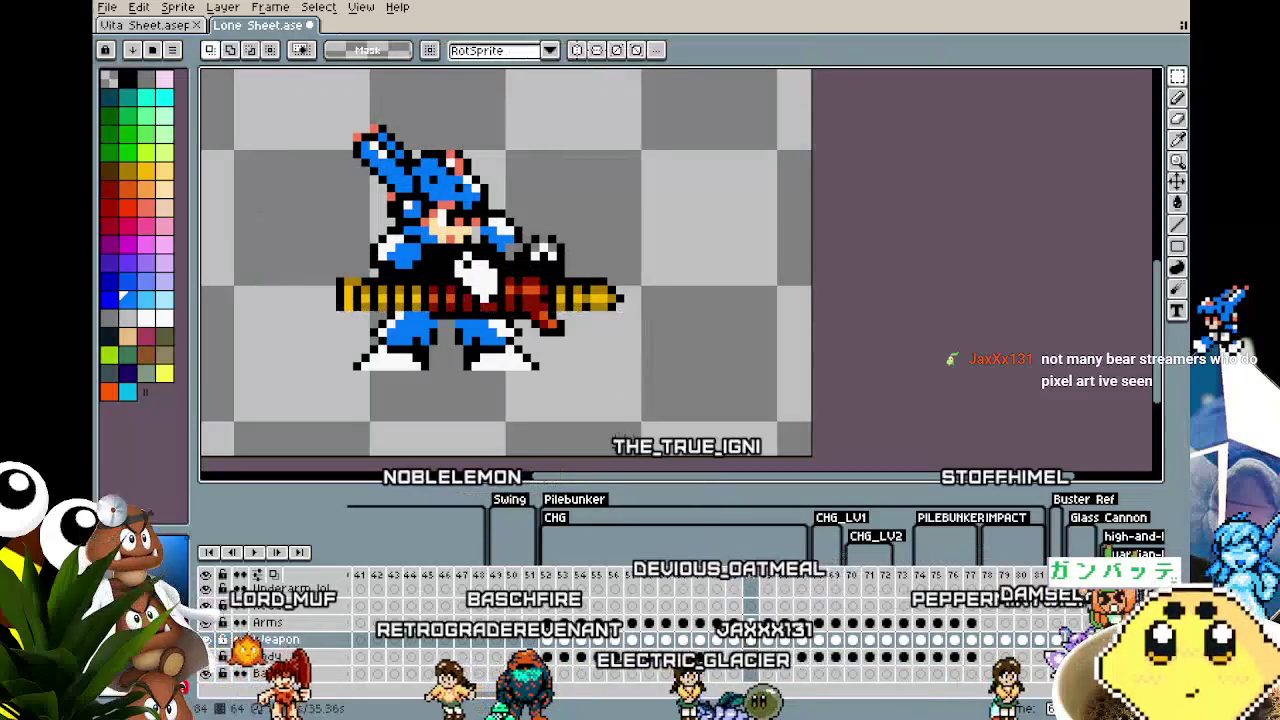
pyautogui.hotkey('ctrl', 'z')
pyautogui.hotkey('ctrl', 'z')
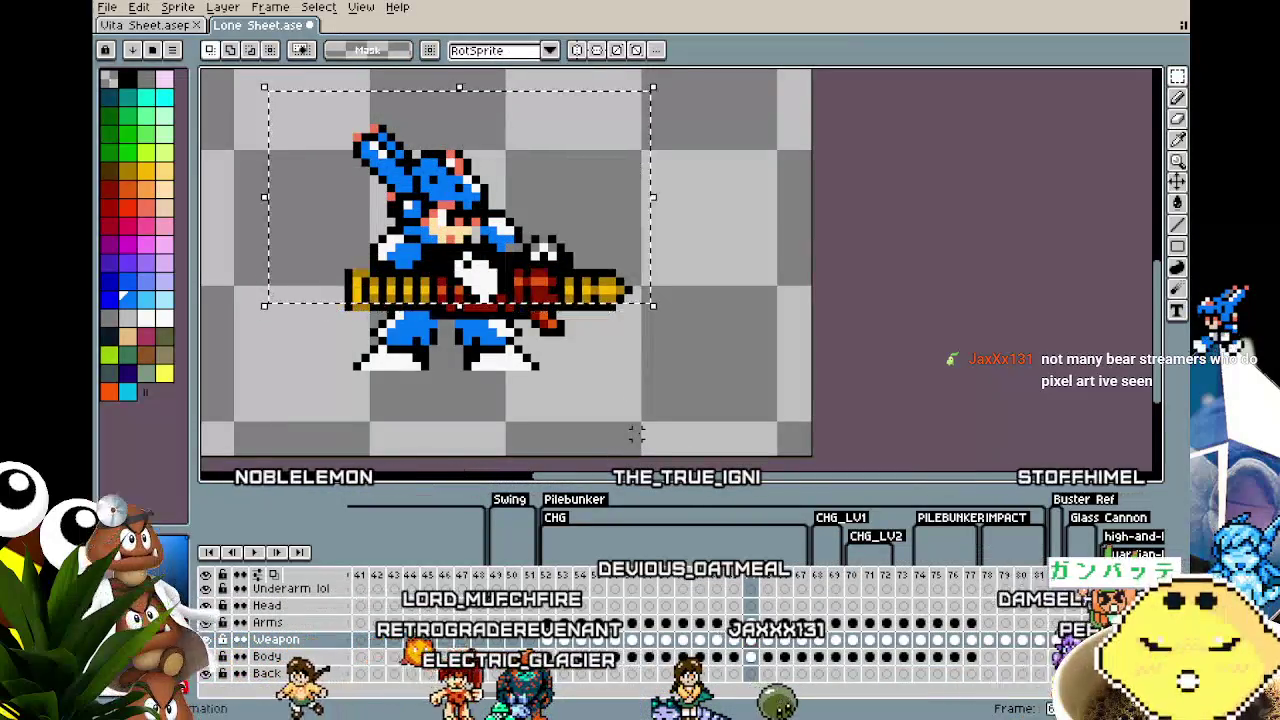
# Step: Shift the weapon one pixel left and one pixel down on this frame
pyautogui.moveTo(252, 96)
pyautogui.mouseDown()
pyautogui.moveTo(300, 137)
pyautogui.moveTo(766, 400)
pyautogui.mouseUp()
pyautogui.press('Left')
pyautogui.press('Down')
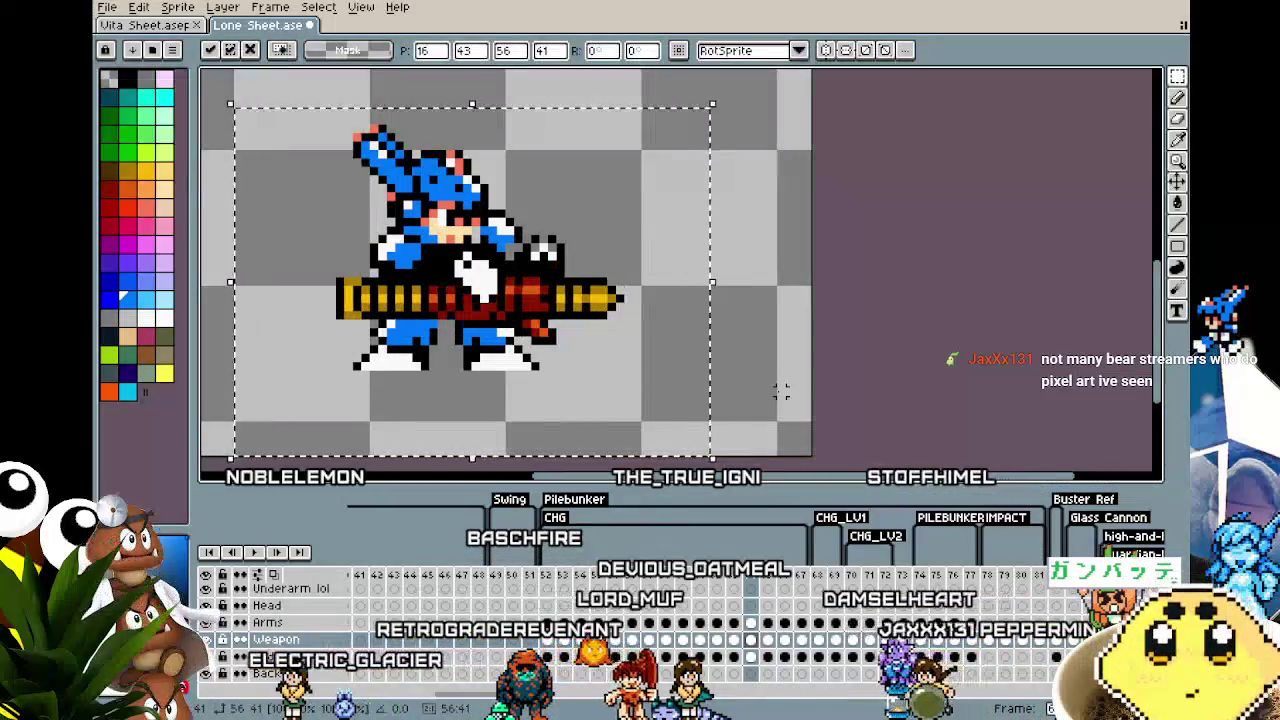
pyautogui.hotkey('ctrl', 'd')
# Step: On the layer below Weapon, move the head and arm one pixel down
pyautogui.press('Down')
pyautogui.moveTo(272, 107); pyautogui.dragTo(677, 320)
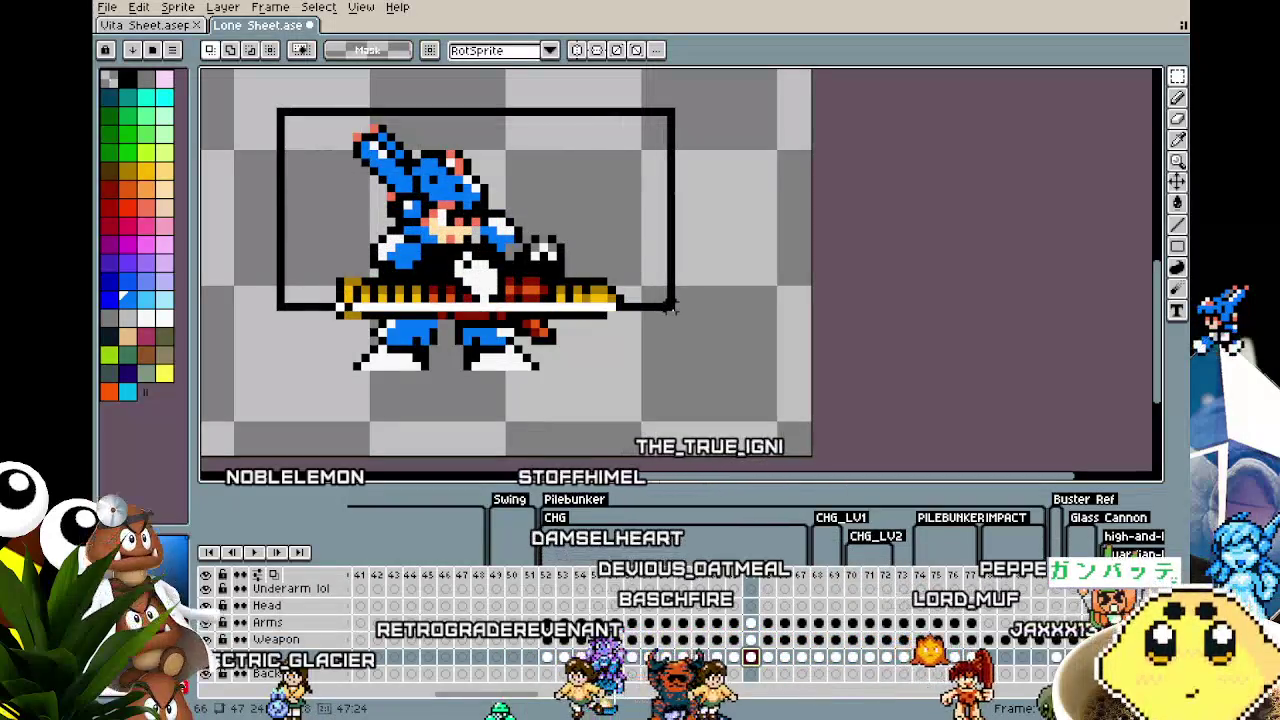
pyautogui.press('Left')
pyautogui.press('Down')
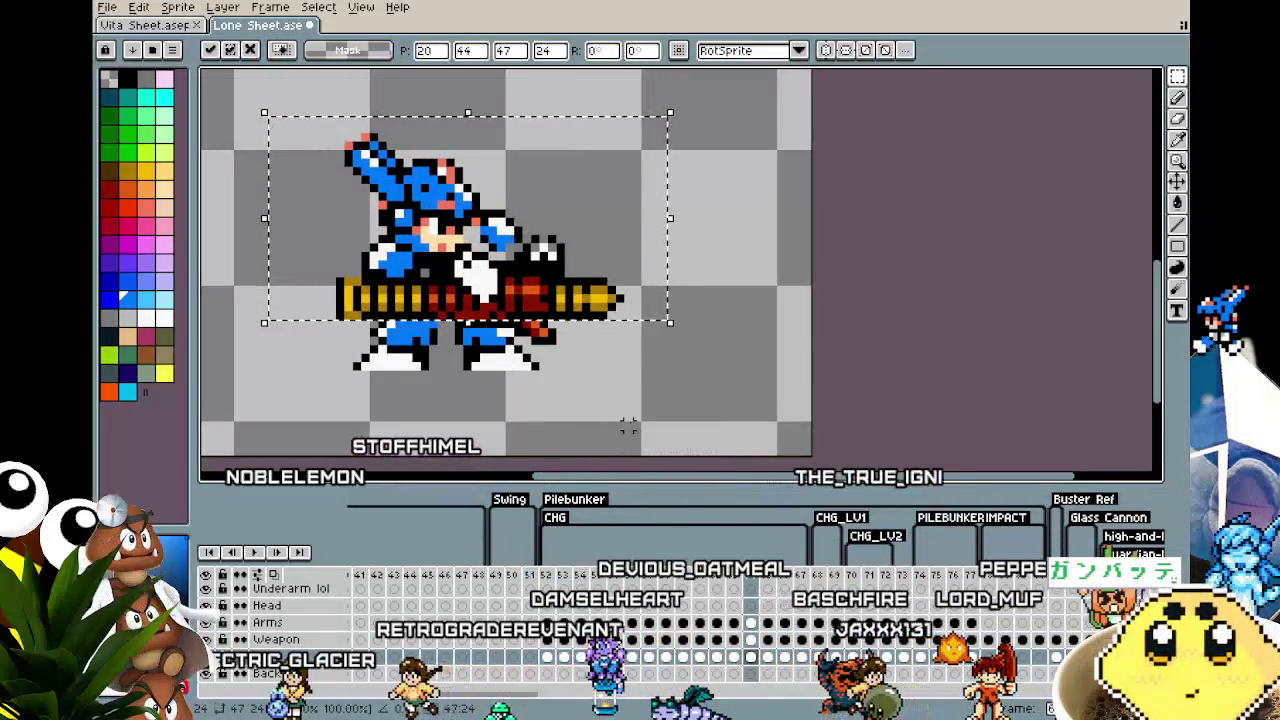
pyautogui.press('Right')
pyautogui.hotkey('ctrl', 'd')
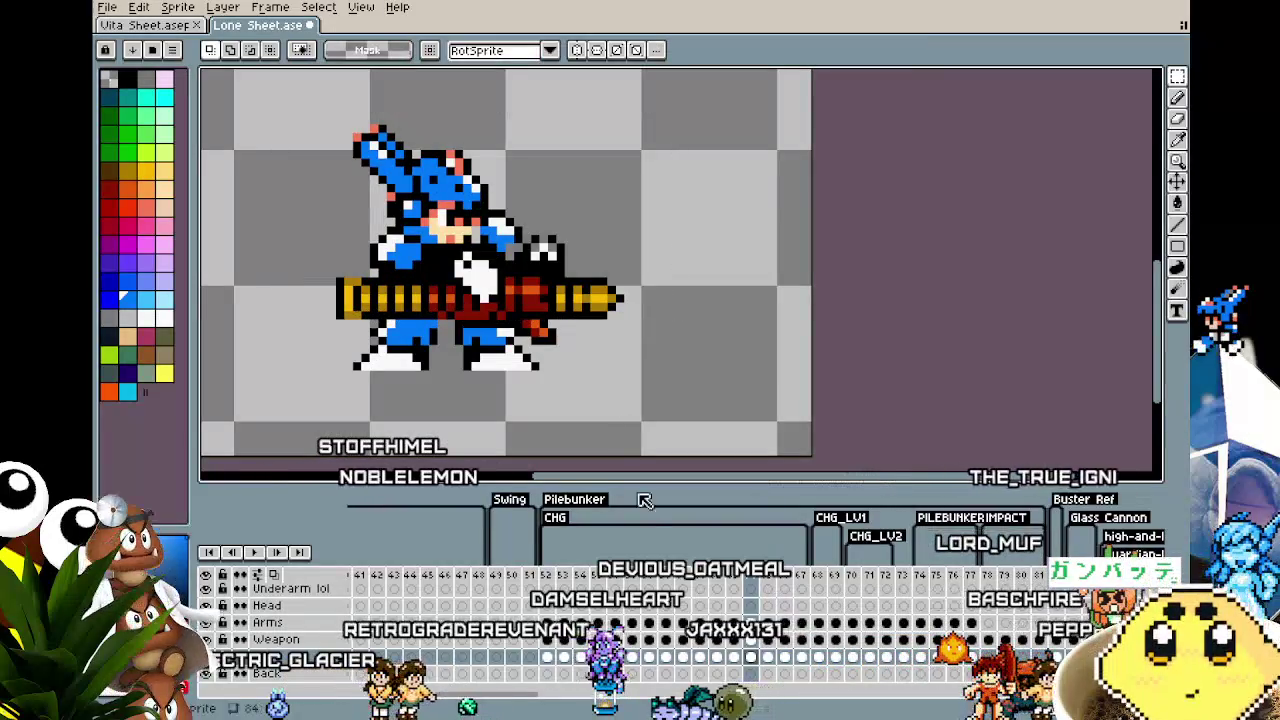
# Step: Check the figure's selection on this frame, then on frame 65
pyautogui.moveTo(248, 113); pyautogui.dragTo(653, 390)
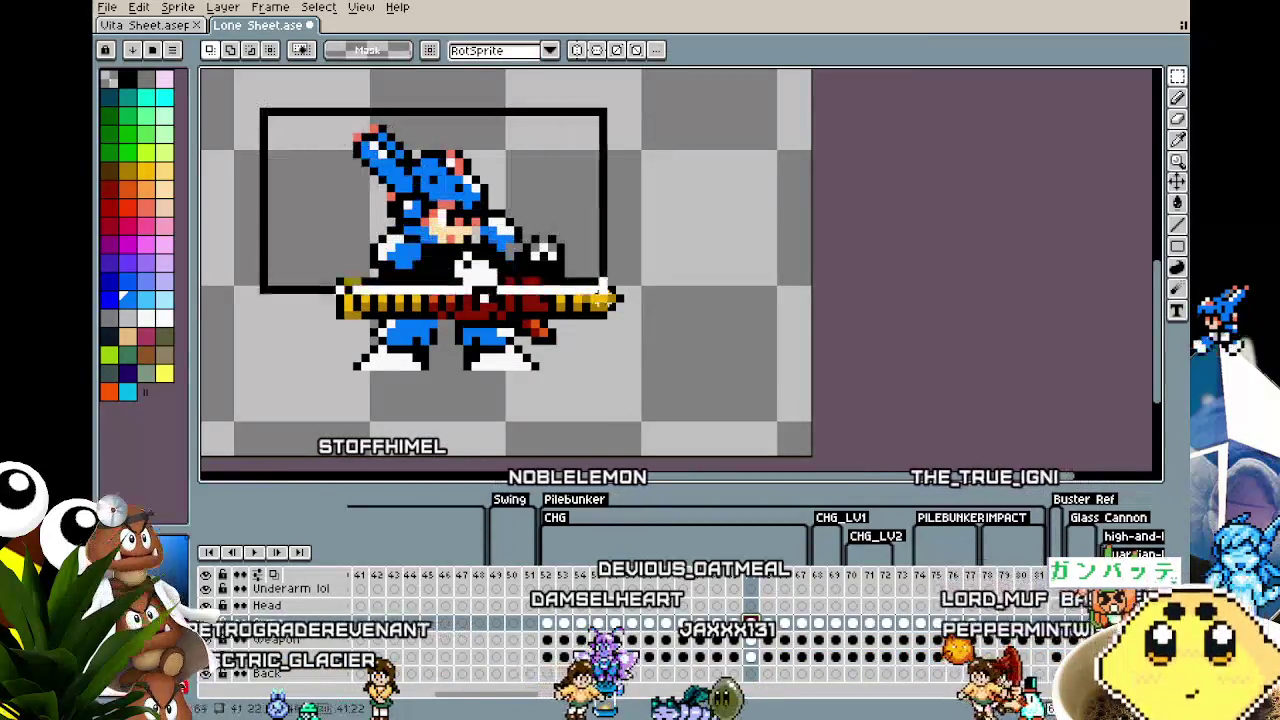
pyautogui.hotkey('ctrl', 'd')
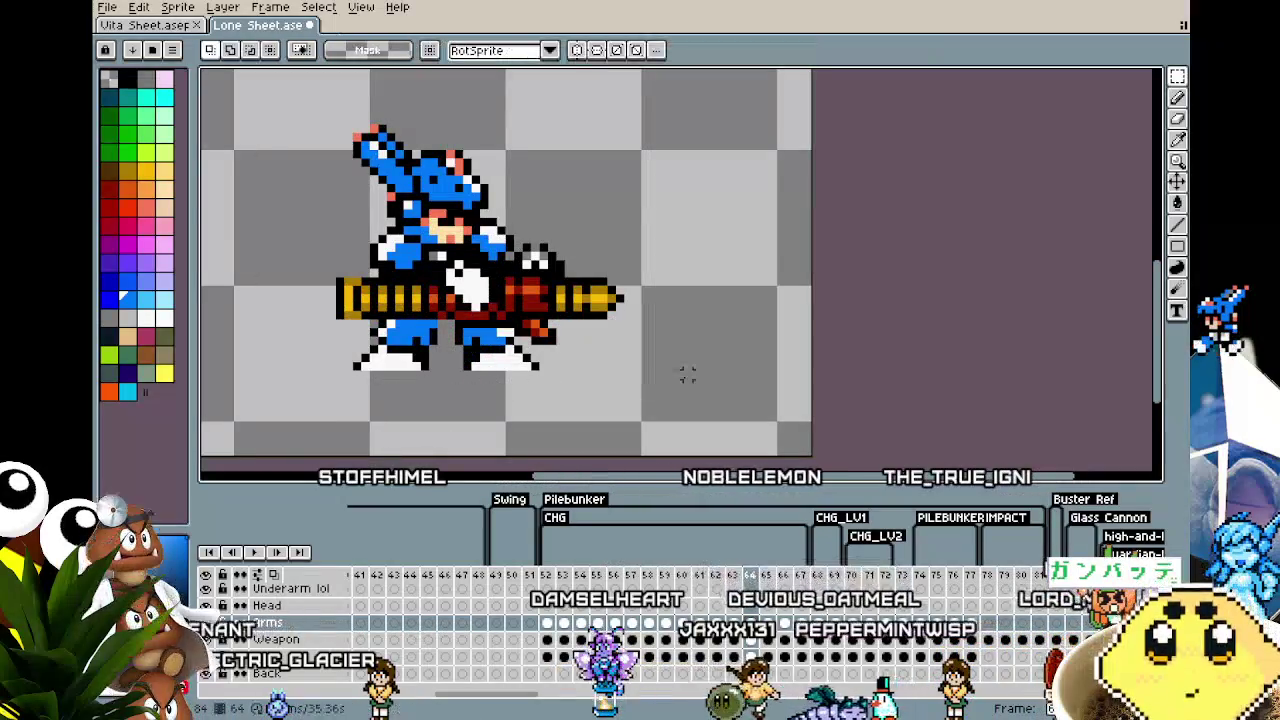
pyautogui.press('Right')
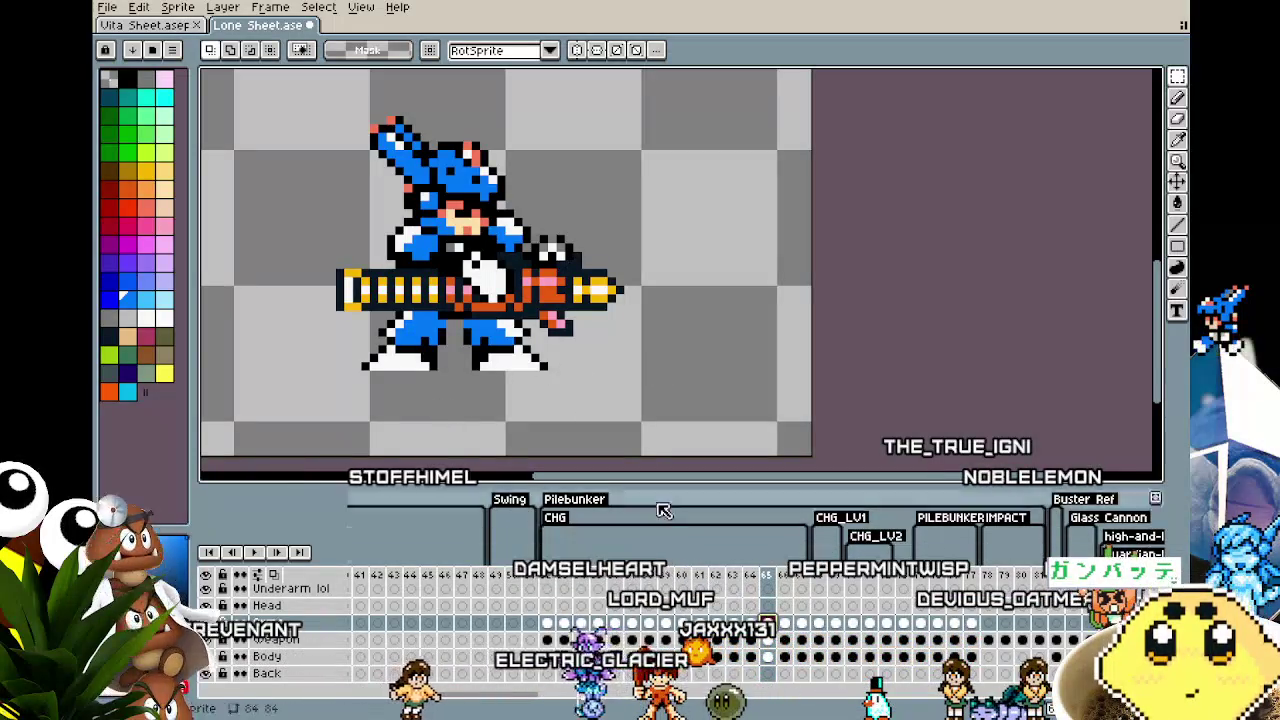
pyautogui.moveTo(268, 93); pyautogui.dragTo(650, 319)
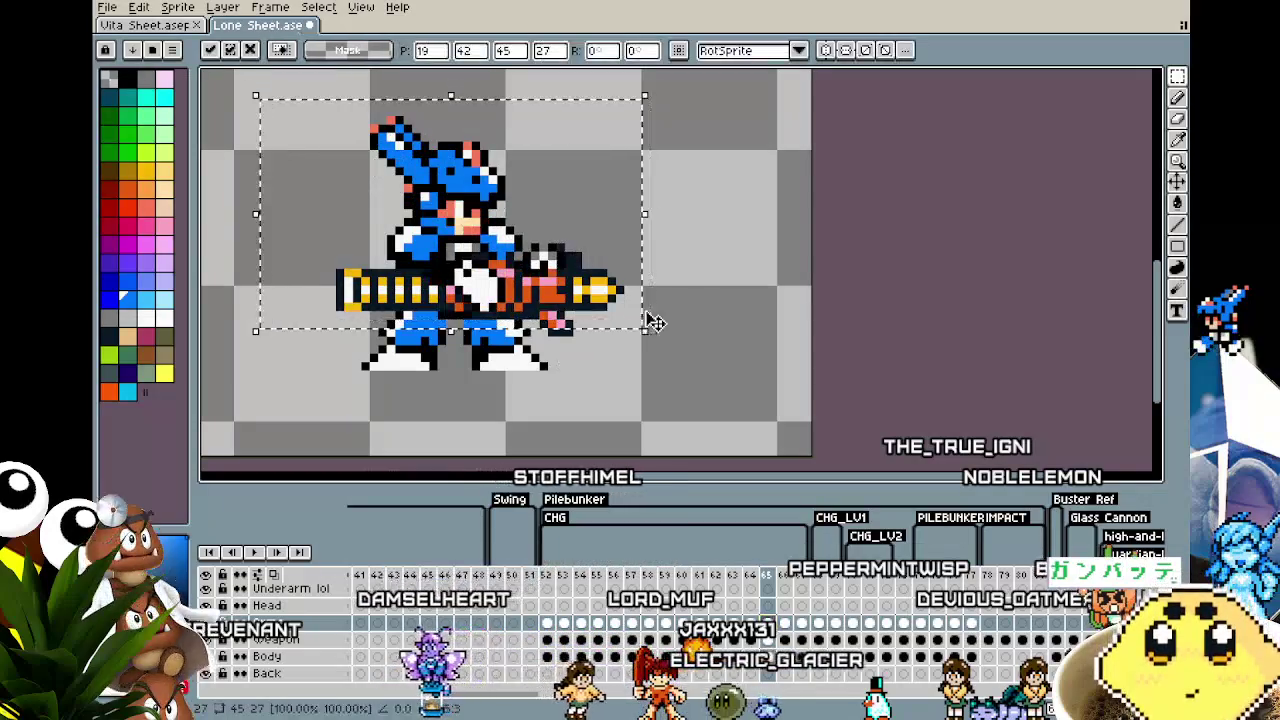
pyautogui.hotkey('ctrl', 'd')
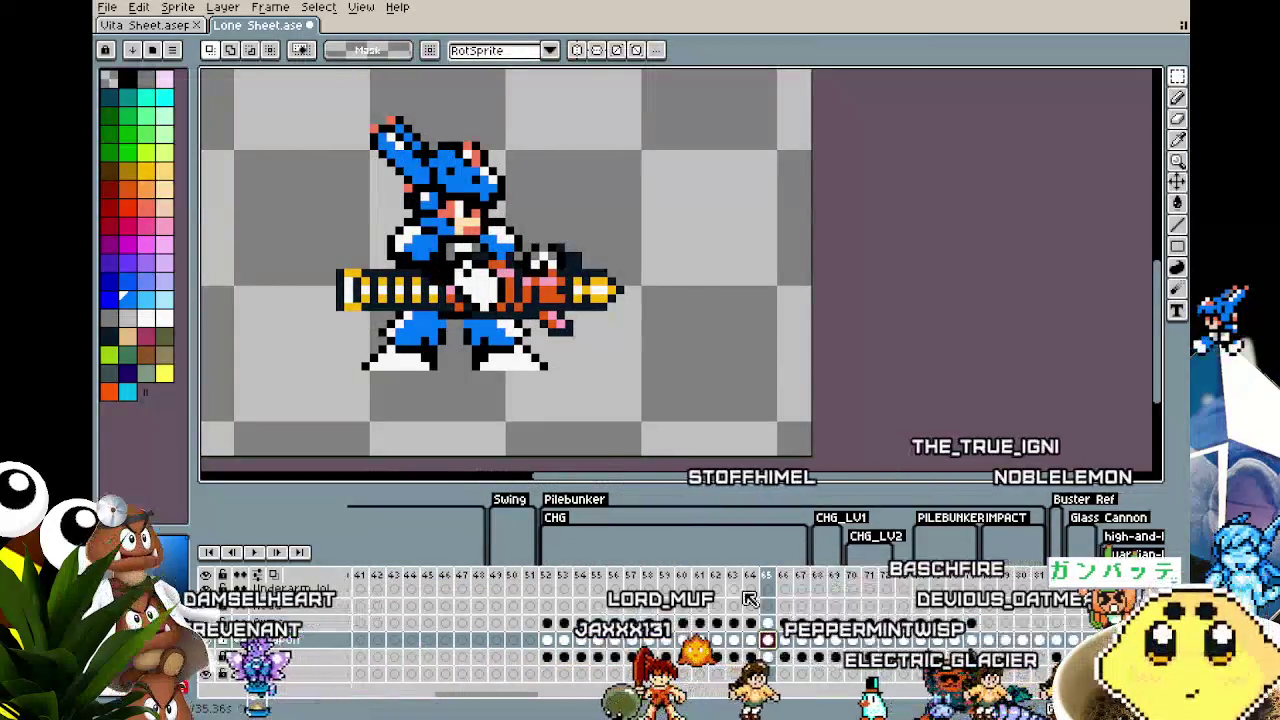
# Step: Shift the cannon one pixel left and one pixel down on frame 65
pyautogui.moveTo(268, 93); pyautogui.dragTo(666, 337)
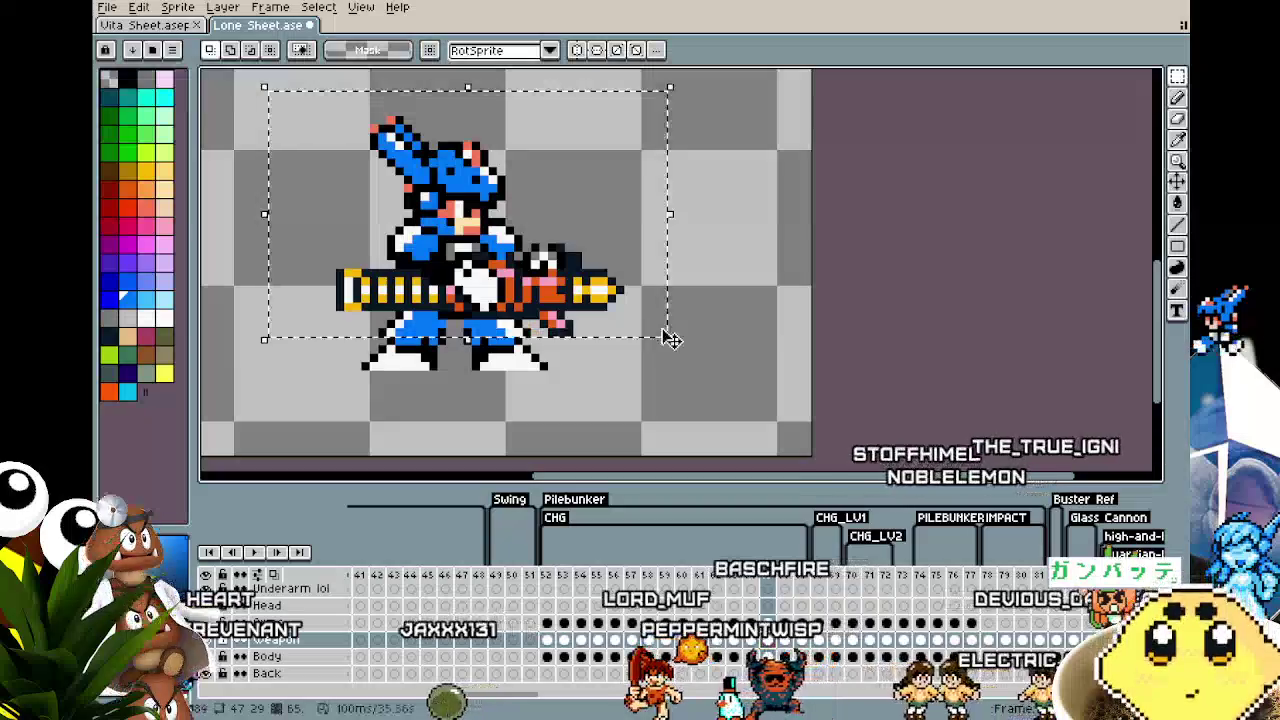
pyautogui.press('Left')
pyautogui.press('Down')
pyautogui.hotkey('ctrl', 'd')
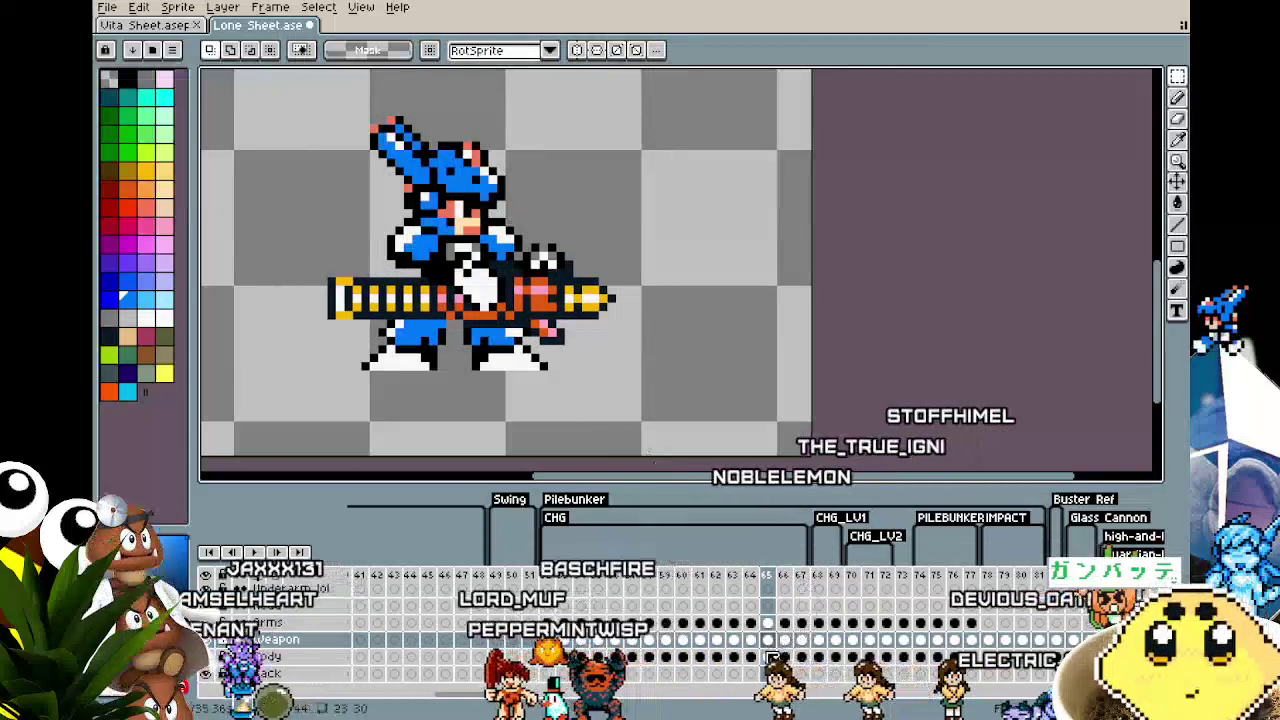
# Step: Shift the character's upper body one pixel left and one pixel down
pyautogui.moveTo(292, 106); pyautogui.dragTo(617, 290)
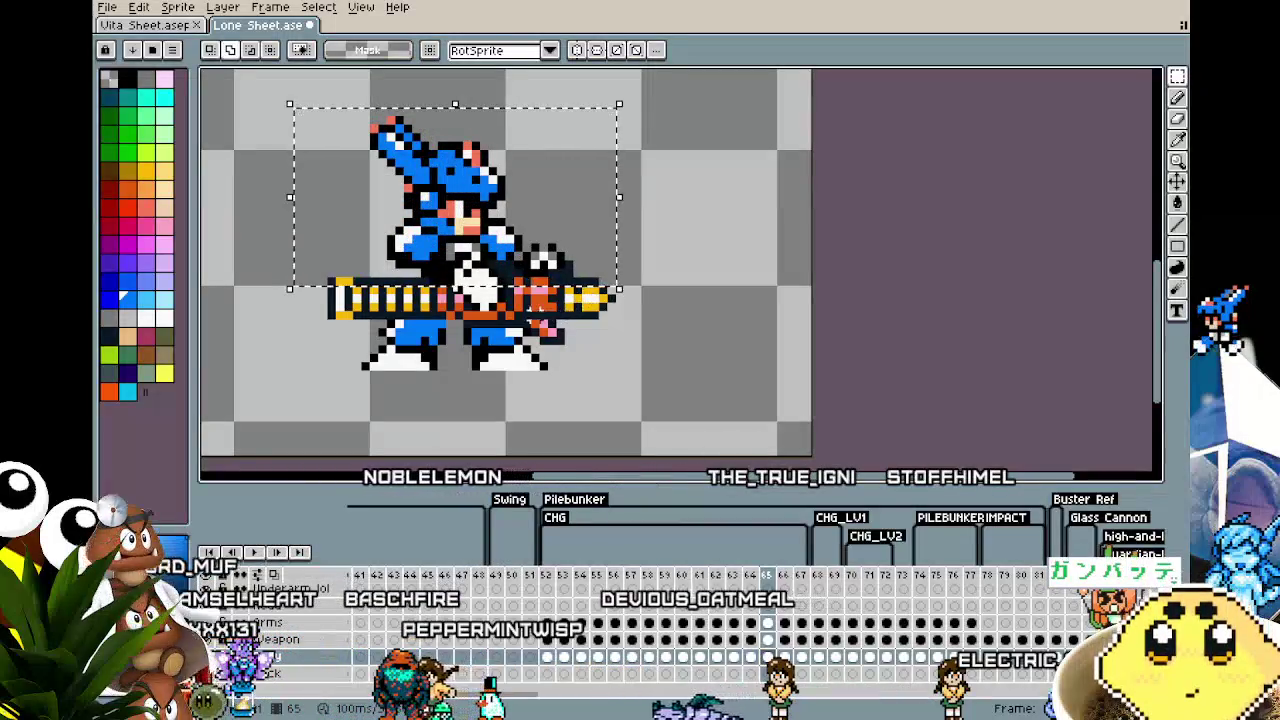
pyautogui.press('Left')
pyautogui.press('Down')
pyautogui.hotkey('ctrl', 'd')
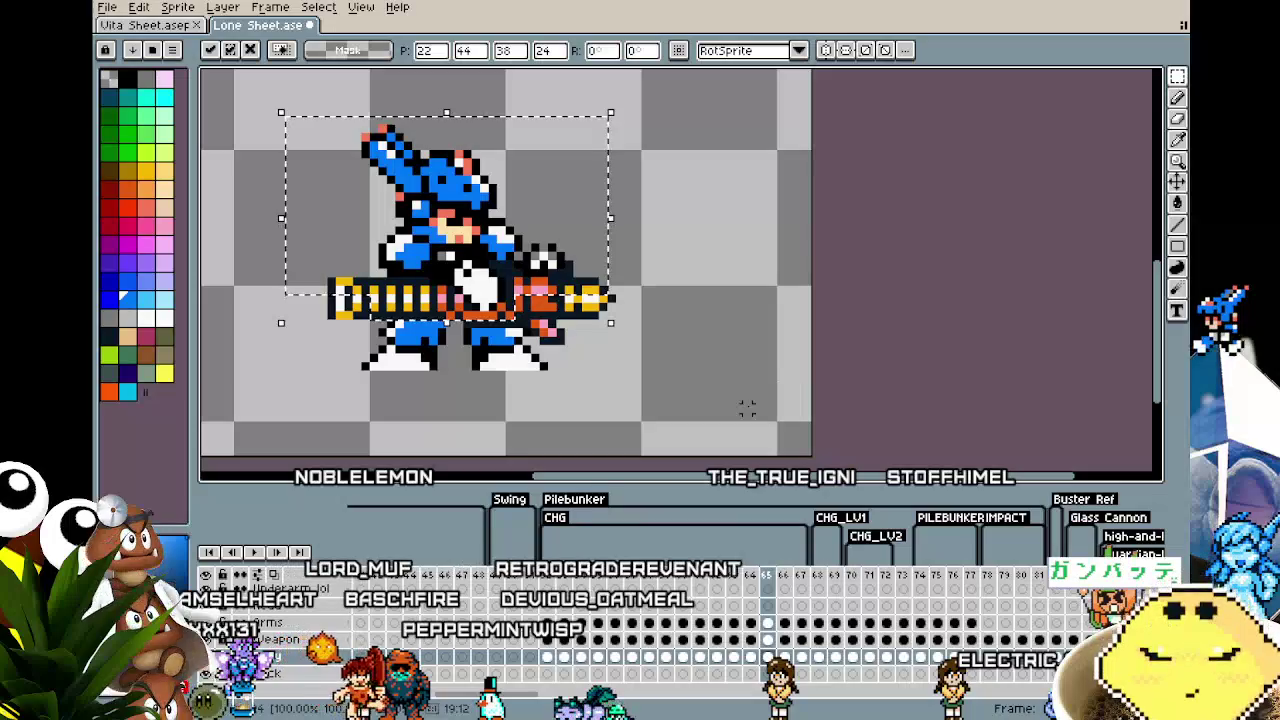
# Step: Flip between neighbouring frames to compare, ending on the darker cannon frame
pyautogui.press('Right')
pyautogui.press('Left')
pyautogui.press('Right')
pyautogui.press('Left')
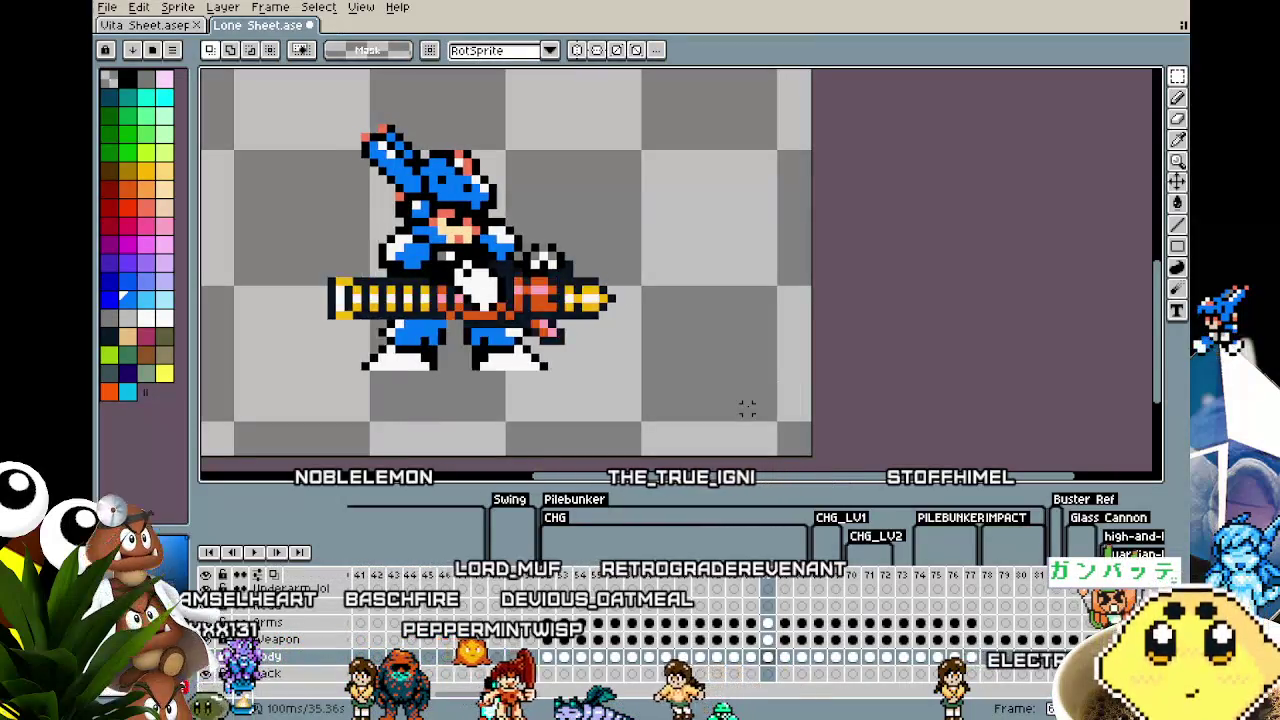
pyautogui.press('Right')
pyautogui.press('Left')
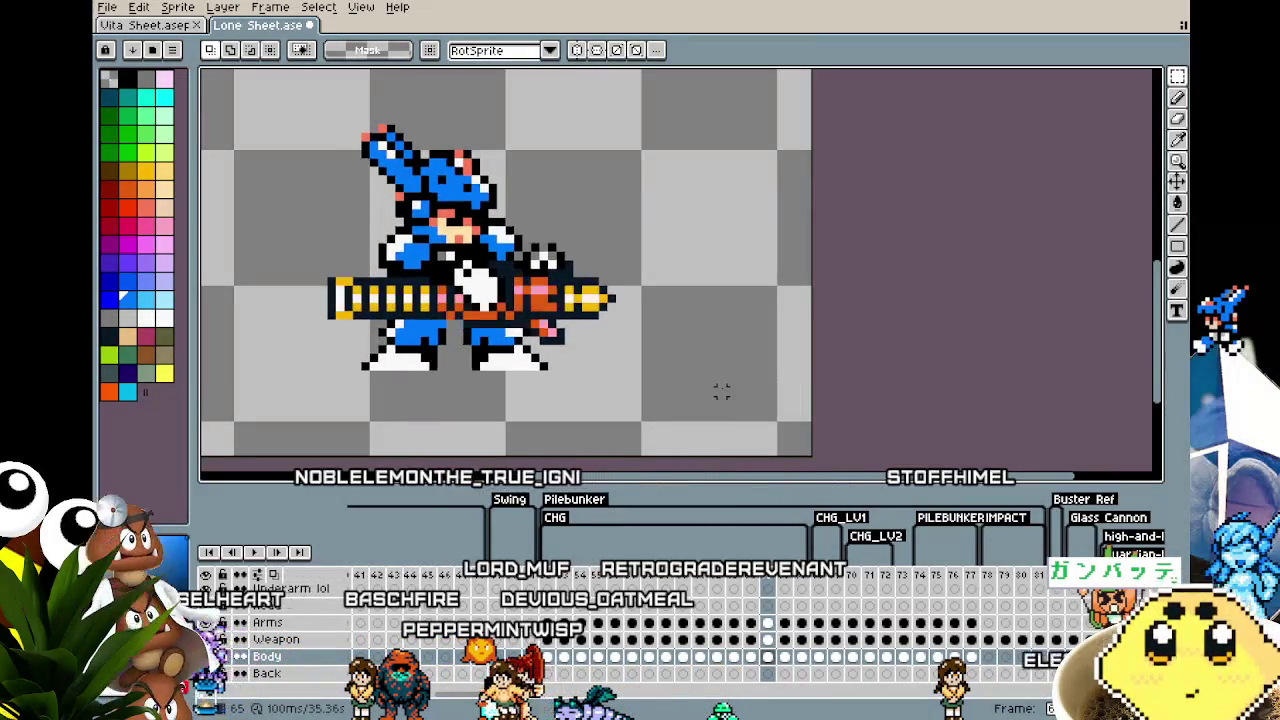
pyautogui.press('Right')
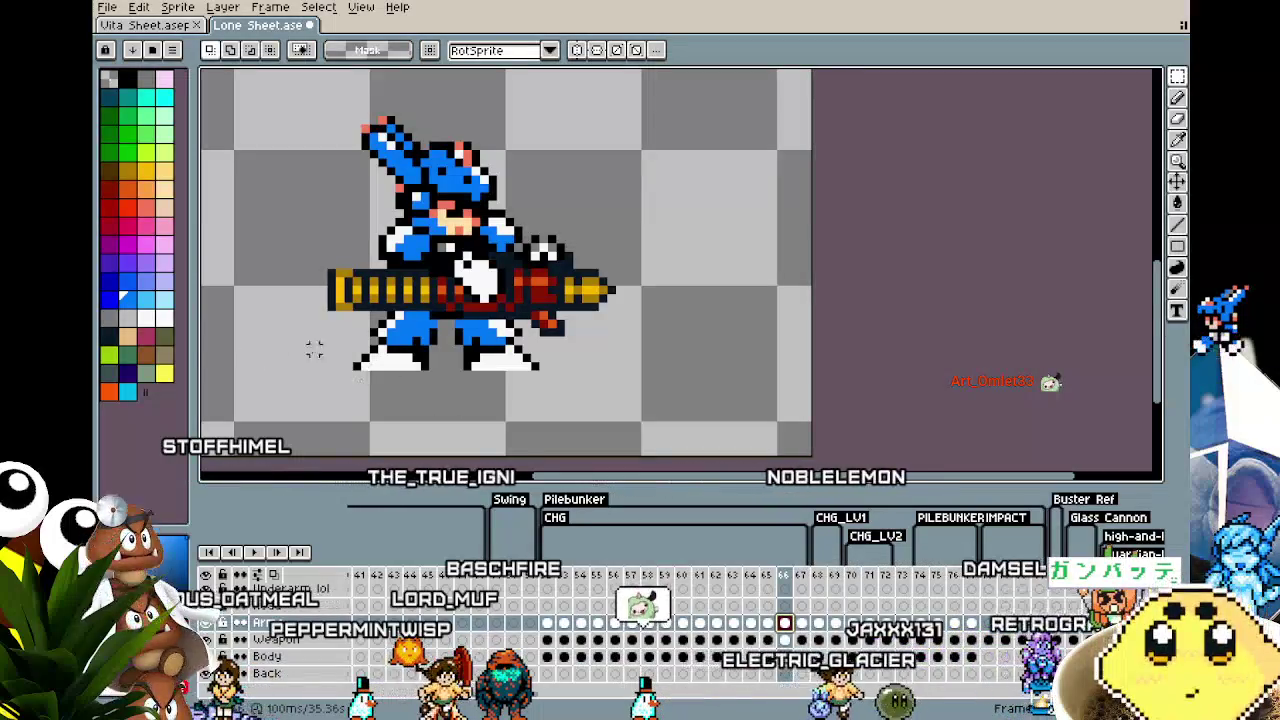
# Step: Recentre the view, select the character, and compare frames 63 and 64
pyautogui.moveTo(465, 335); pyautogui.dragTo(472, 343)
pyautogui.moveTo(293, 117)
pyautogui.mouseDown()
pyautogui.moveTo(645, 323)
pyautogui.moveTo(634, 338)
pyautogui.mouseUp()
pyautogui.press('Left')
pyautogui.press('Left')
pyautogui.scroll(2, 494, 414)
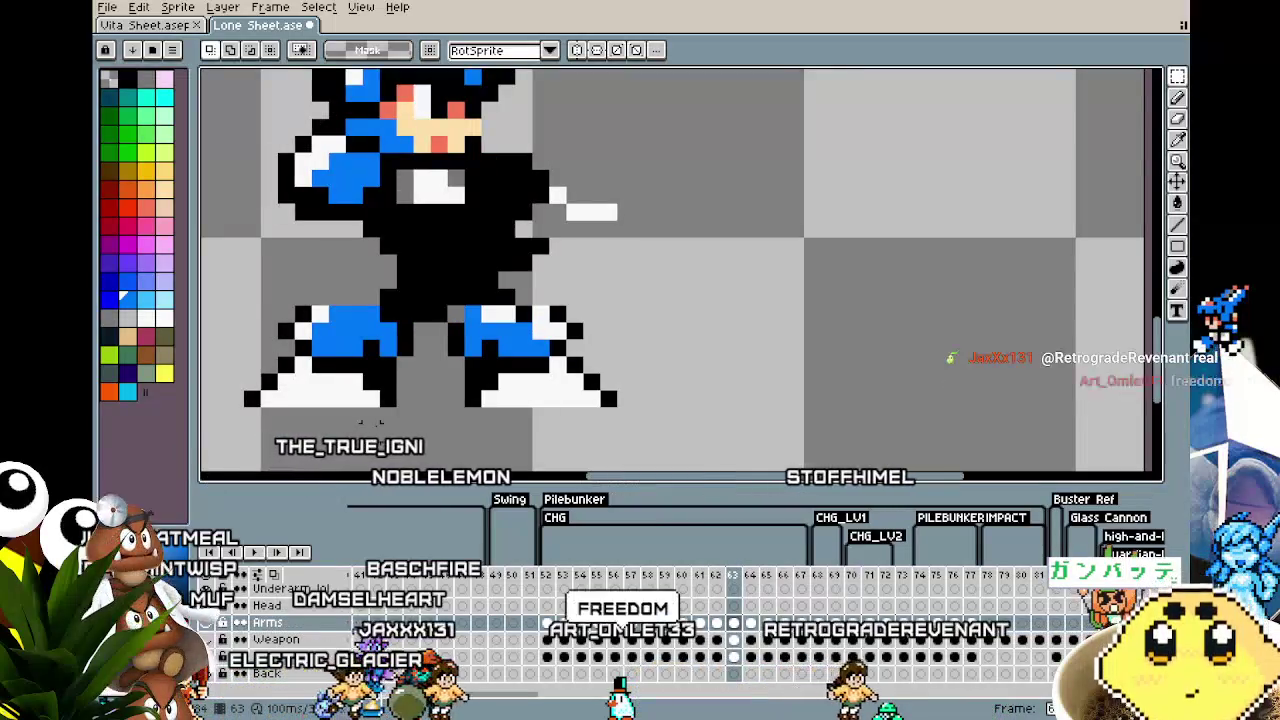
pyautogui.scroll(-2, 378, 422)
pyautogui.scroll(1, 346, 452)
pyautogui.press('Right')
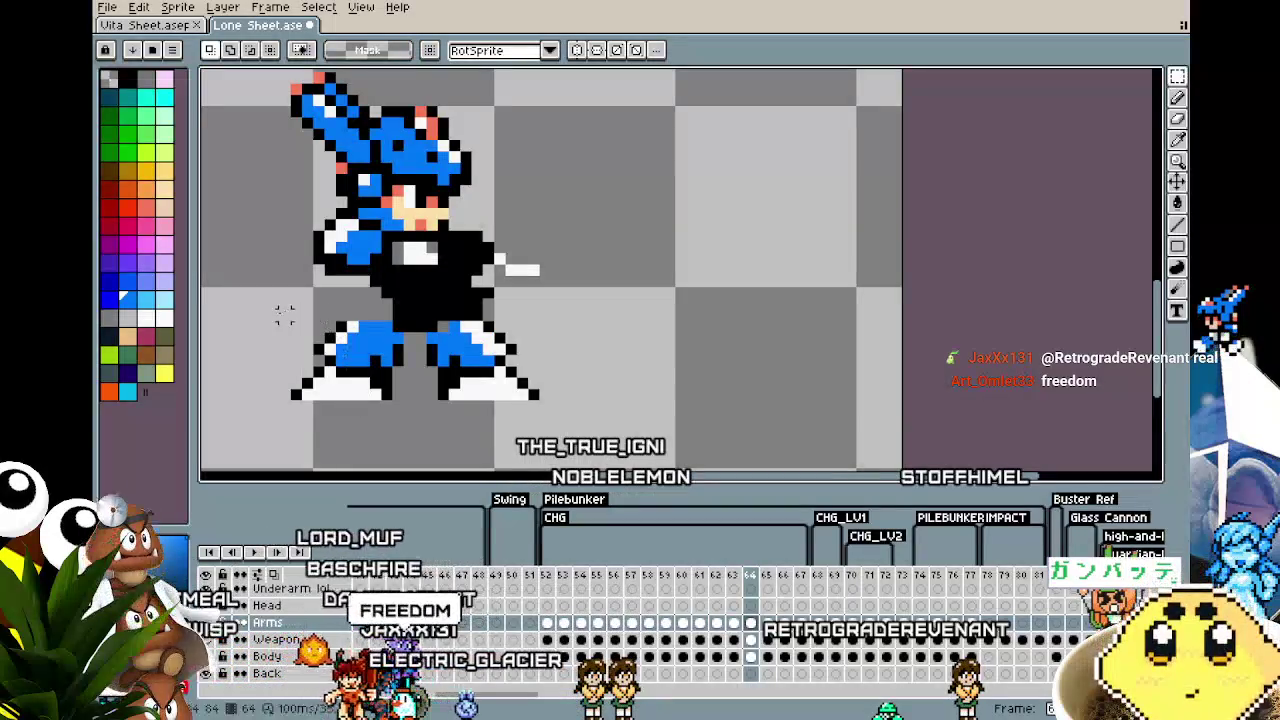
# Step: Copy the leg pose from frame 64 and paste it onto frame 63
pyautogui.moveTo(264, 307); pyautogui.dragTo(586, 434)
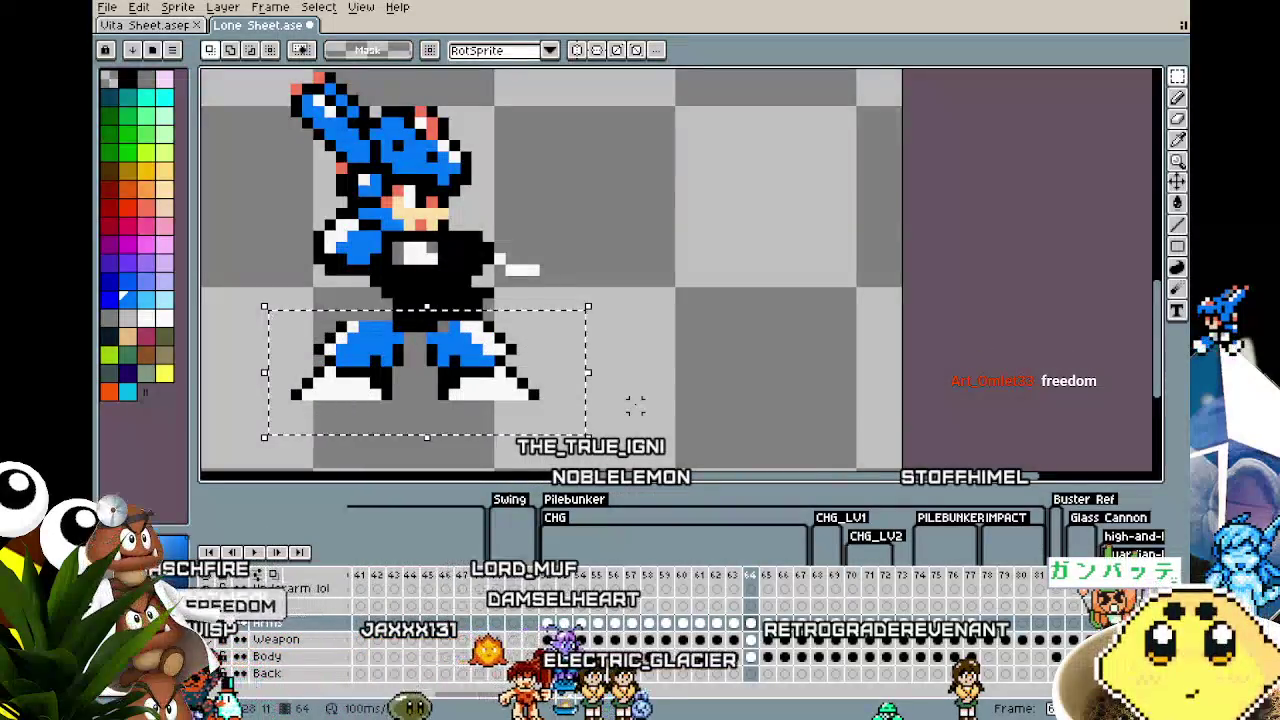
pyautogui.press('Left')
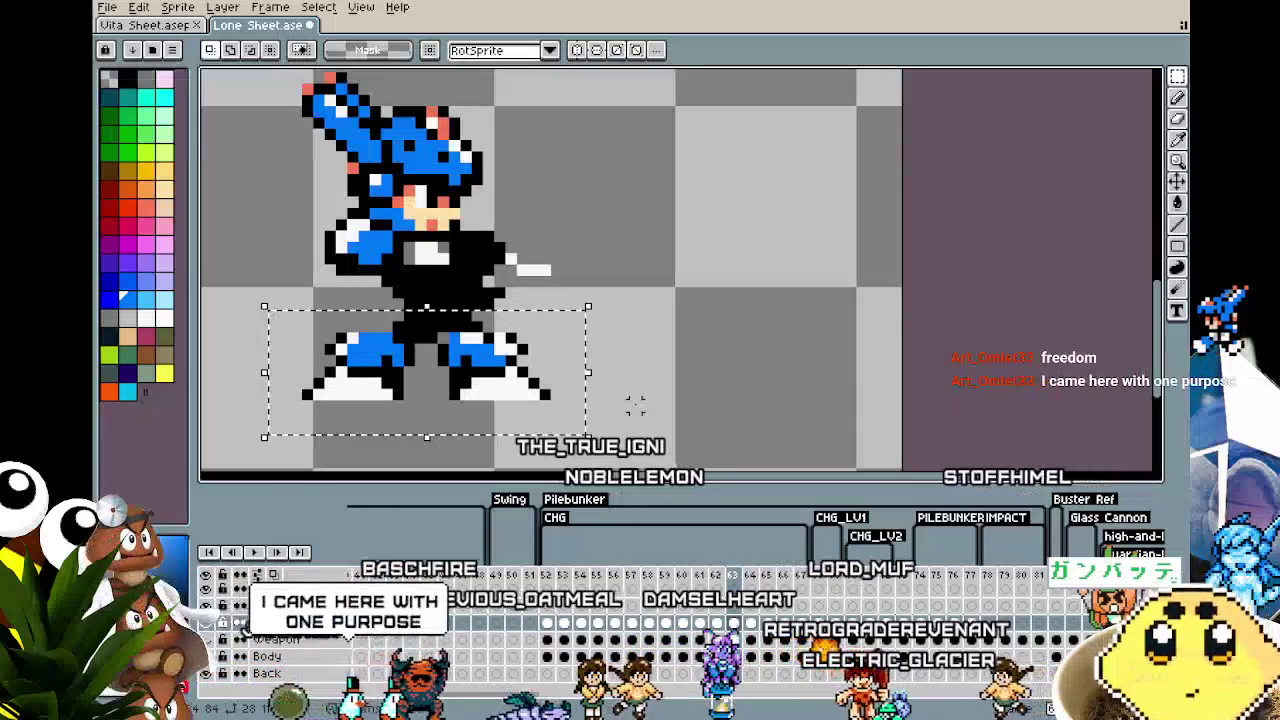
pyautogui.hotkey('ctrl', 'z')
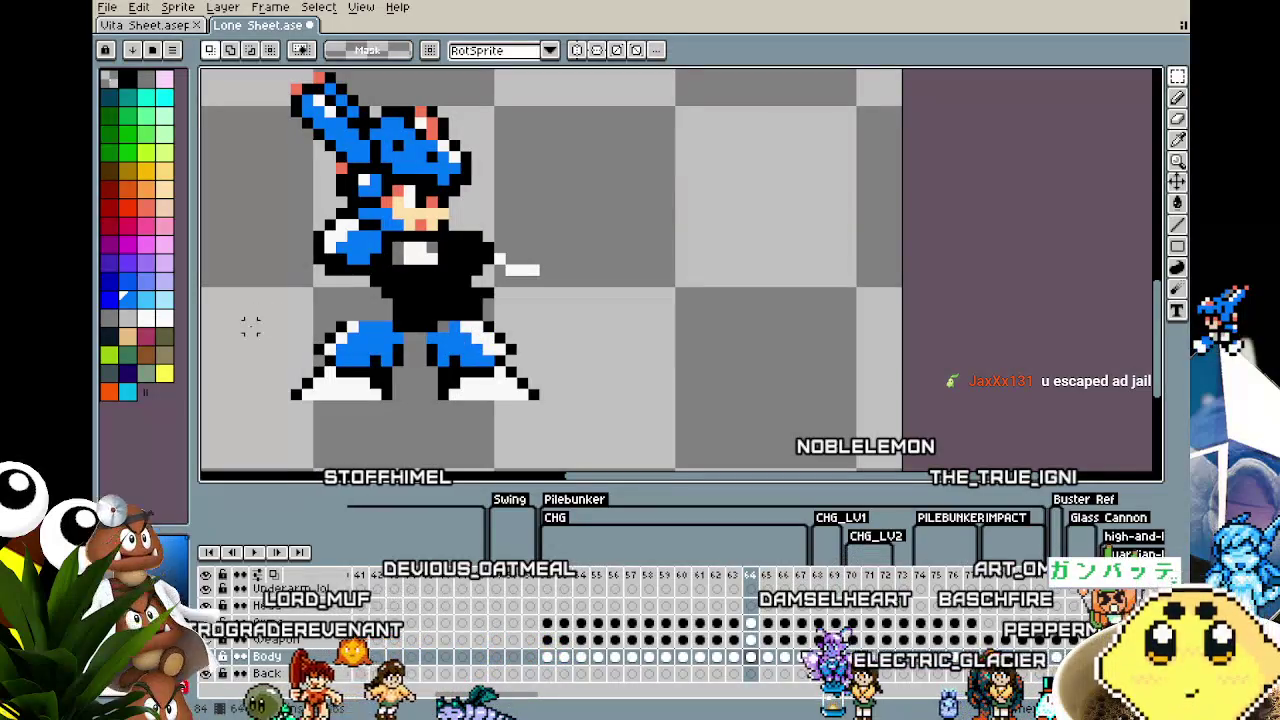
pyautogui.moveTo(253, 319); pyautogui.dragTo(689, 425)
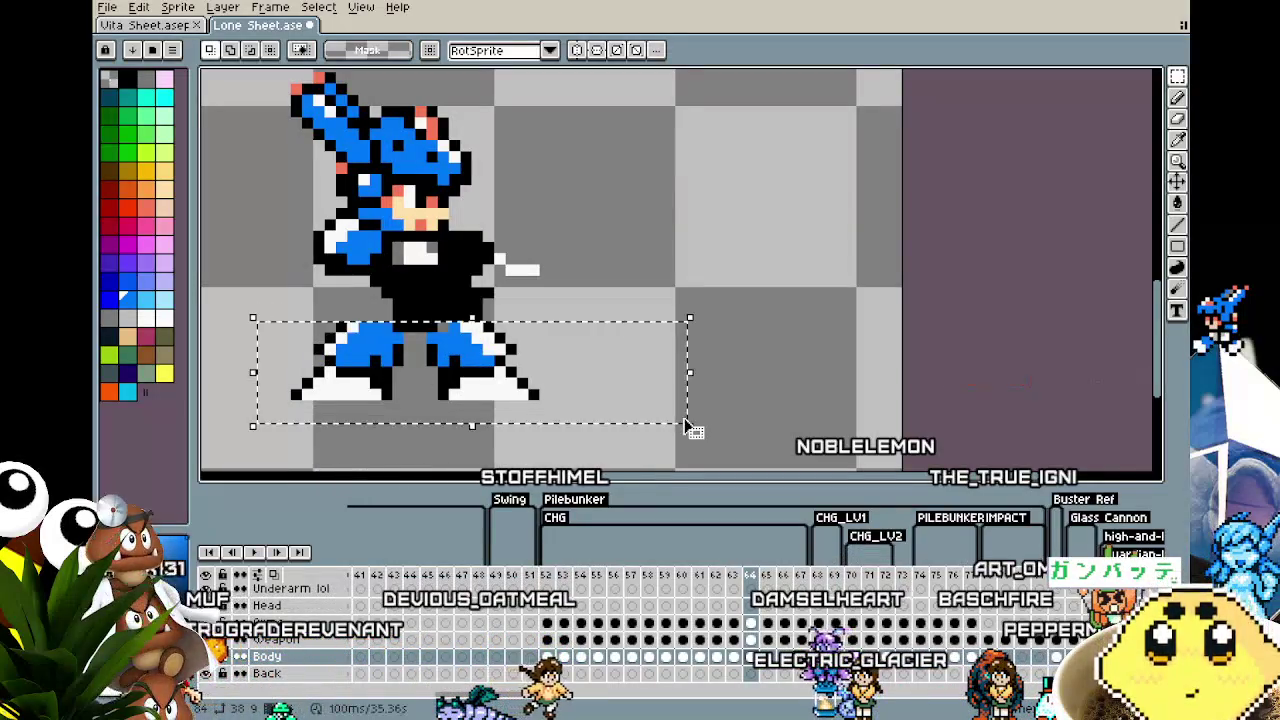
pyautogui.hotkey('ctrl', 'd')
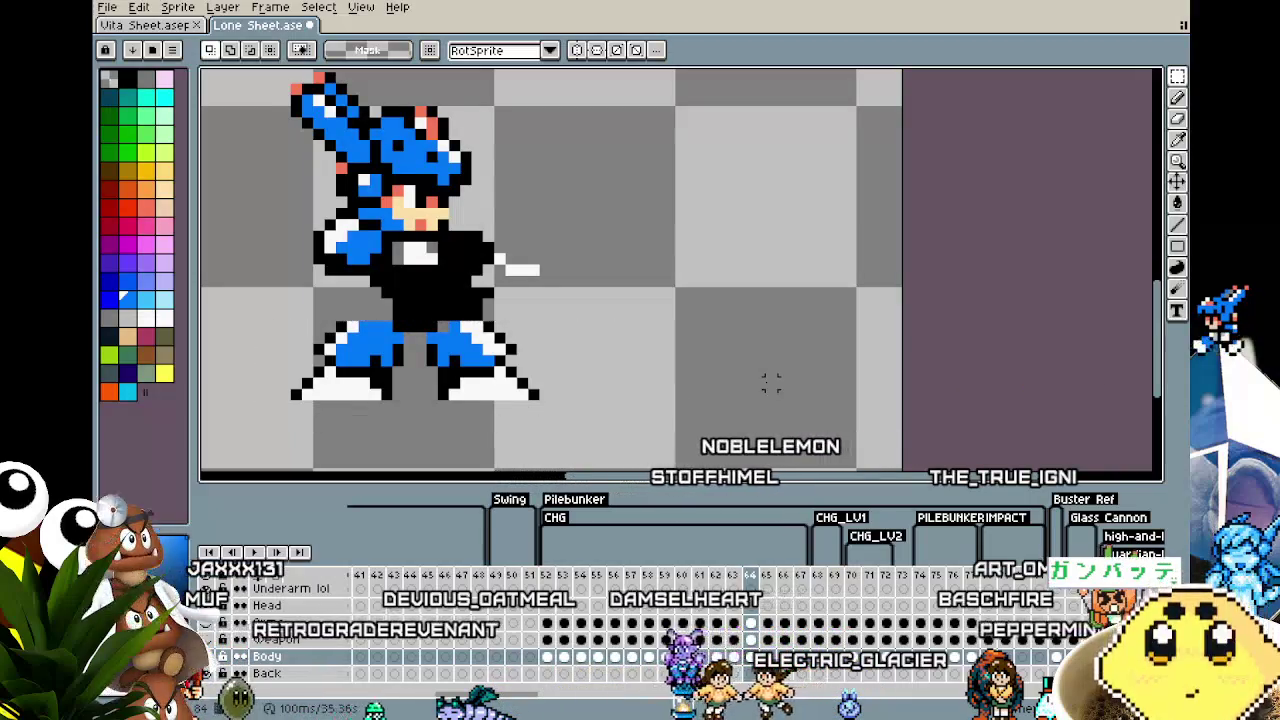
pyautogui.press('Left')
pyautogui.hotkey('ctrl', 'v')
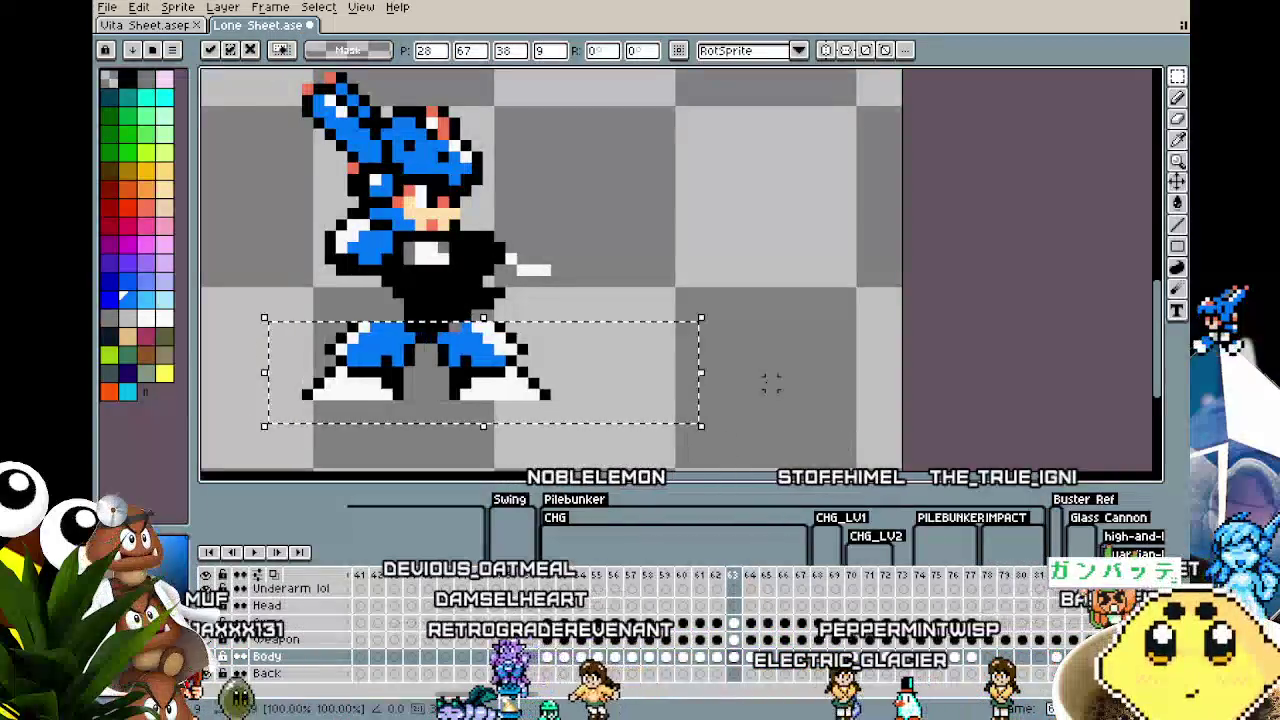
pyautogui.hotkey('ctrl', 'd')
# Step: Compare leg poses across frames 62–64 and unhide the Weapon layer
pyautogui.press('Left')
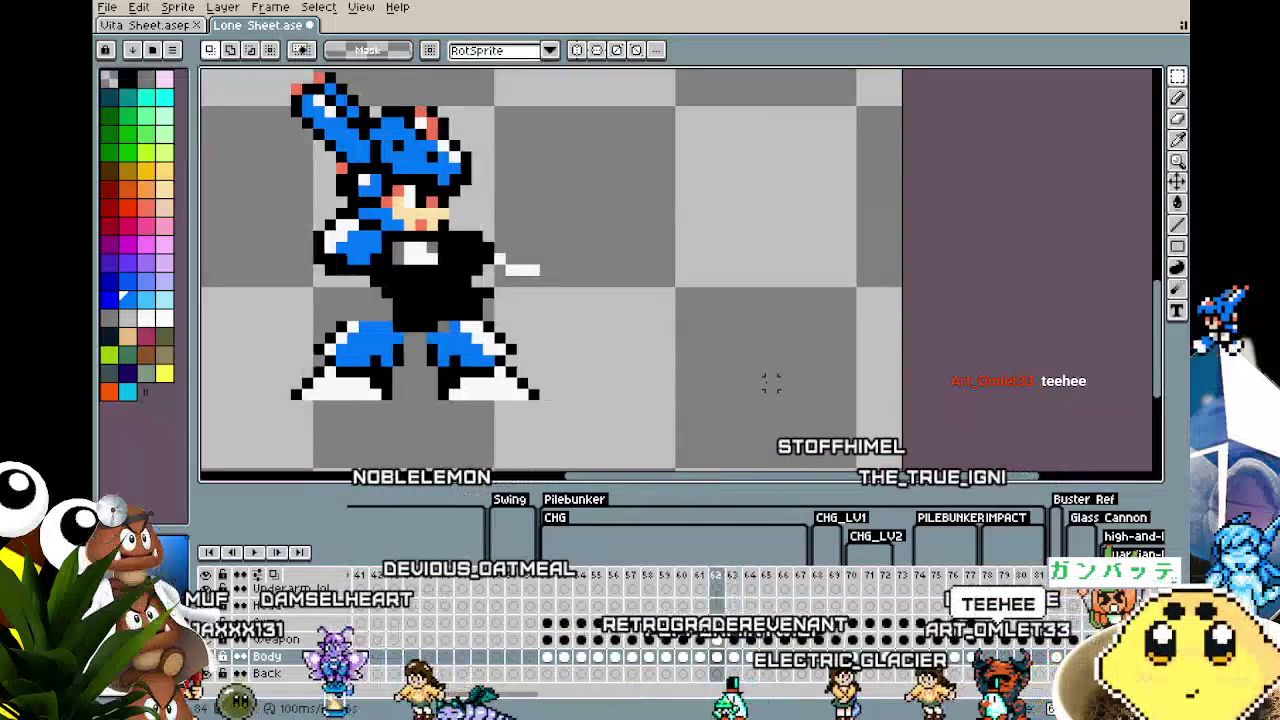
pyautogui.press('Right')
pyautogui.press('Left')
pyautogui.press('Right')
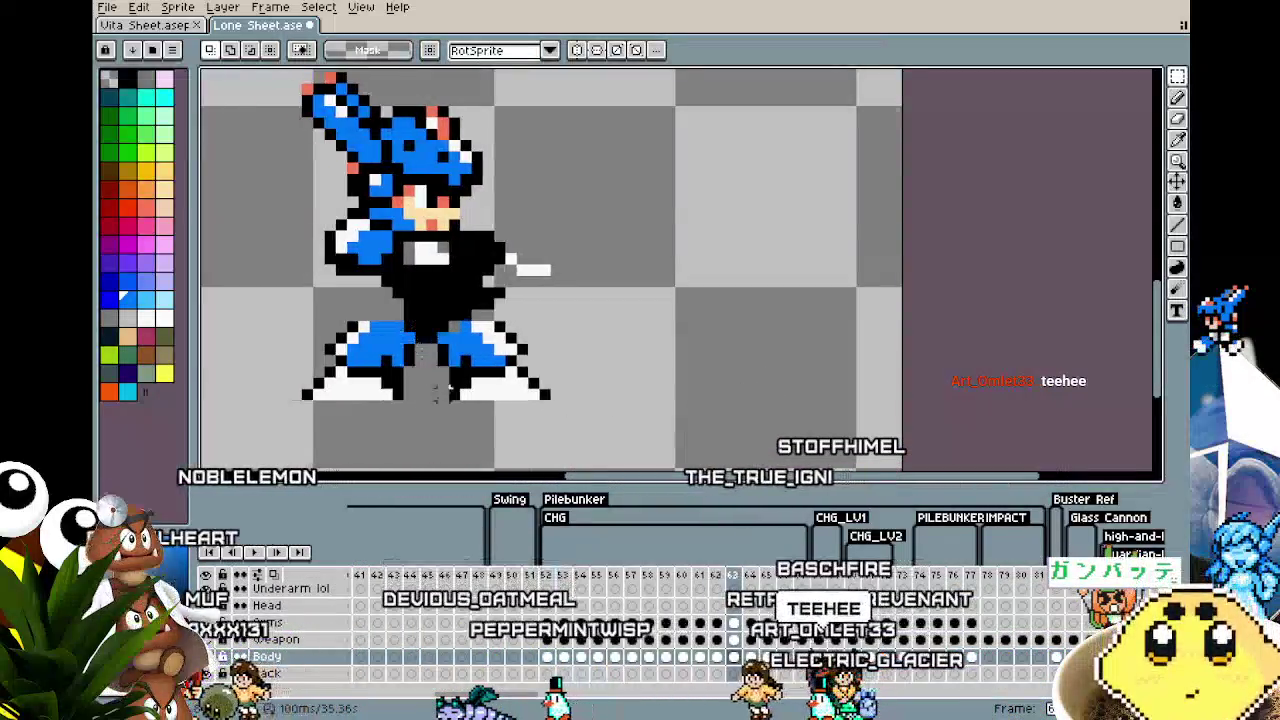
pyautogui.scroll(2, 405, 405)
pyautogui.press('b')
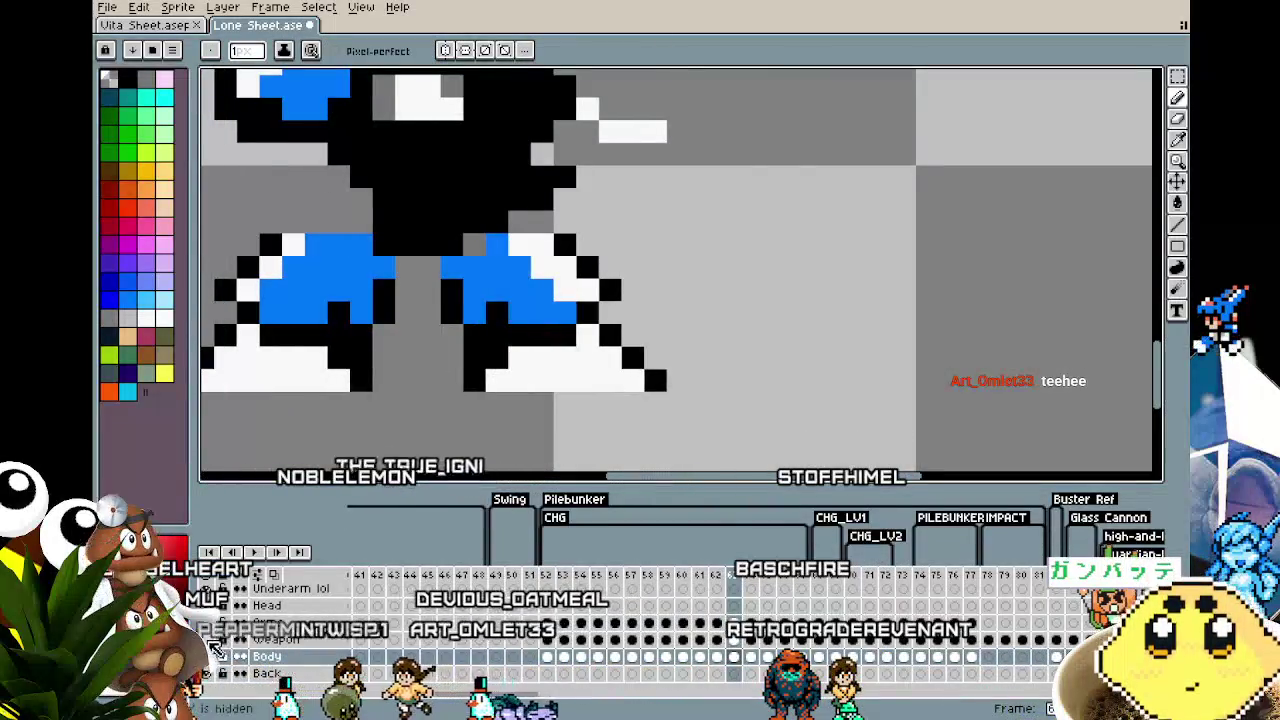
pyautogui.click(208, 640)
pyautogui.scroll(-2, 506, 390)
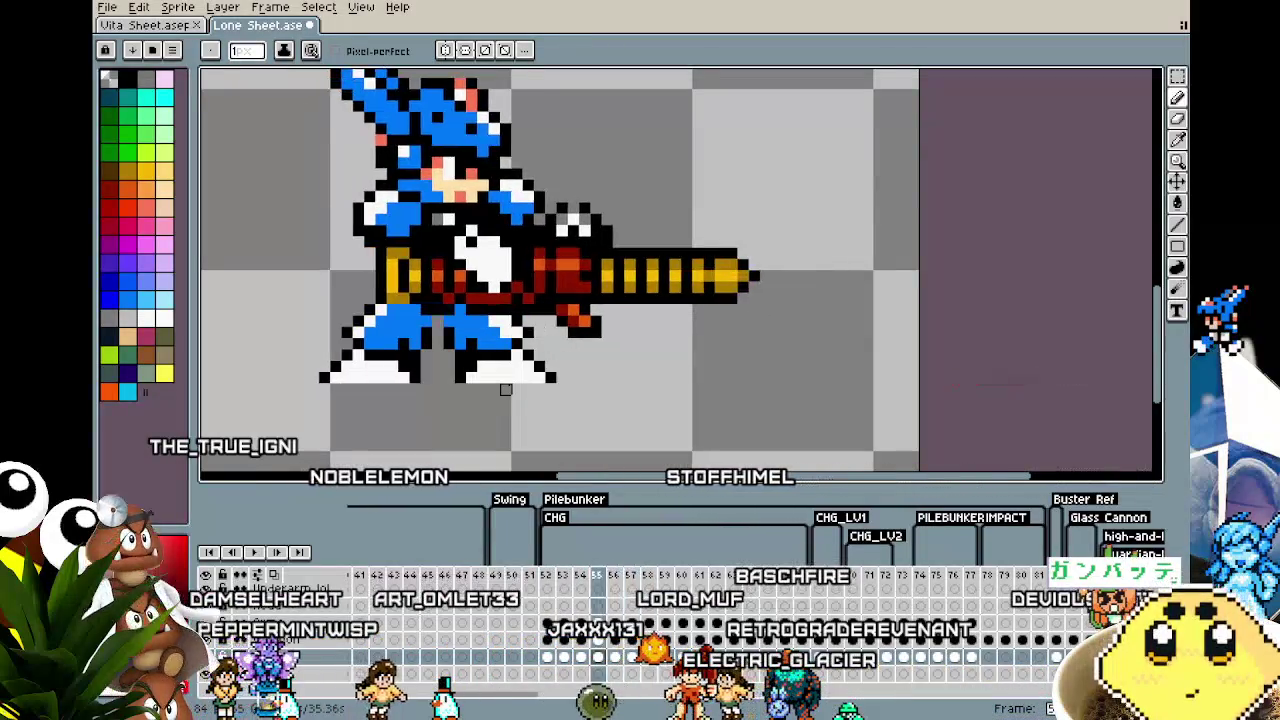
# Step: Play the charge animation, recentre the sprite, and zoom out to the whole canvas
pyautogui.press('Return')
pyautogui.scroll(-2, 357, 270)
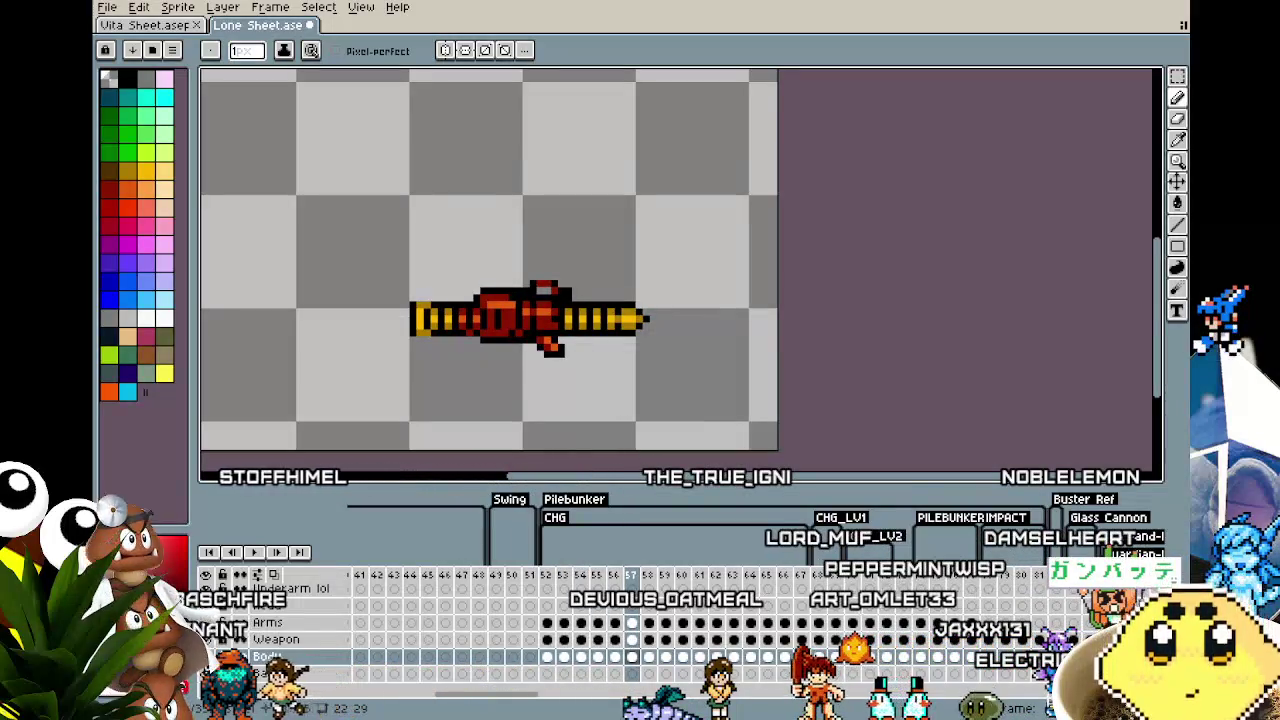
pyautogui.press('Return')
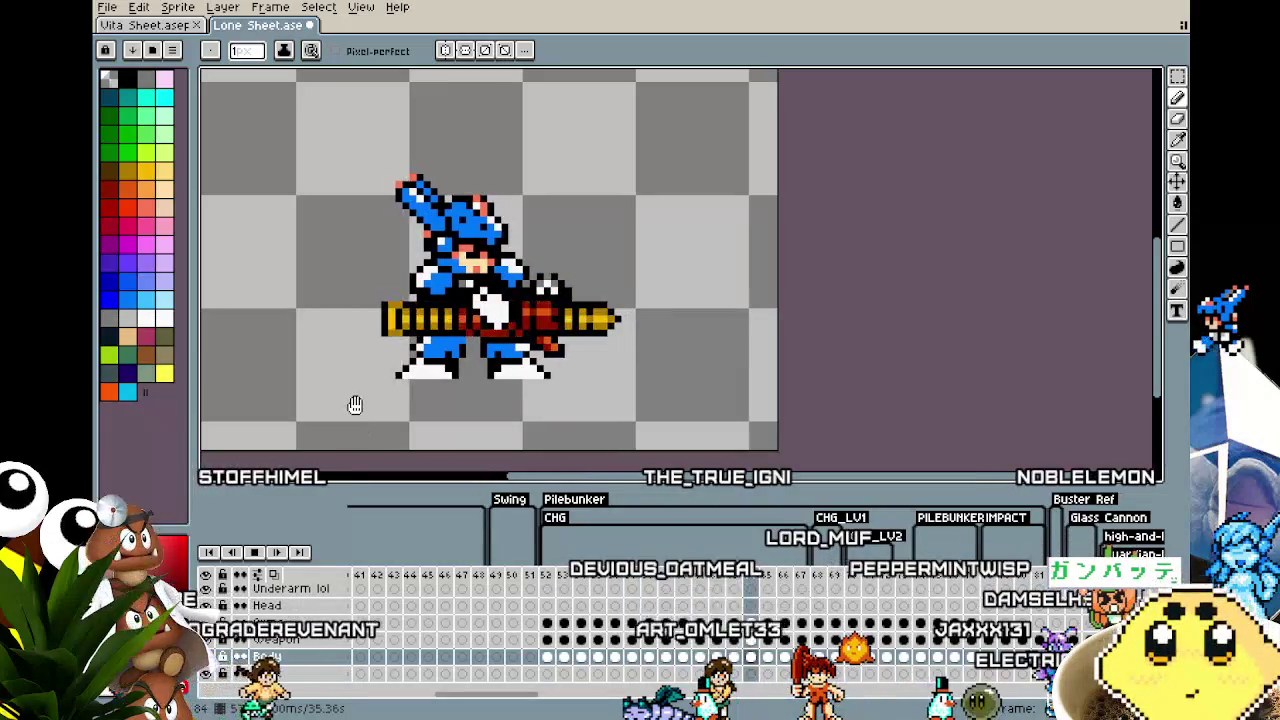
pyautogui.moveTo(355, 405); pyautogui.dragTo(343, 442)
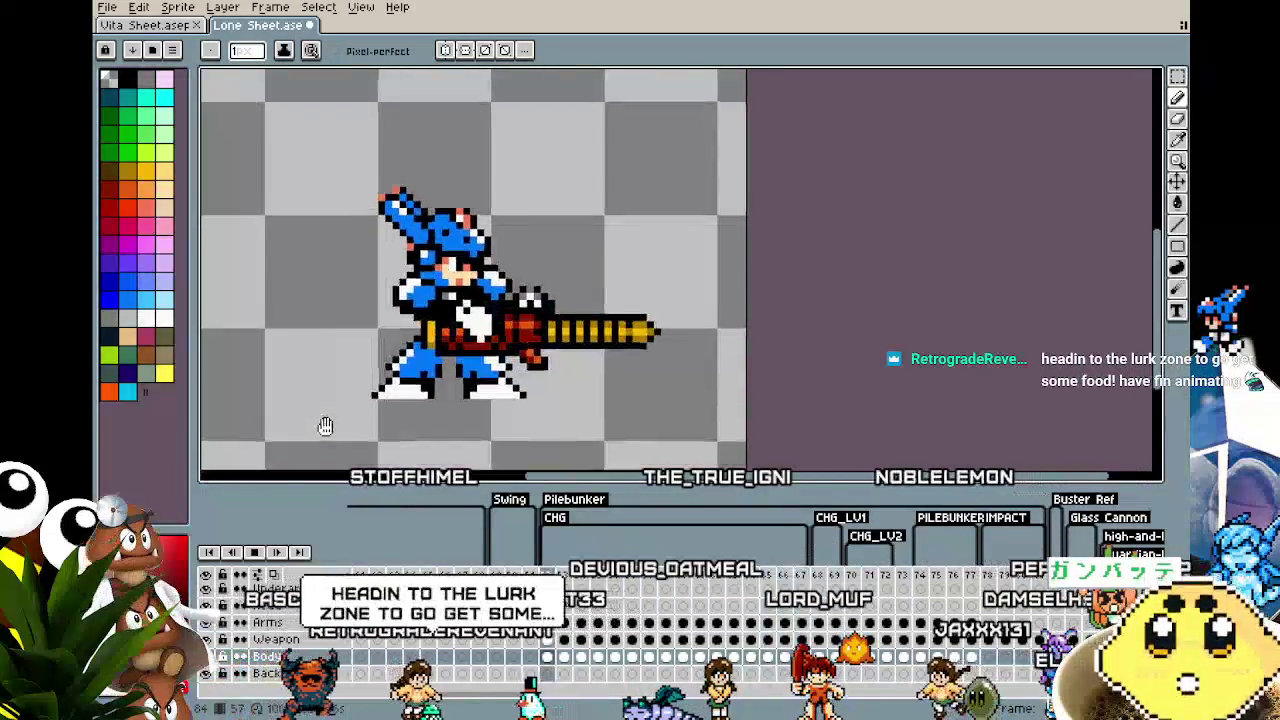
pyautogui.scroll(-1, 343, 442)
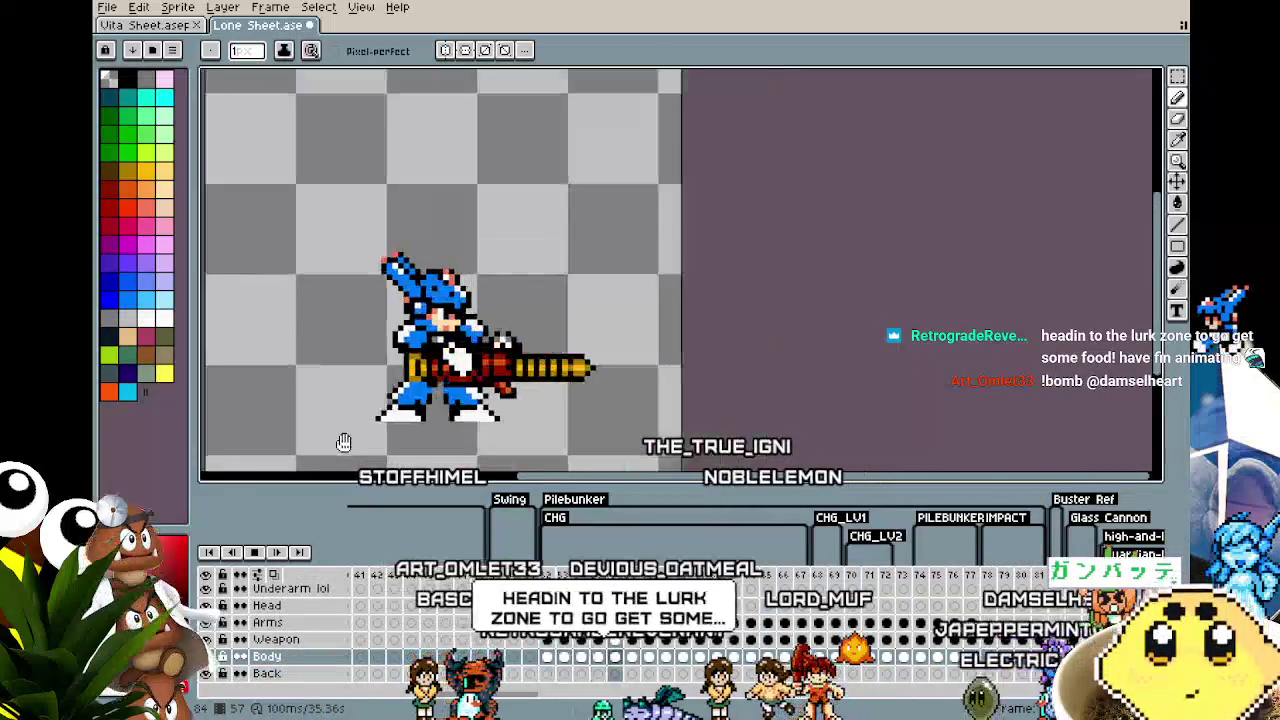
pyautogui.scroll(-1, 343, 442)
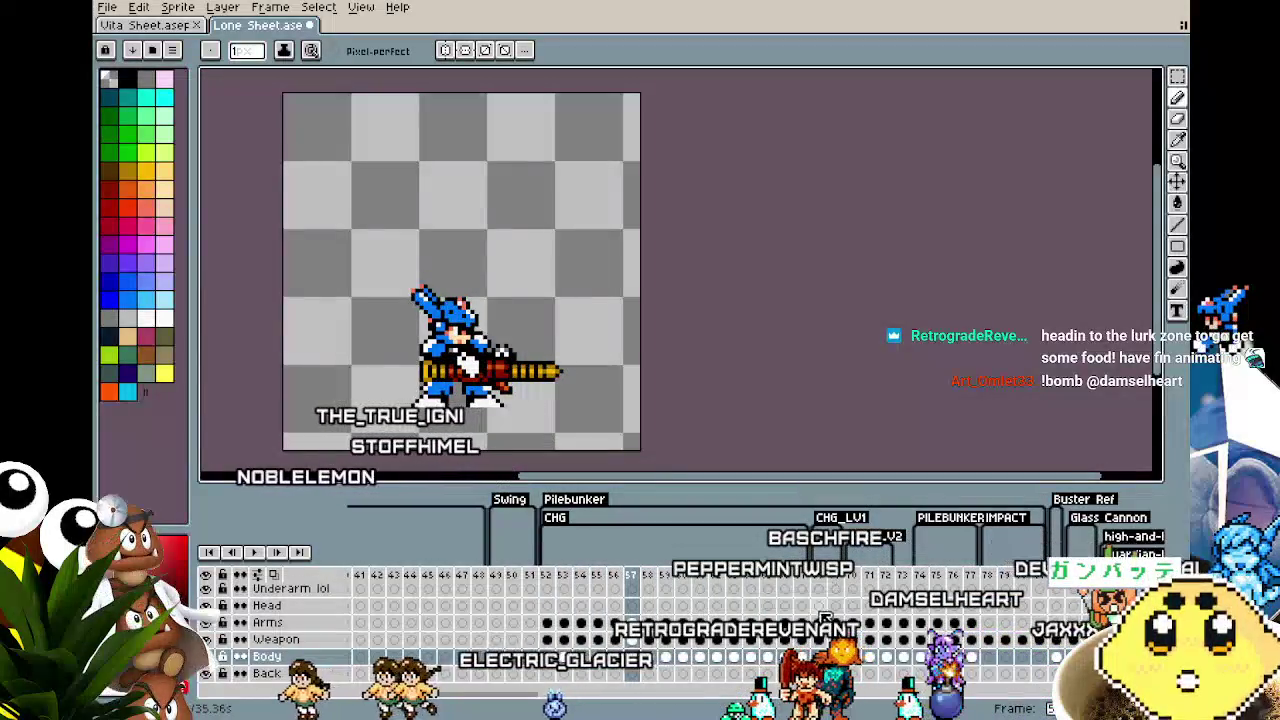
# Step: Select the Arms layer cel on a later frame in the timeline
pyautogui.click(819, 621)
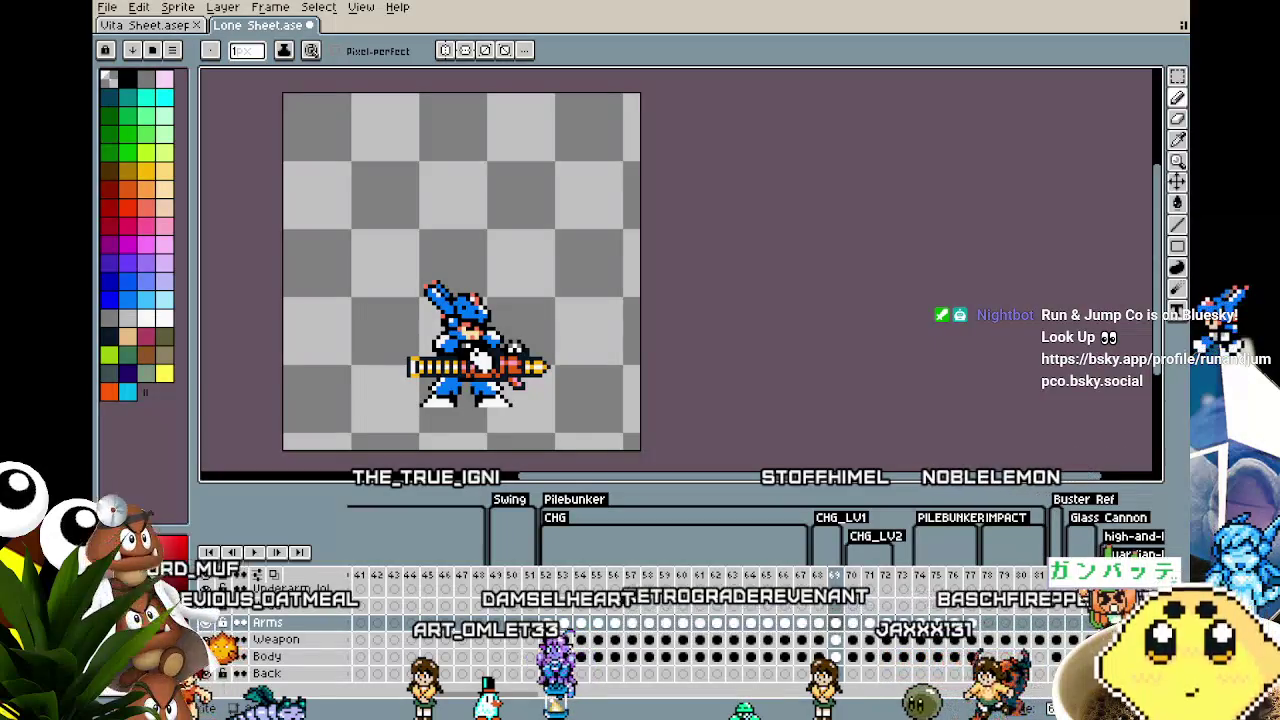
# Step: Step back a frame, switch to rectangular selection, and recentre the canvas
pyautogui.moveTo(700, 300); pyautogui.dragTo(756, 278)
pyautogui.press('Left')
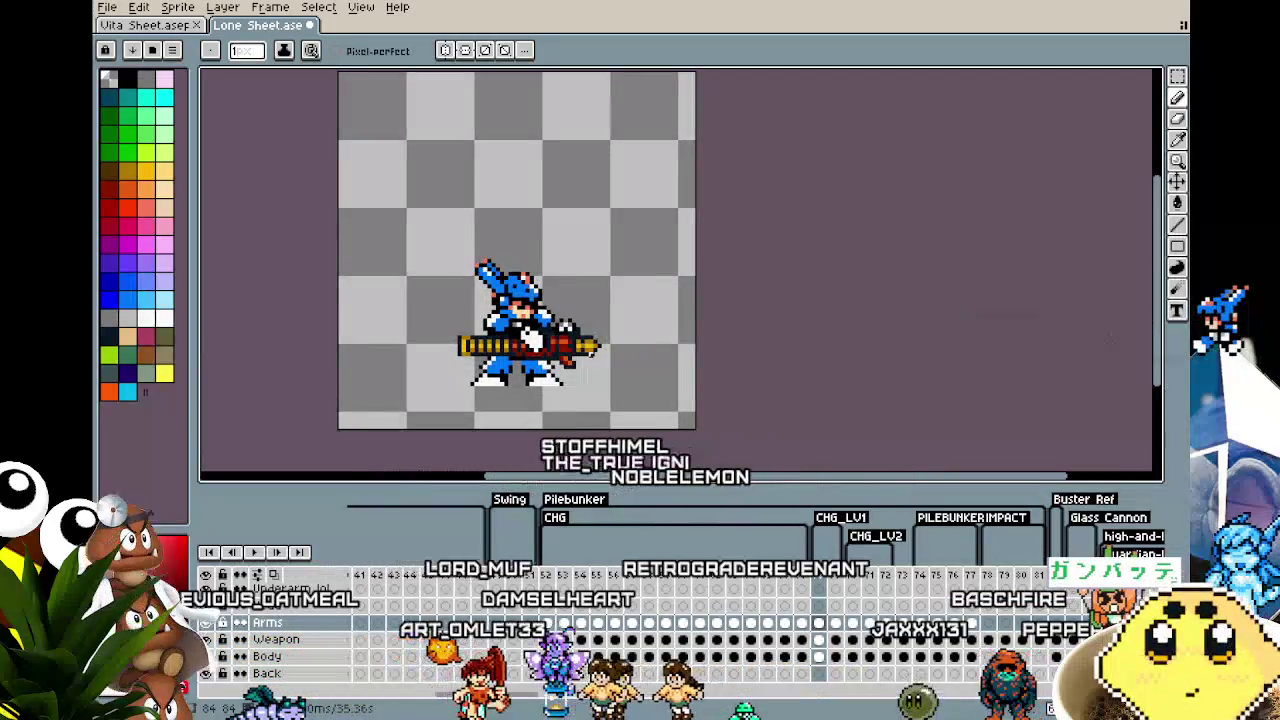
pyautogui.press('m')
pyautogui.moveTo(659, 397); pyautogui.dragTo(681, 367)
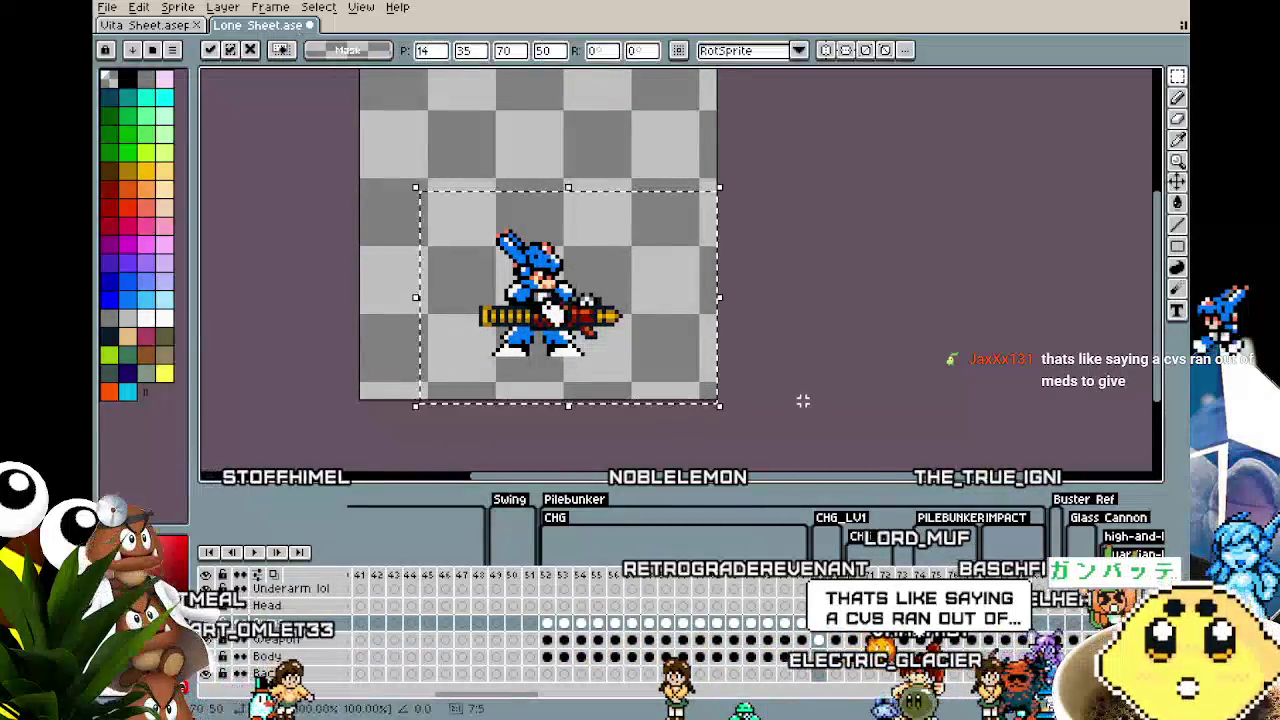
pyautogui.hotkey('ctrl', 'd')
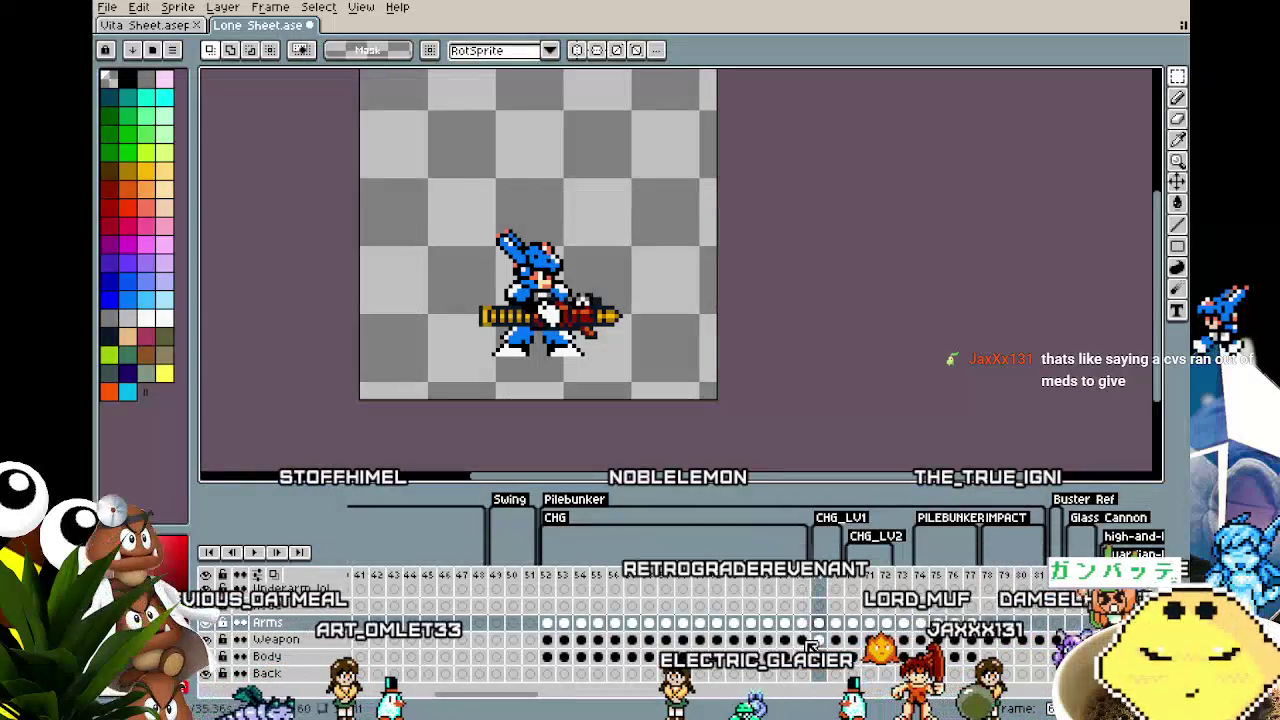
pyautogui.moveTo(408, 168)
pyautogui.mouseDown()
pyautogui.moveTo(718, 354)
pyautogui.moveTo(730, 400)
pyautogui.mouseUp()
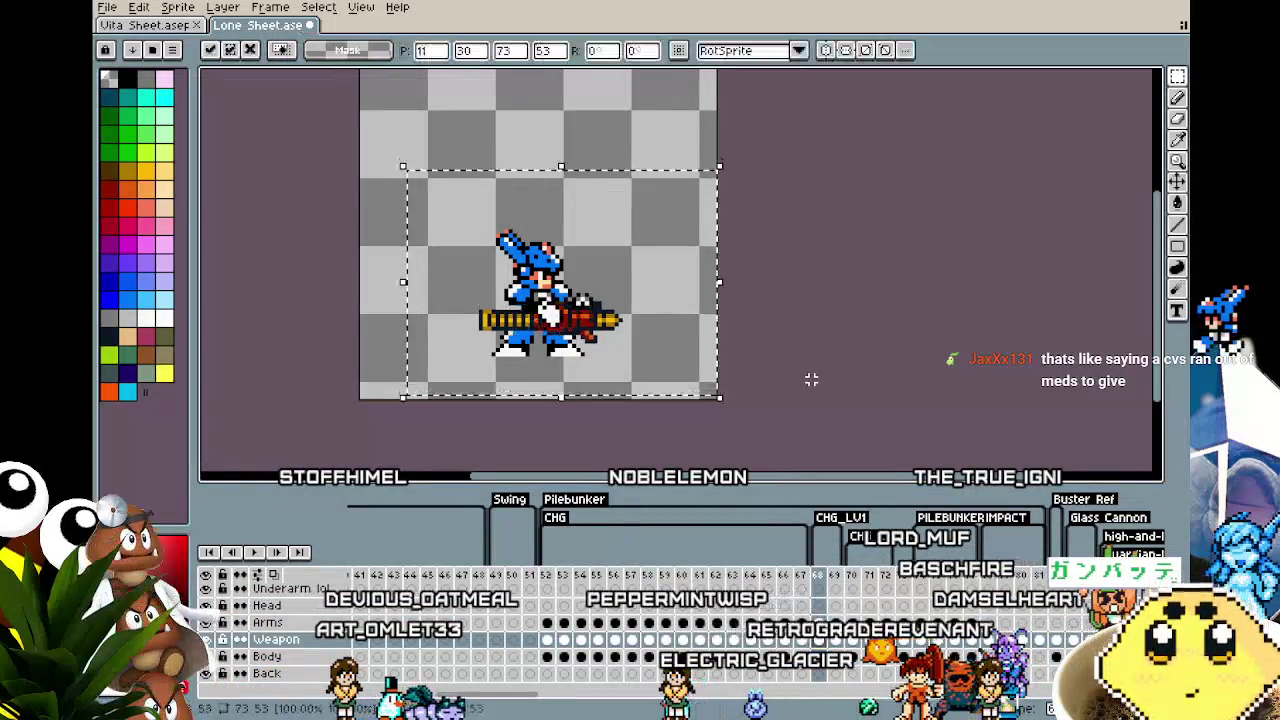
pyautogui.hotkey('ctrl', 'd')
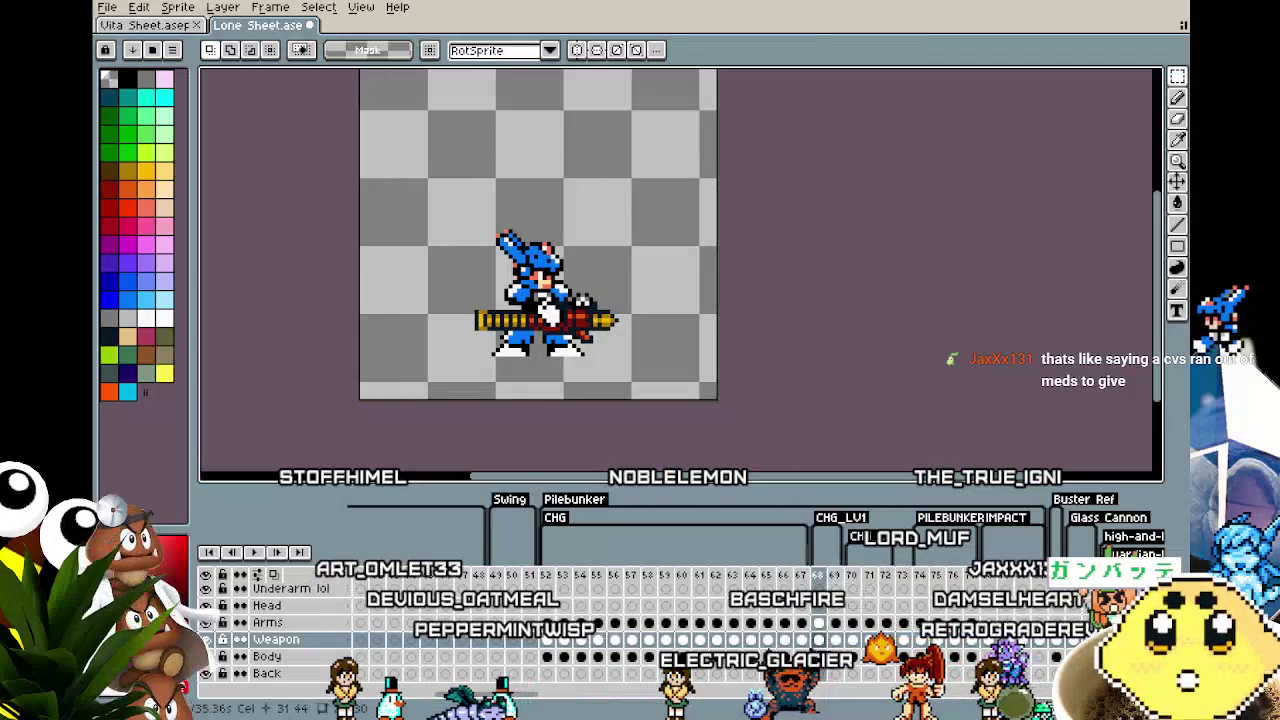
# Step: Nudge the upper body on the Body layer, then again on frame 69
pyautogui.press('Down')
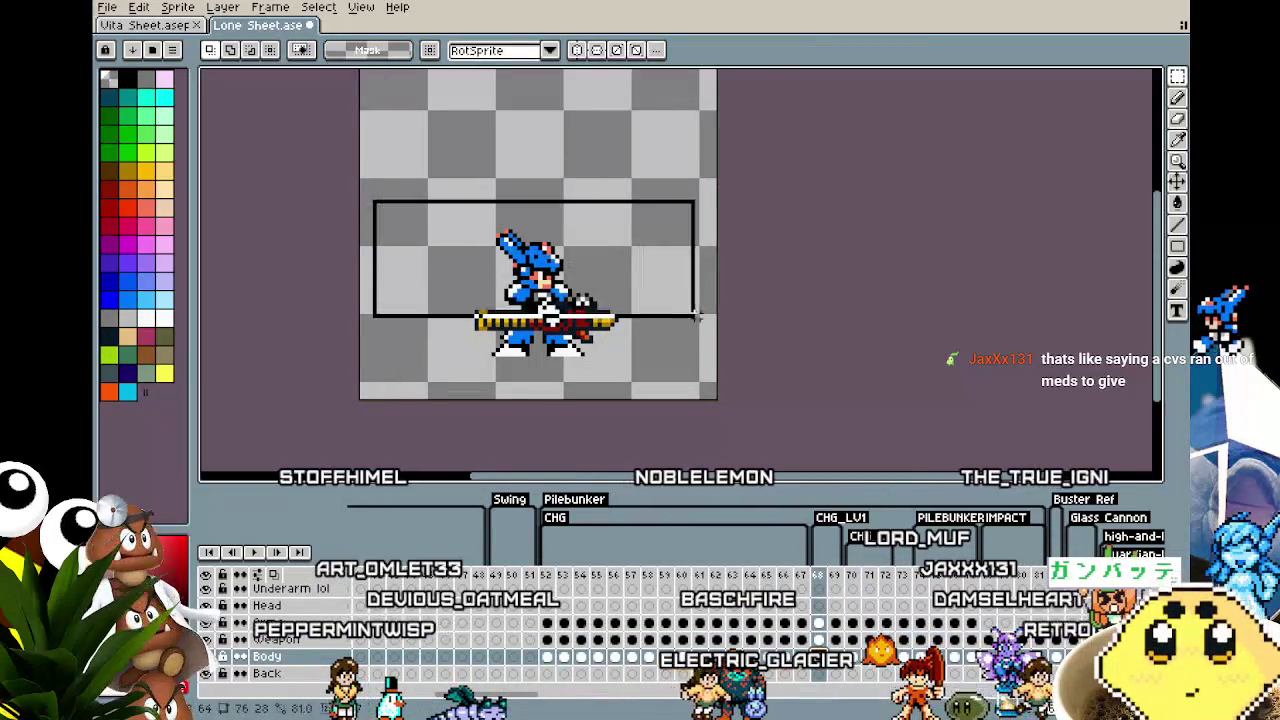
pyautogui.moveTo(706, 320); pyautogui.dragTo(710, 322)
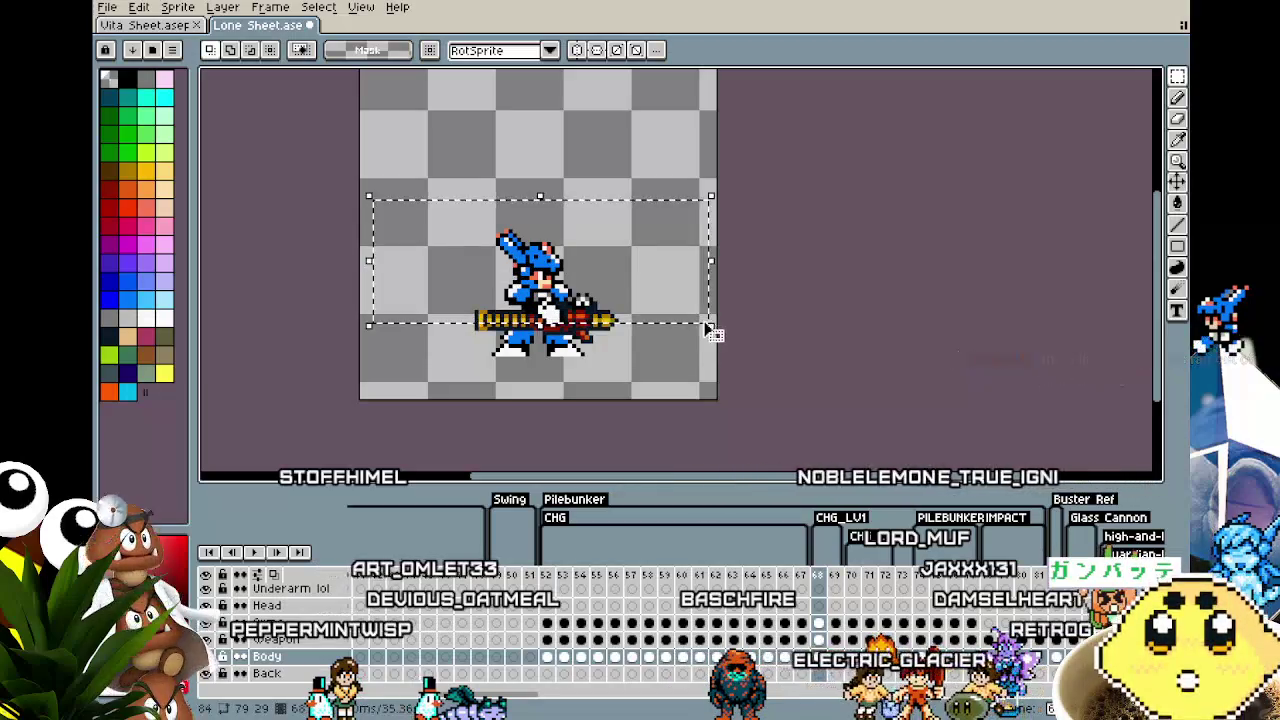
pyautogui.hotkey('ctrl', 't')
pyautogui.press('Return')
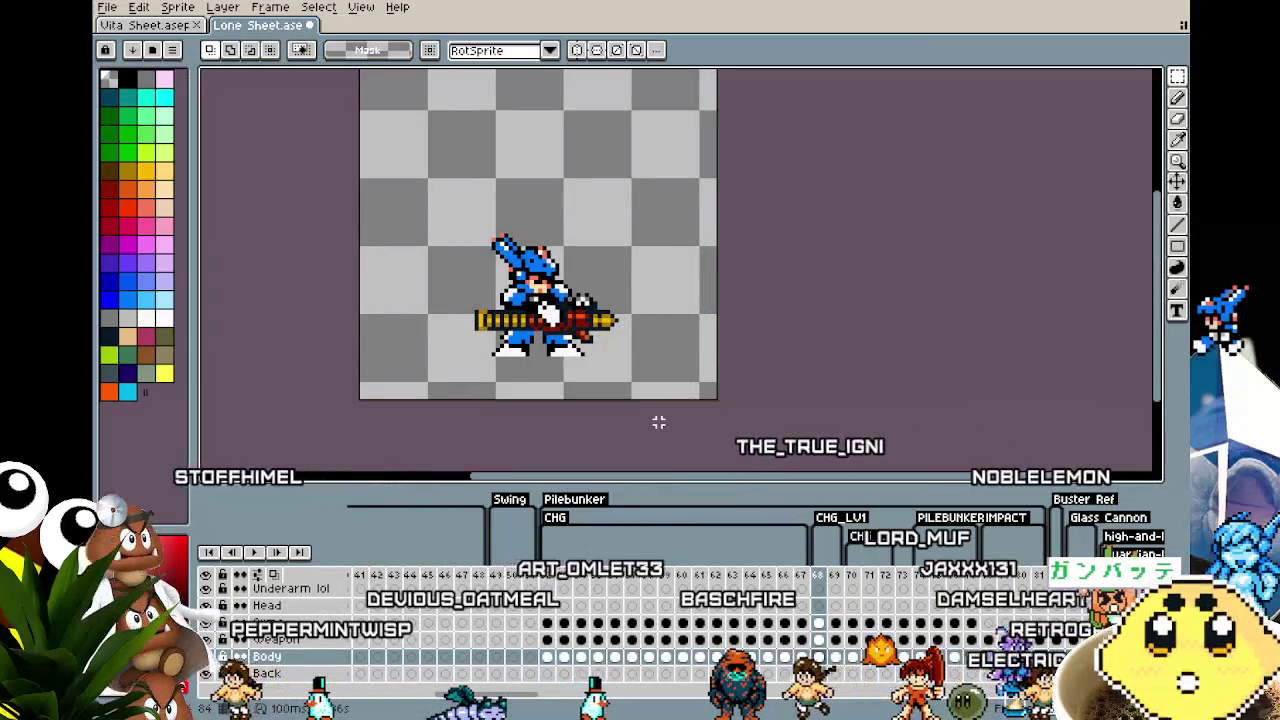
pyautogui.press('Right')
pyautogui.moveTo(447, 214); pyautogui.dragTo(686, 337)
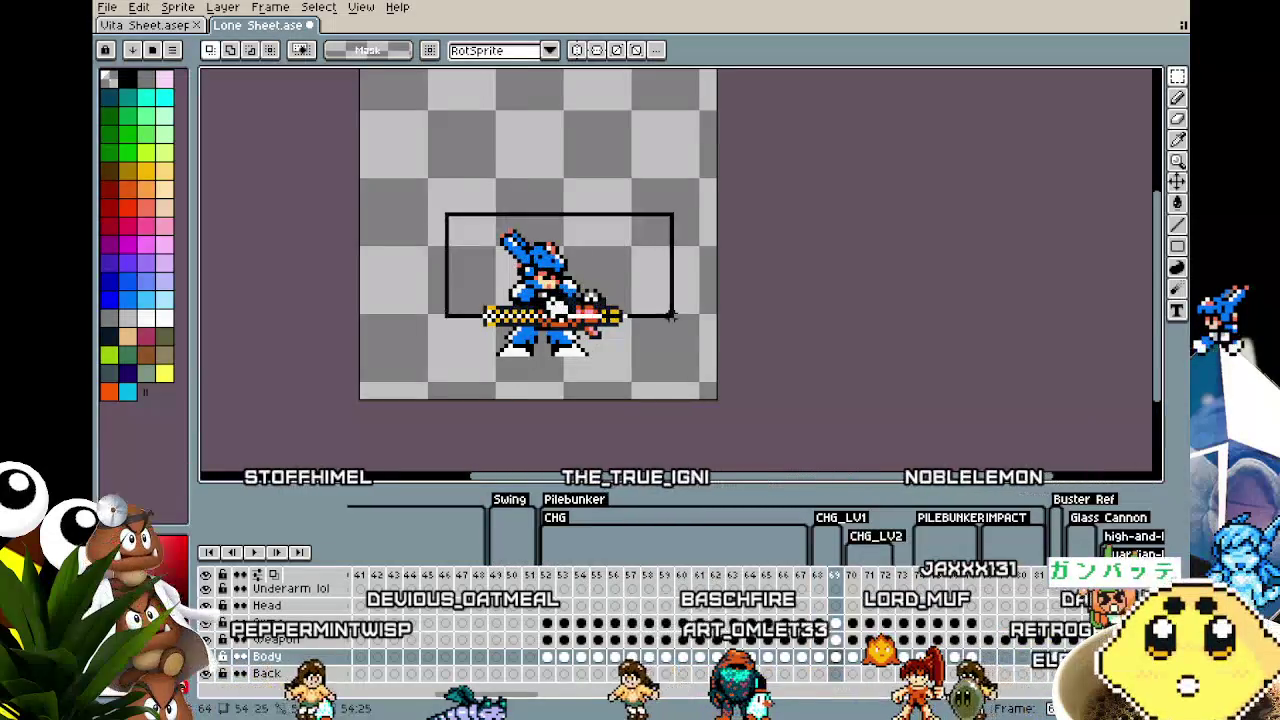
pyautogui.hotkey('ctrl', 't')
pyautogui.press('Return')
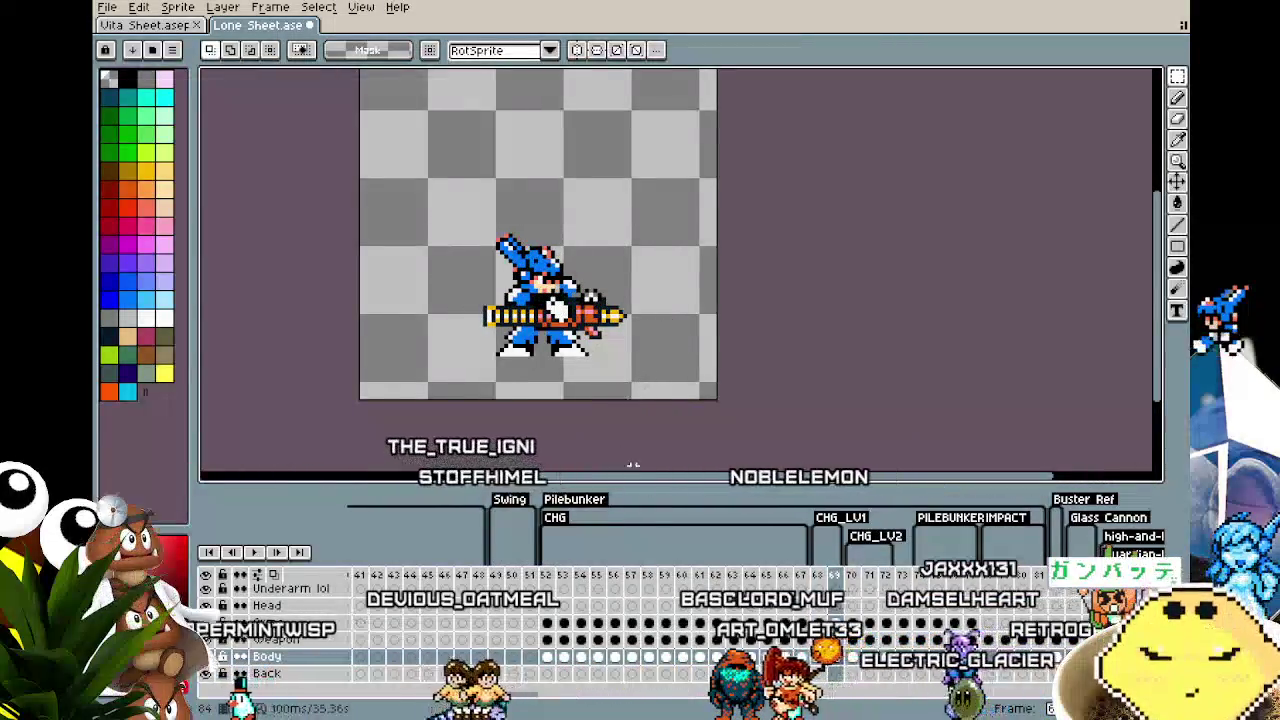
# Step: Reposition the arms on frame 69's Arms layer
pyautogui.moveTo(395, 171); pyautogui.dragTo(782, 405)
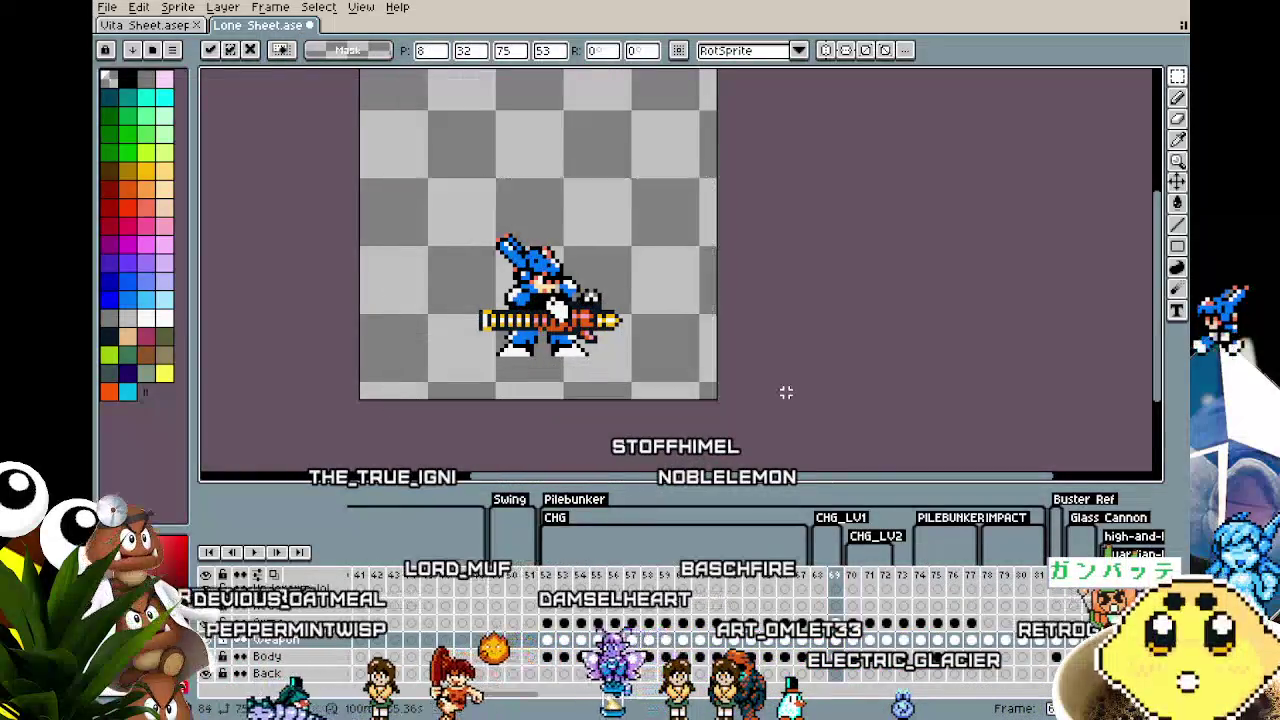
pyautogui.hotkey('ctrl', 'z')
pyautogui.click(845, 625)
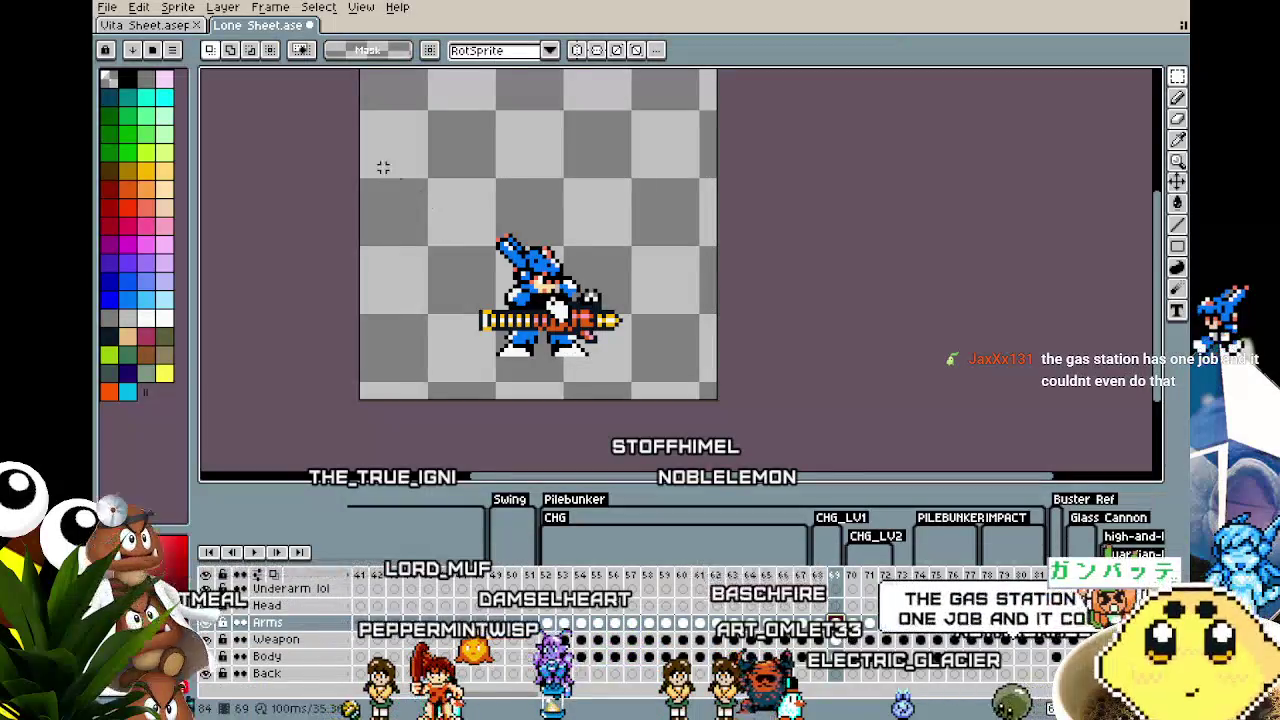
pyautogui.moveTo(387, 167); pyautogui.dragTo(786, 367)
pyautogui.press('Return')
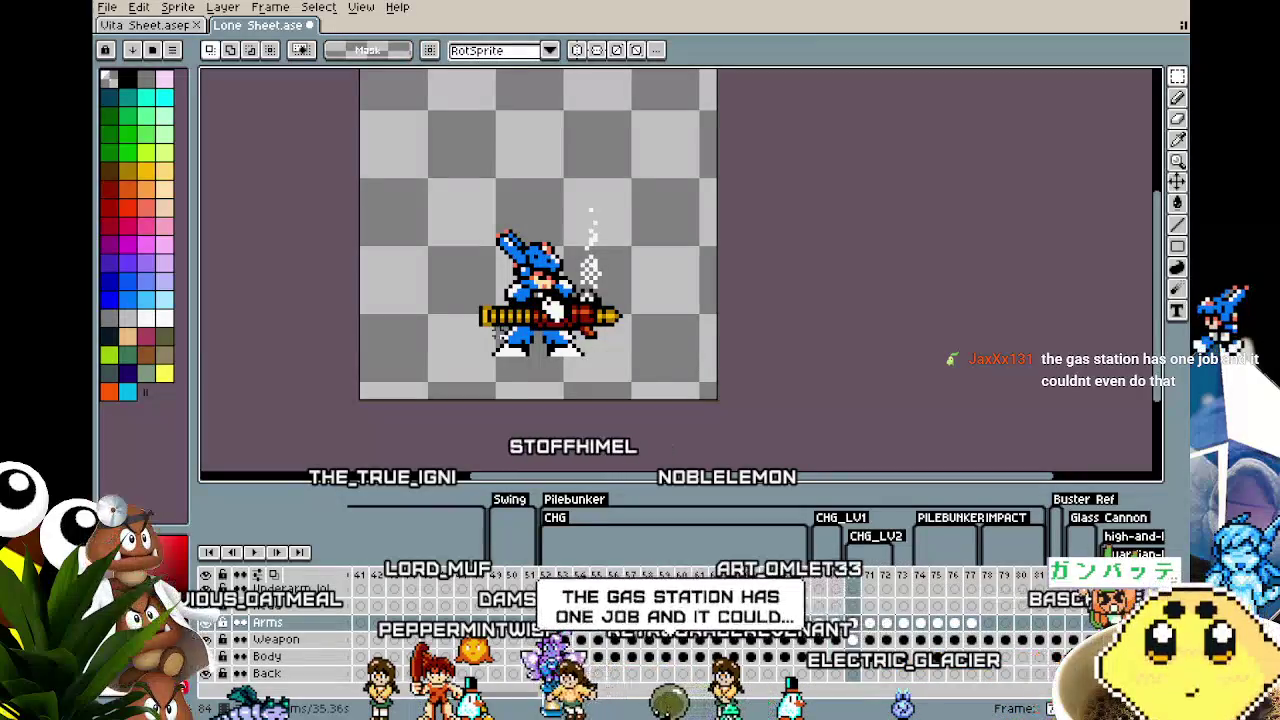
pyautogui.moveTo(683, 357); pyautogui.dragTo(694, 389)
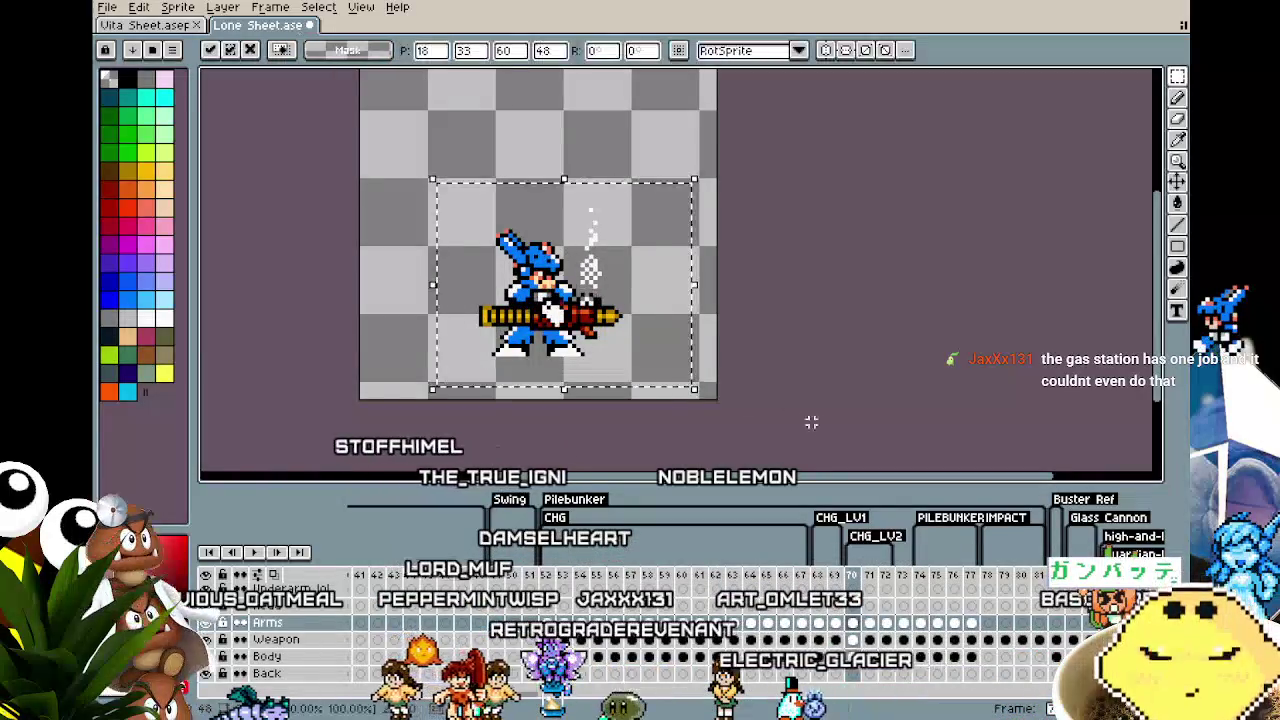
pyautogui.click(828, 426)
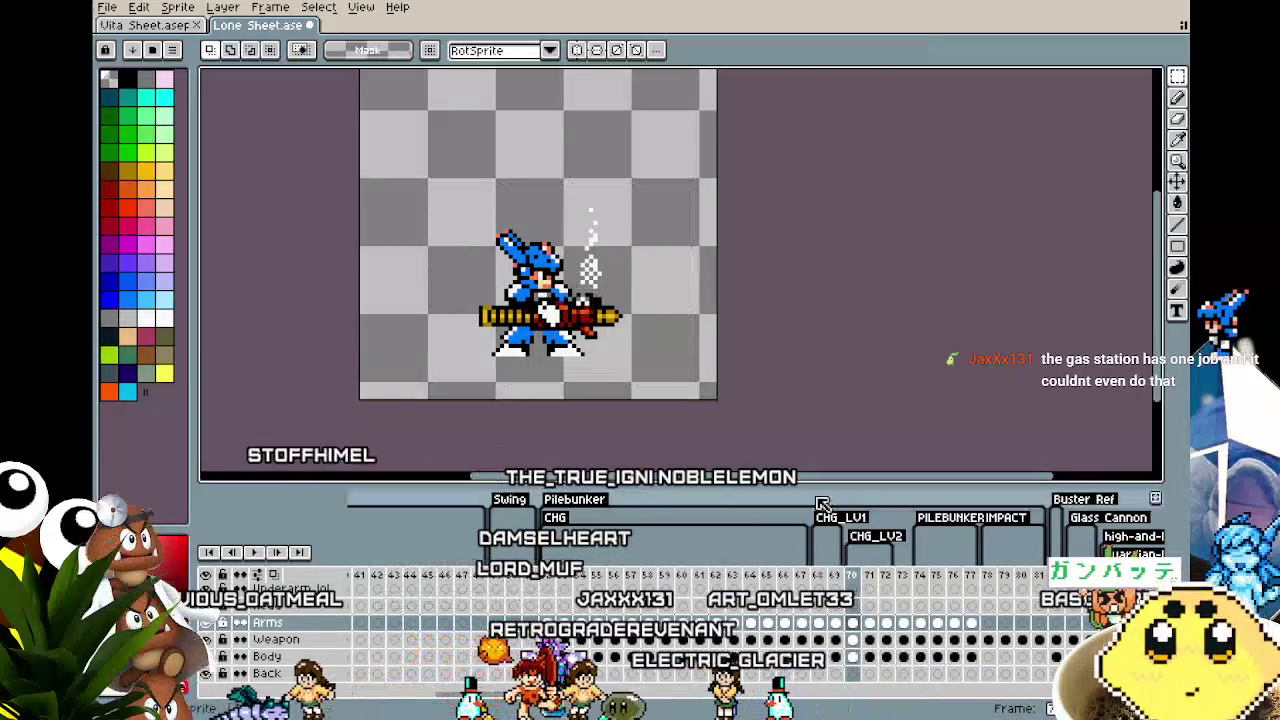
# Step: Shift the buster cannon slightly and adjust the body on frame 70
pyautogui.click(855, 640)
pyautogui.moveTo(403, 221); pyautogui.dragTo(719, 364)
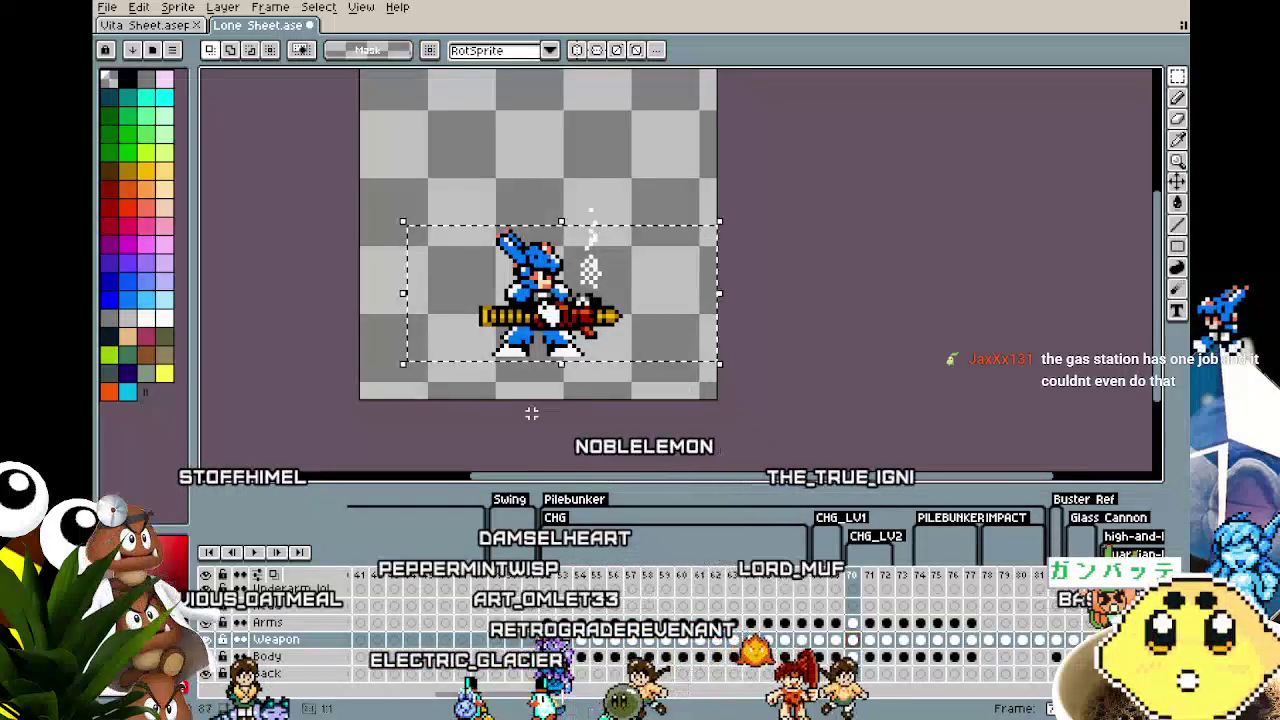
pyautogui.moveTo(400, 133); pyautogui.dragTo(673, 405)
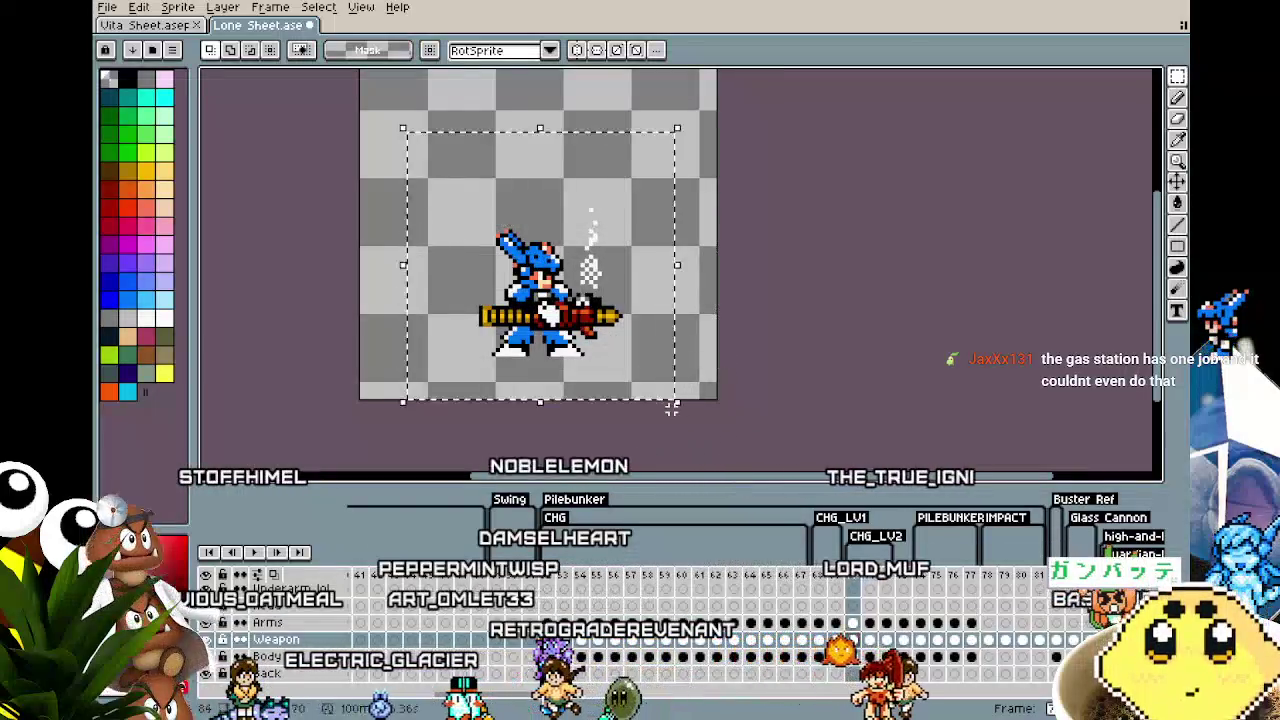
pyautogui.click(782, 379)
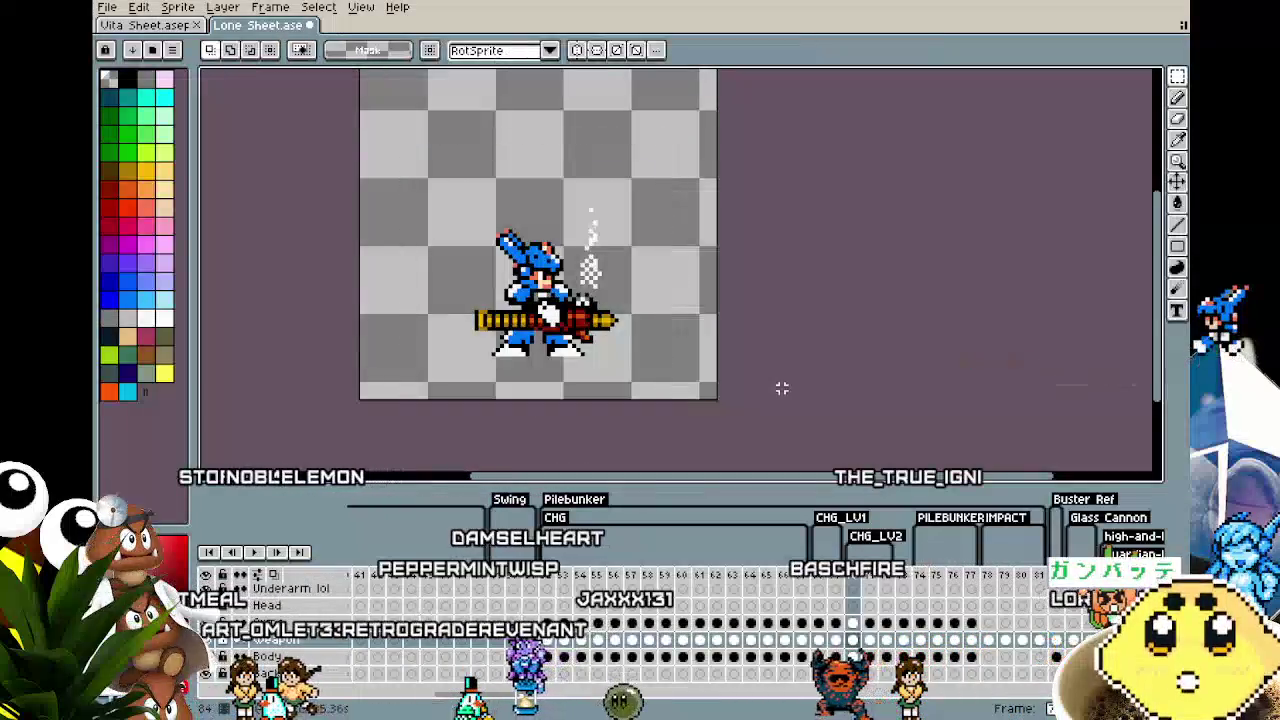
pyautogui.click(852, 657)
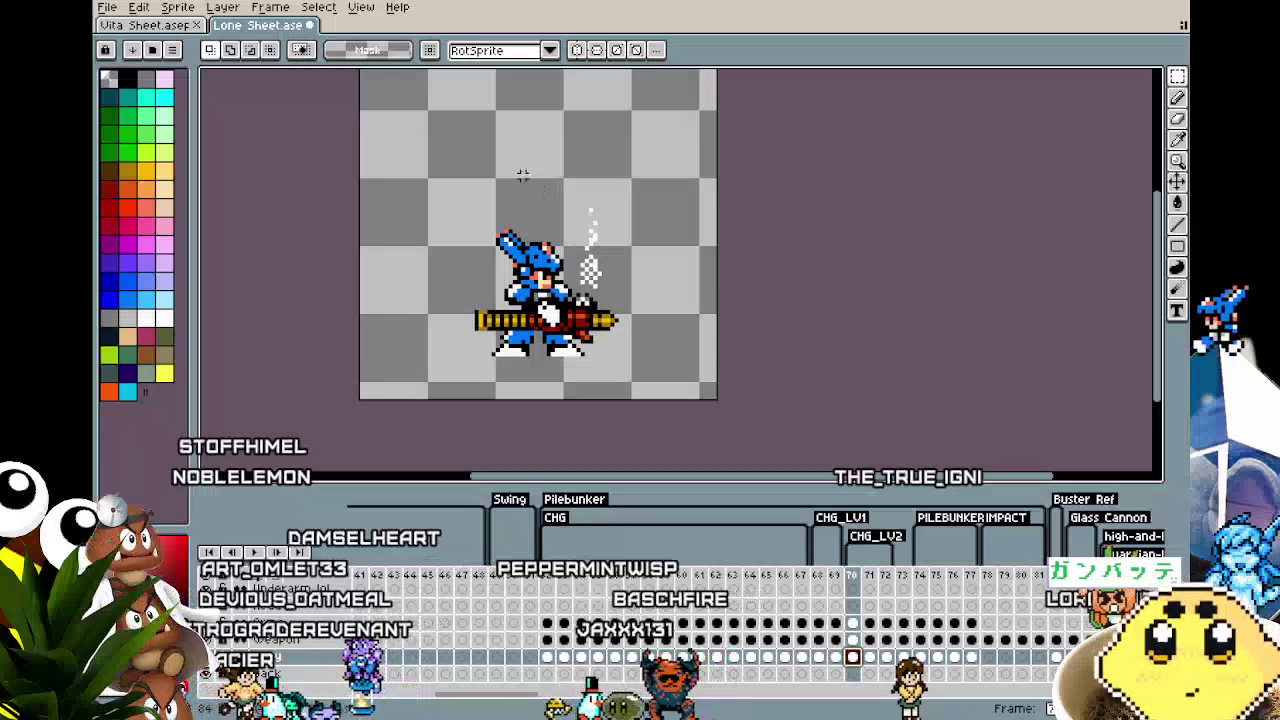
pyautogui.moveTo(413, 185); pyautogui.dragTo(668, 324)
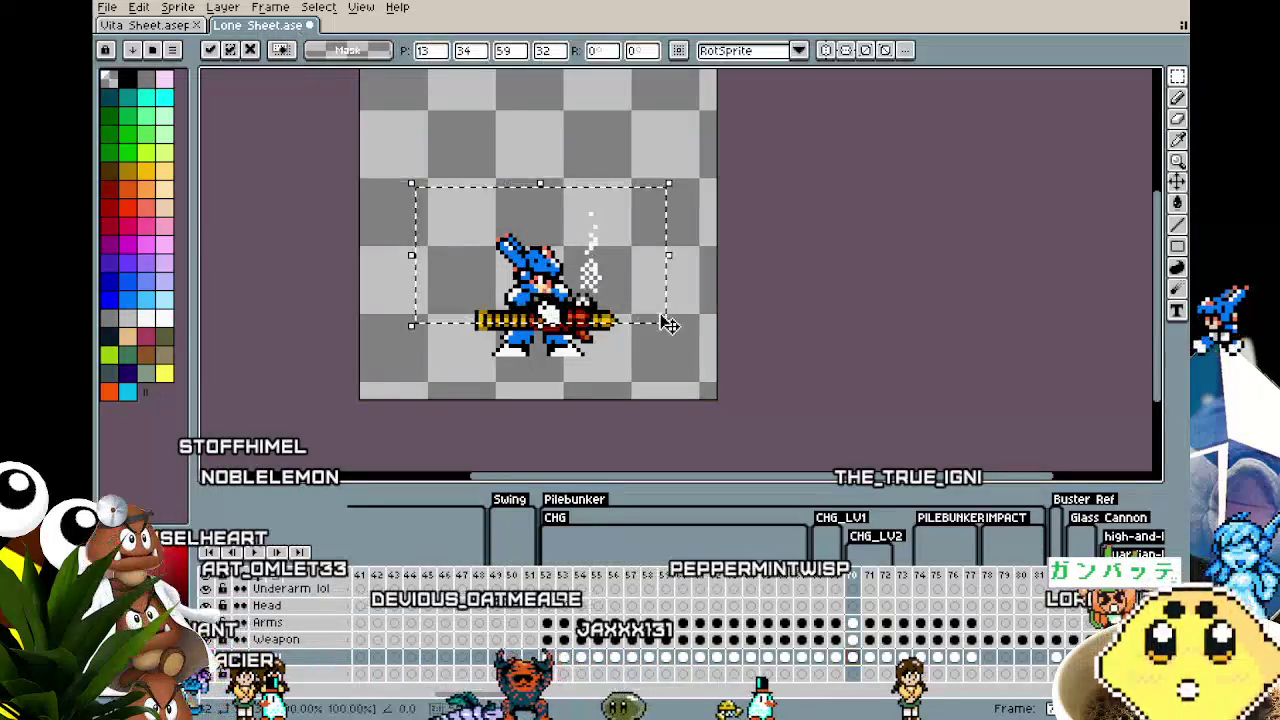
pyautogui.click(634, 399)
# Step: On frame 71, nudge the buster cannon left and adjust the arms
pyautogui.press('Right')
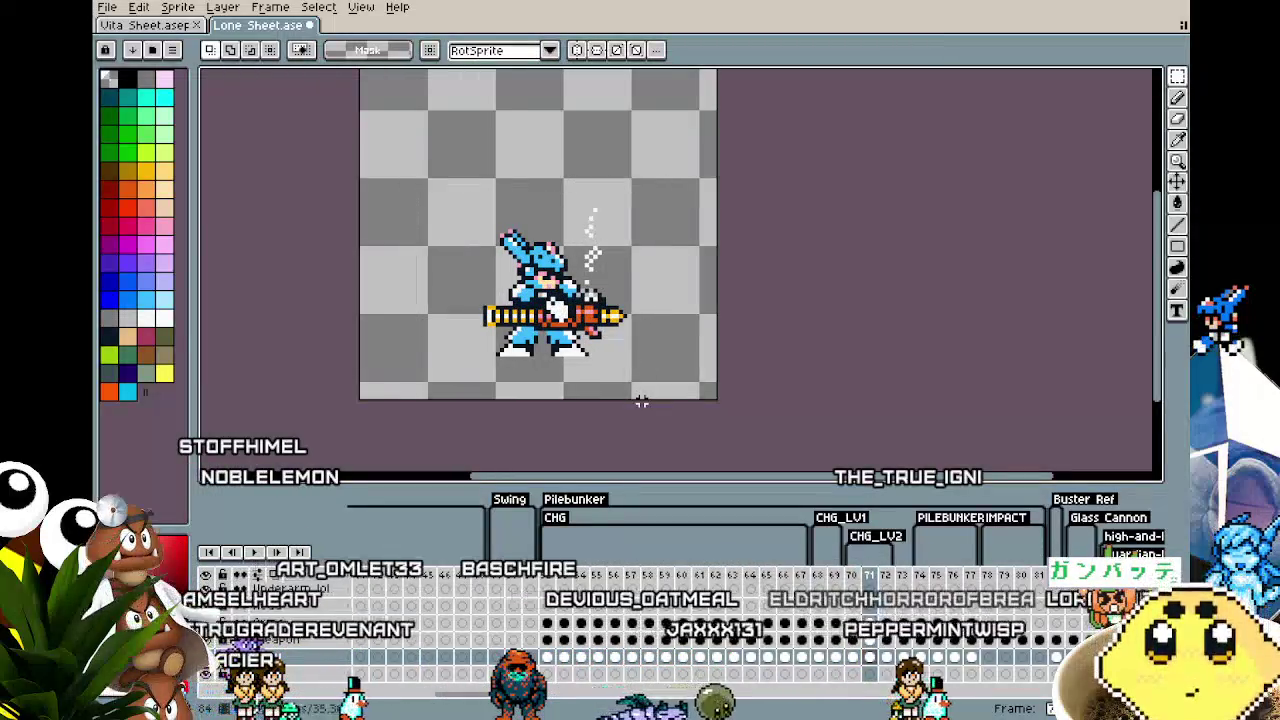
pyautogui.moveTo(432, 175); pyautogui.dragTo(665, 325)
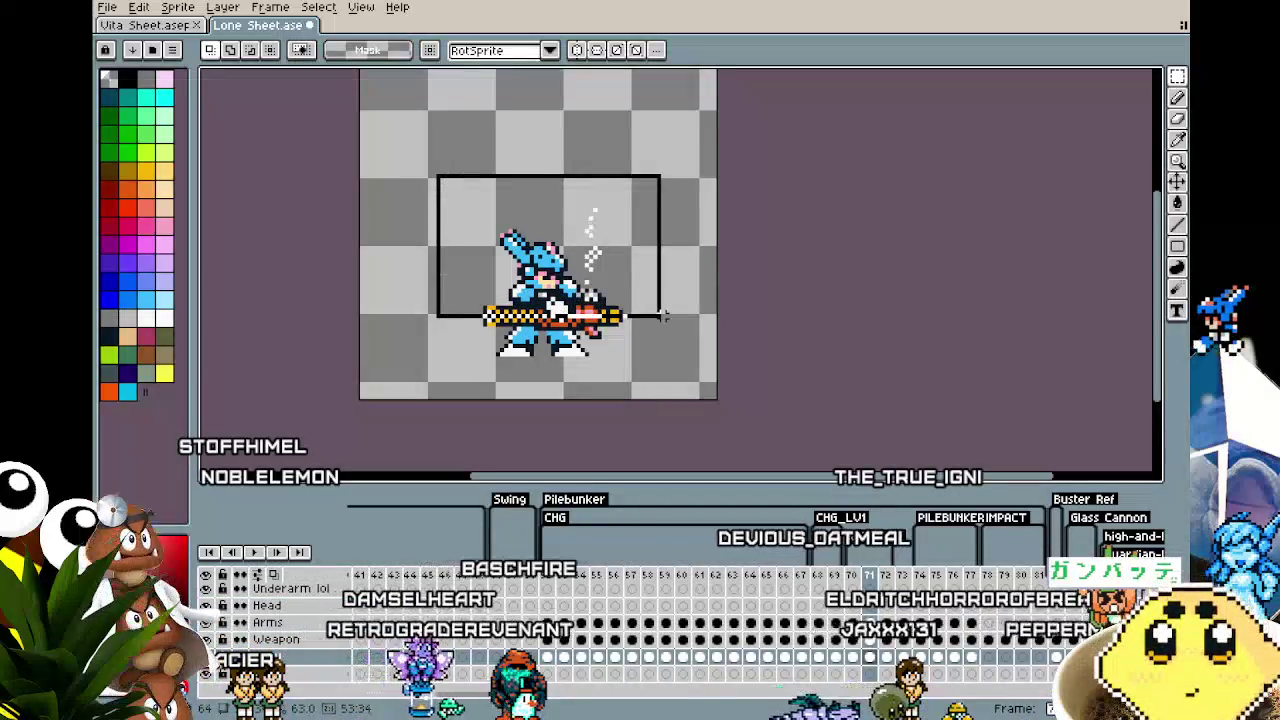
pyautogui.click(654, 422)
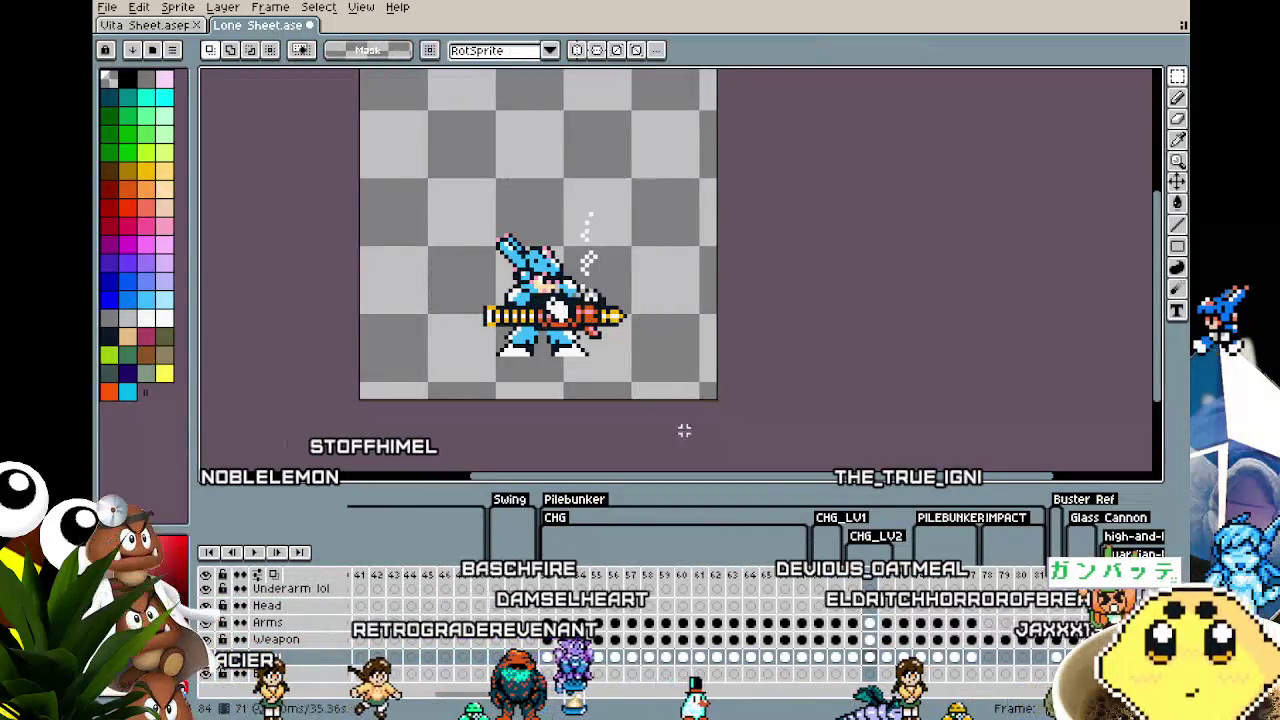
pyautogui.click(869, 641)
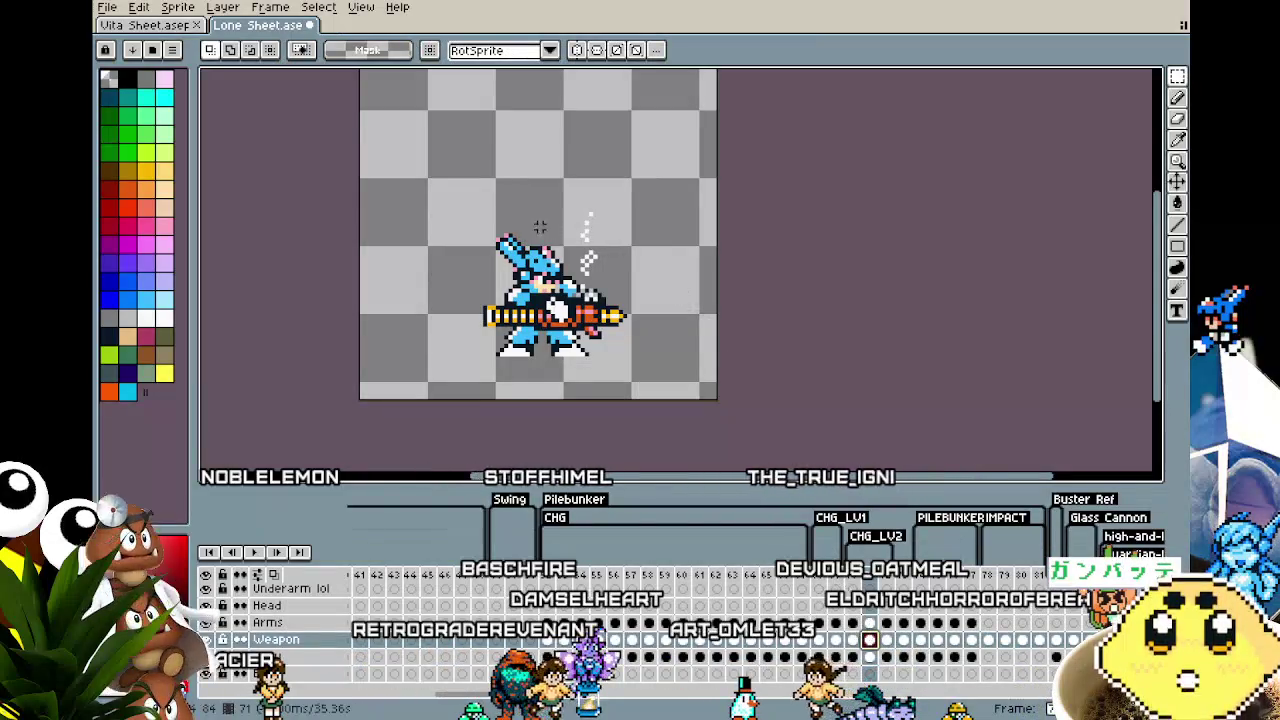
pyautogui.hotkey('ctrl', 'a')
pyautogui.press('Left')
pyautogui.hotkey('ctrl', 'd')
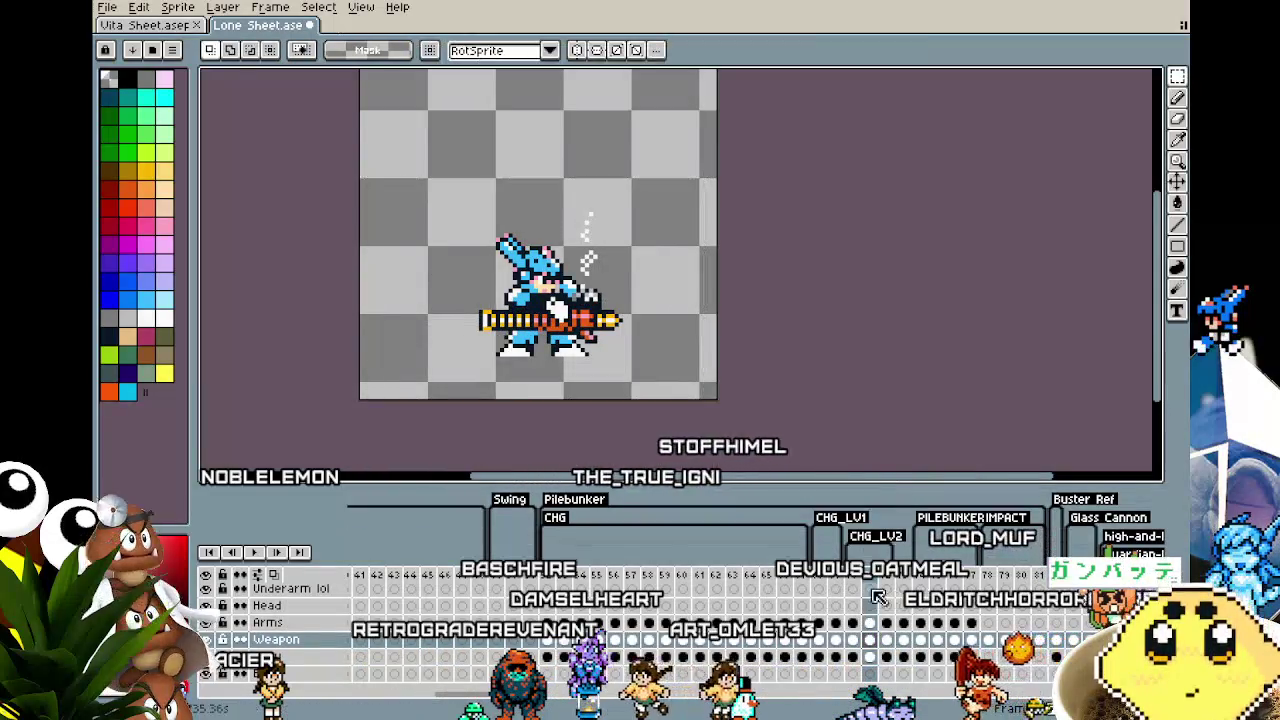
pyautogui.click(869, 623)
pyautogui.moveTo(441, 141); pyautogui.dragTo(780, 405)
pyautogui.hotkey('ctrl', 'd')
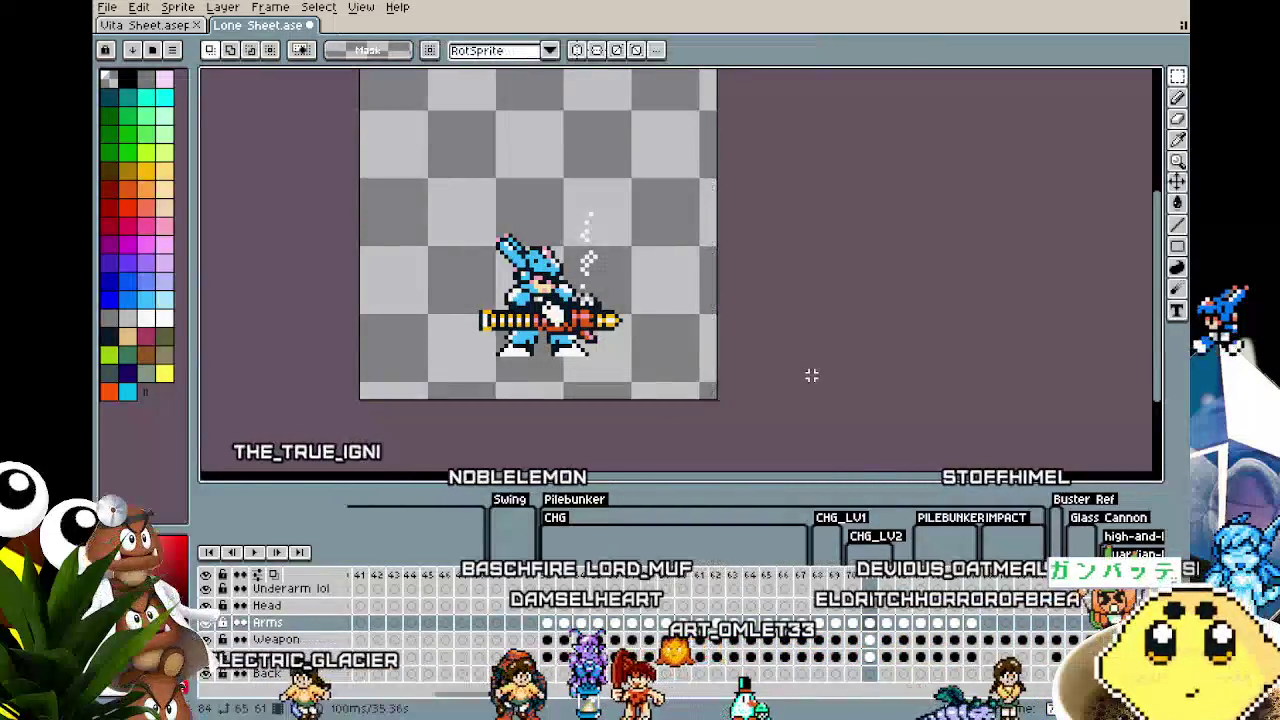
# Step: Play back the charge, then step through frames 73 back to 71
pyautogui.press('Right')
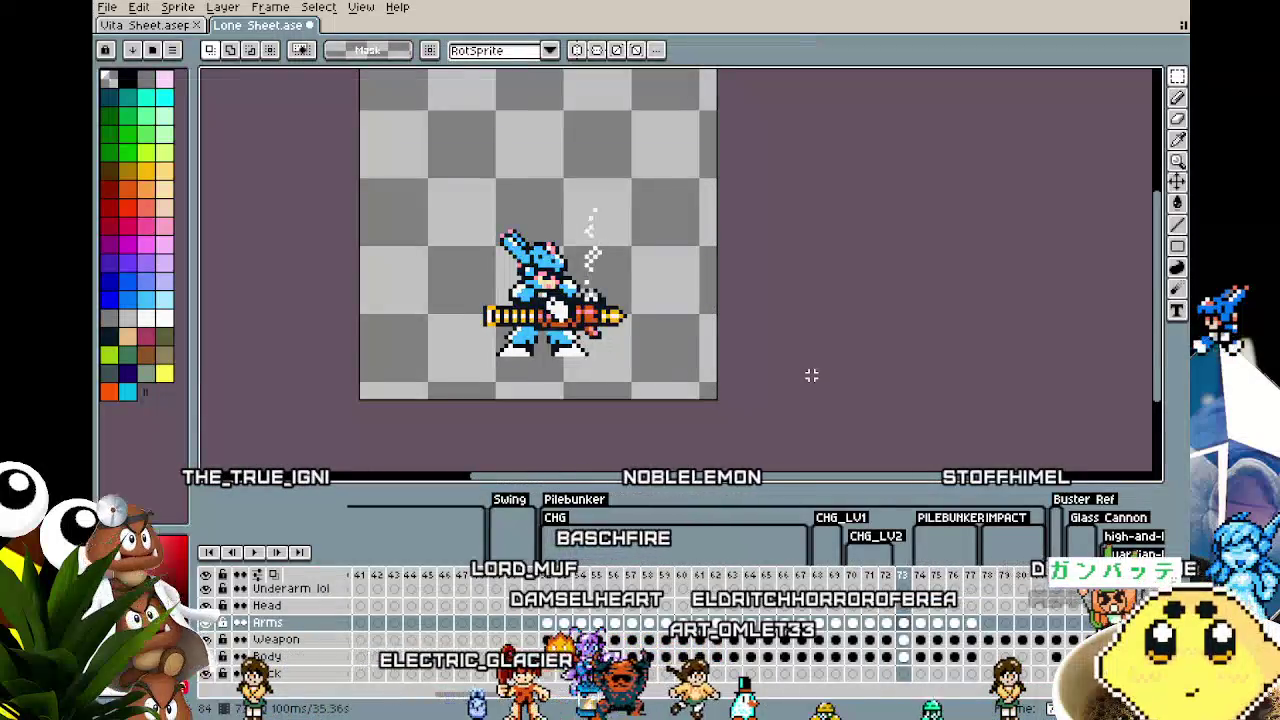
pyautogui.press('Return')
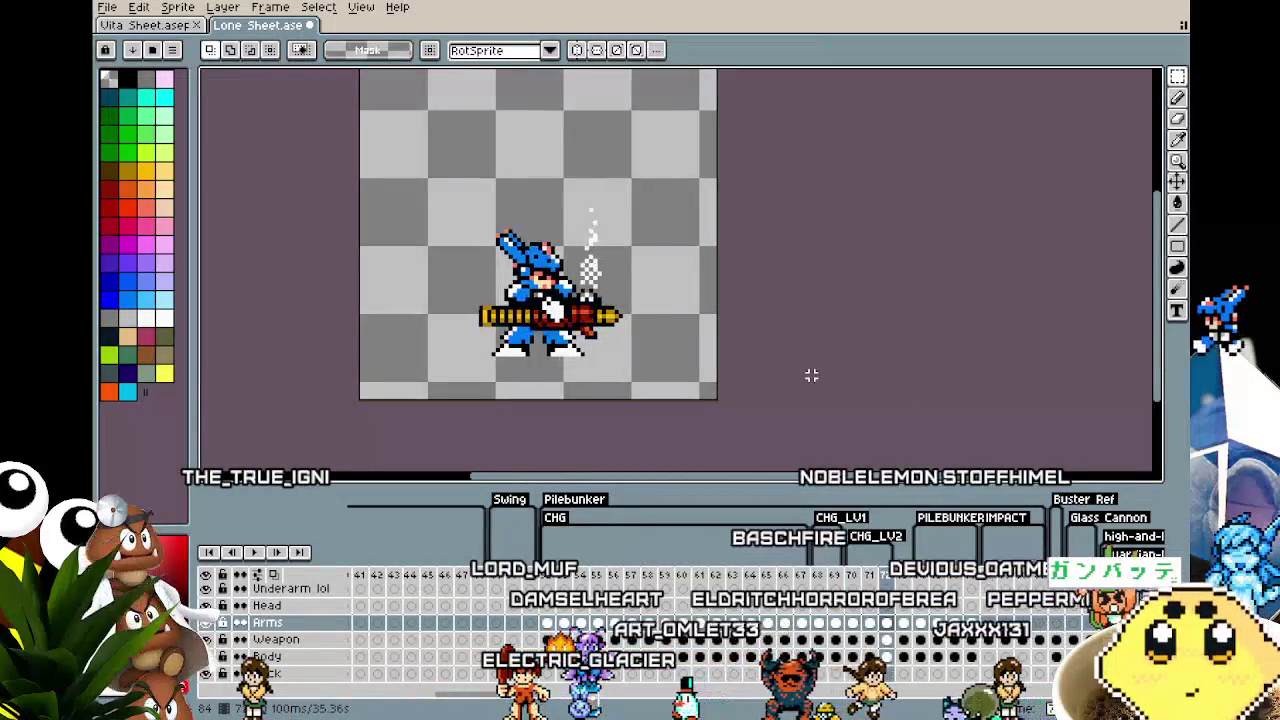
pyautogui.click(910, 578)
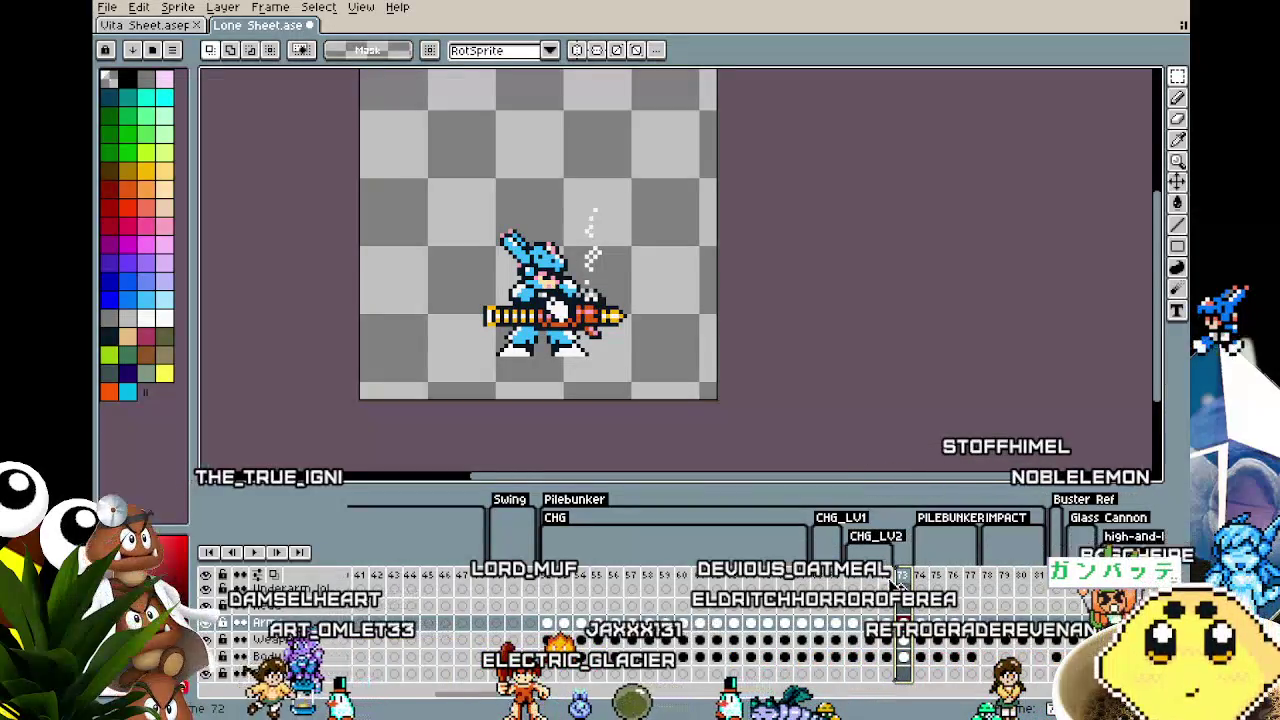
pyautogui.click(887, 580)
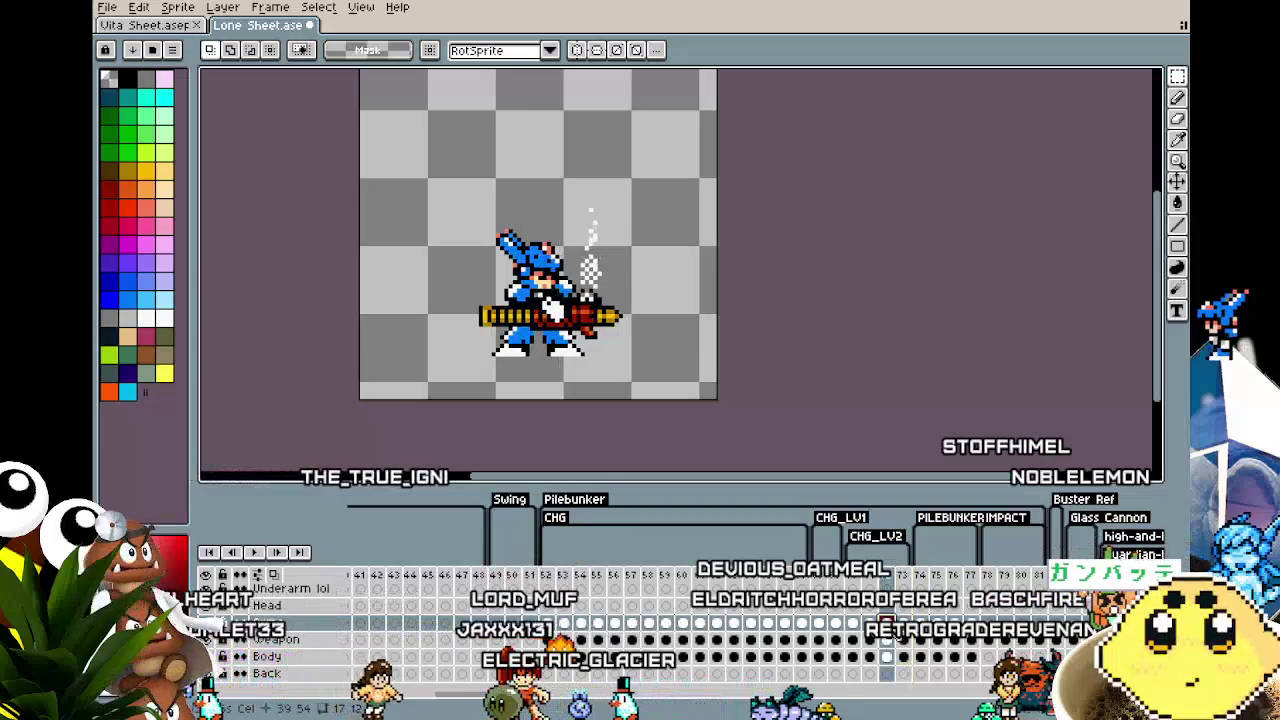
pyautogui.click(870, 580)
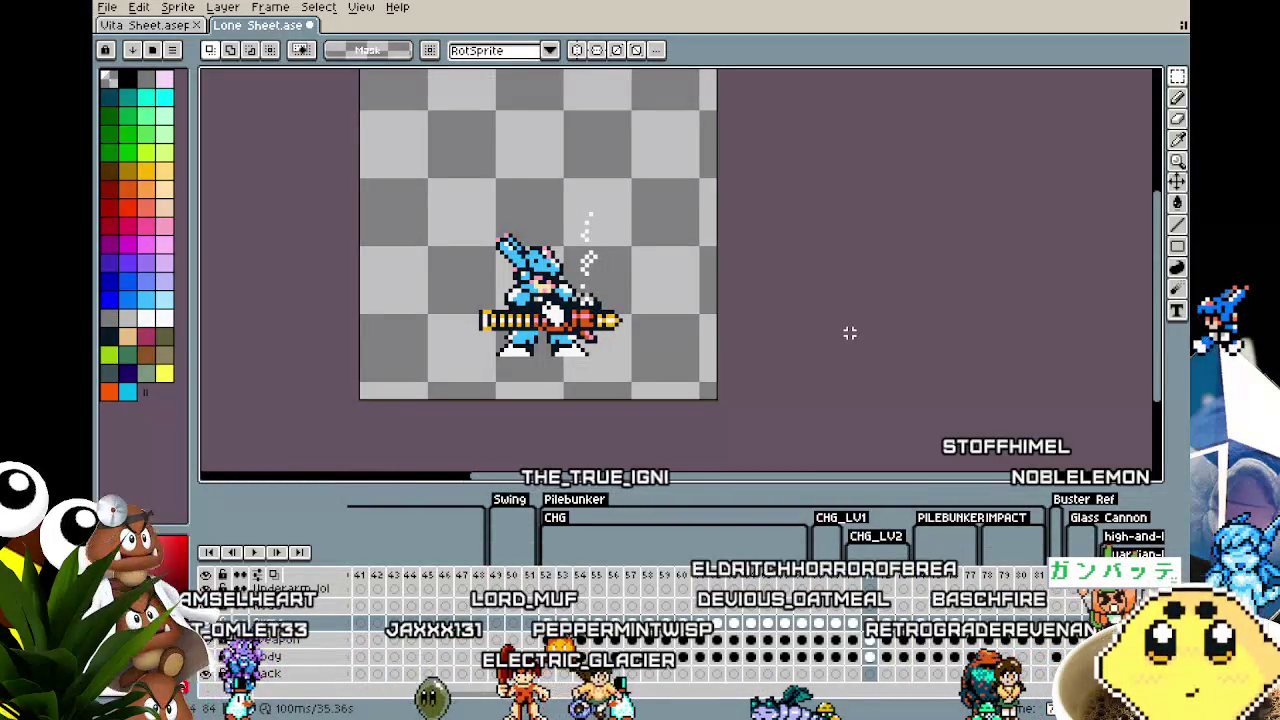
pyautogui.moveTo(442, 205); pyautogui.dragTo(655, 329)
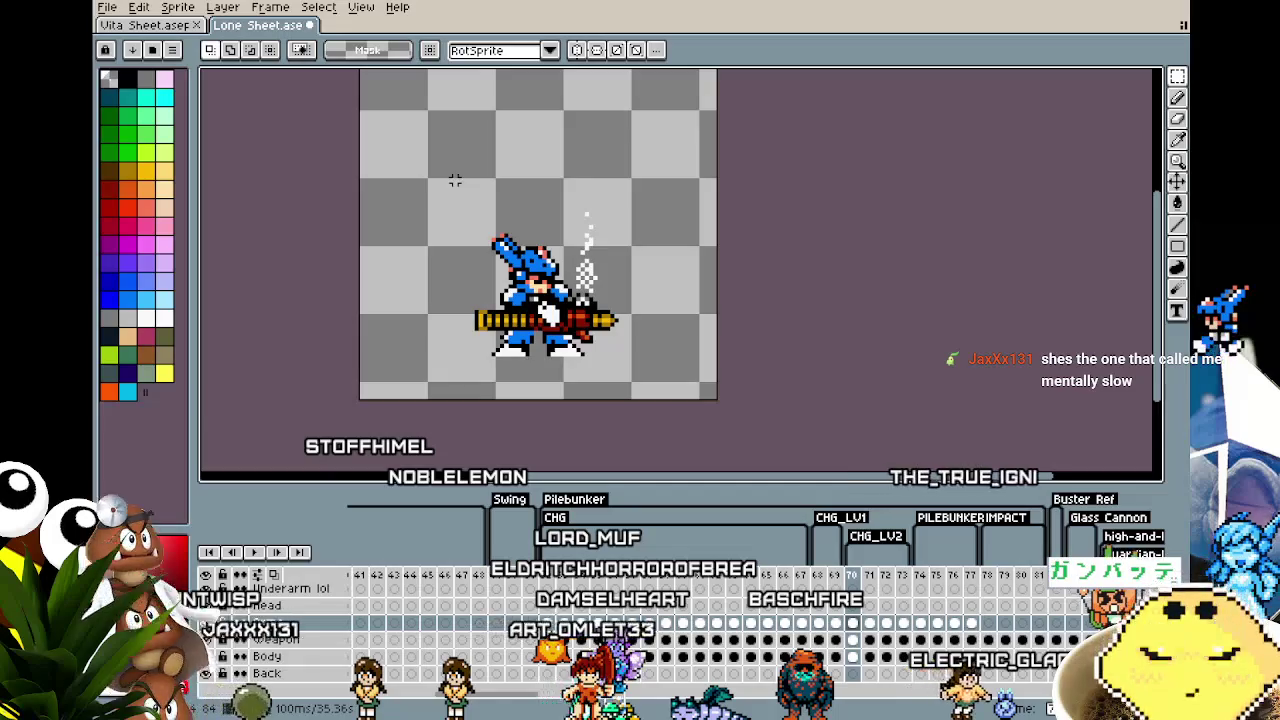
pyautogui.press('Right')
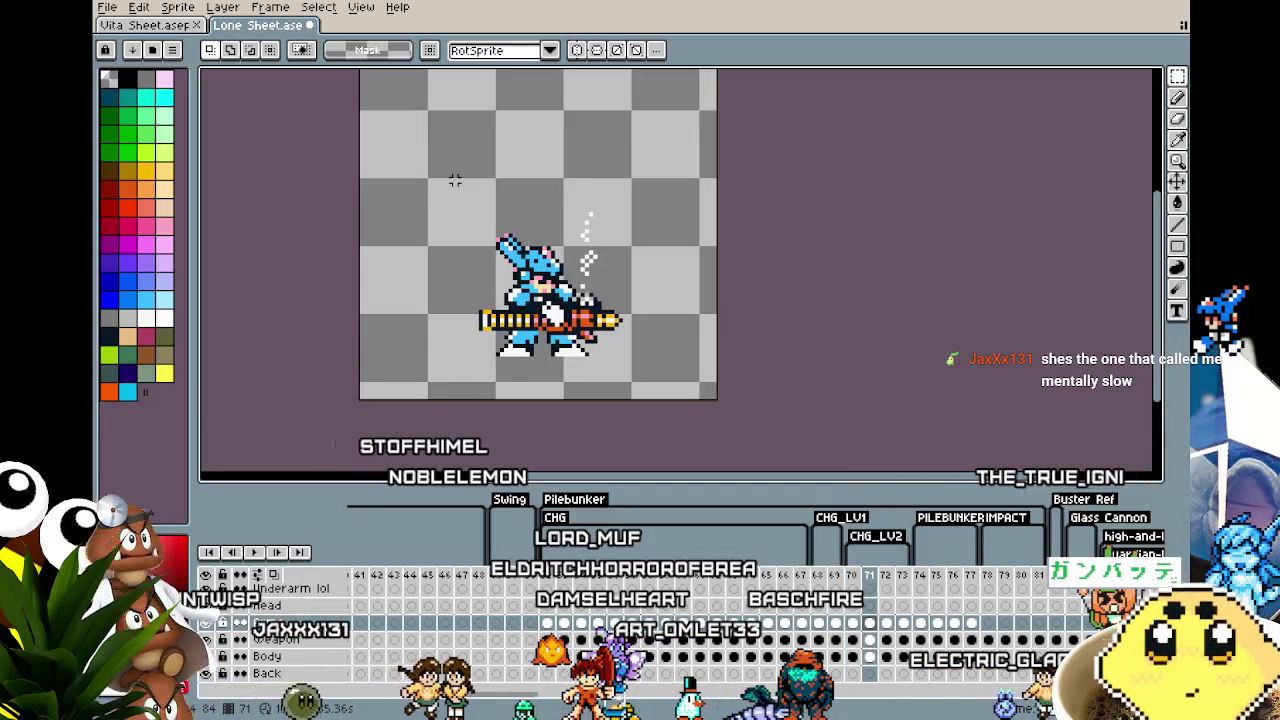
pyautogui.scroll(1, 533, 350)
pyautogui.scroll(1, 533, 350)
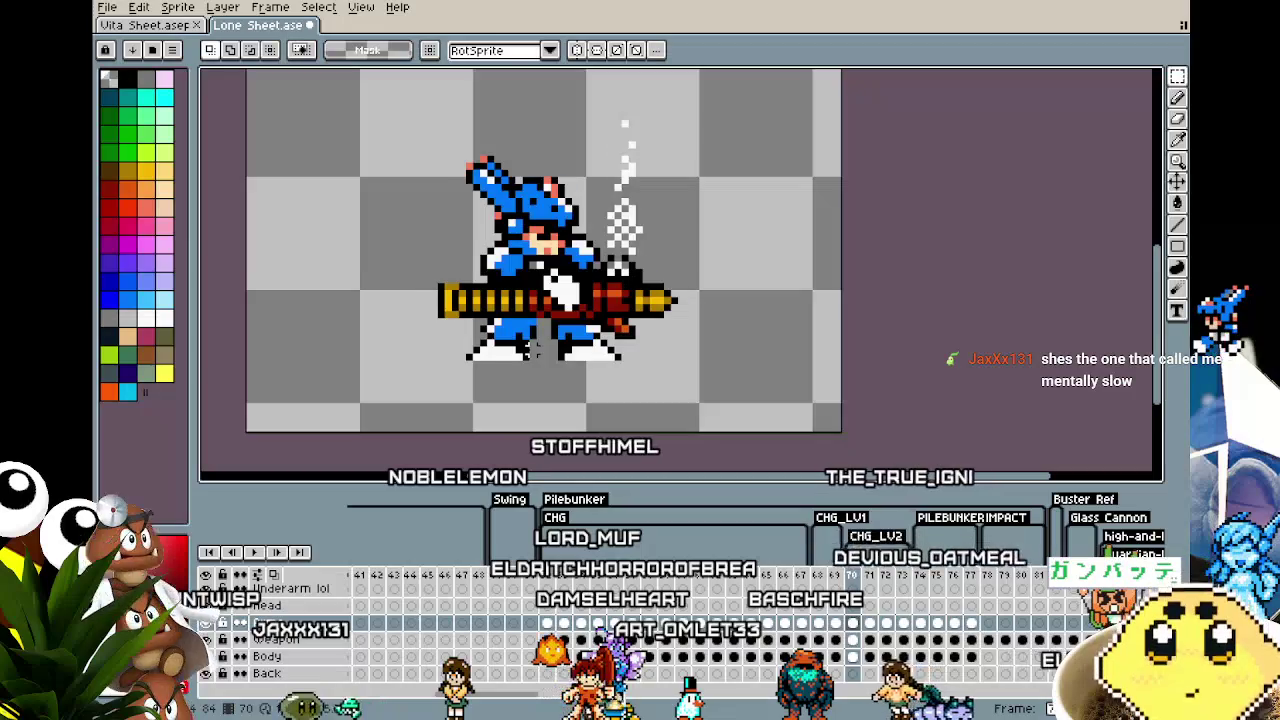
pyautogui.press('Right')
pyautogui.press('Left')
pyautogui.press('Right')
pyautogui.press('Left')
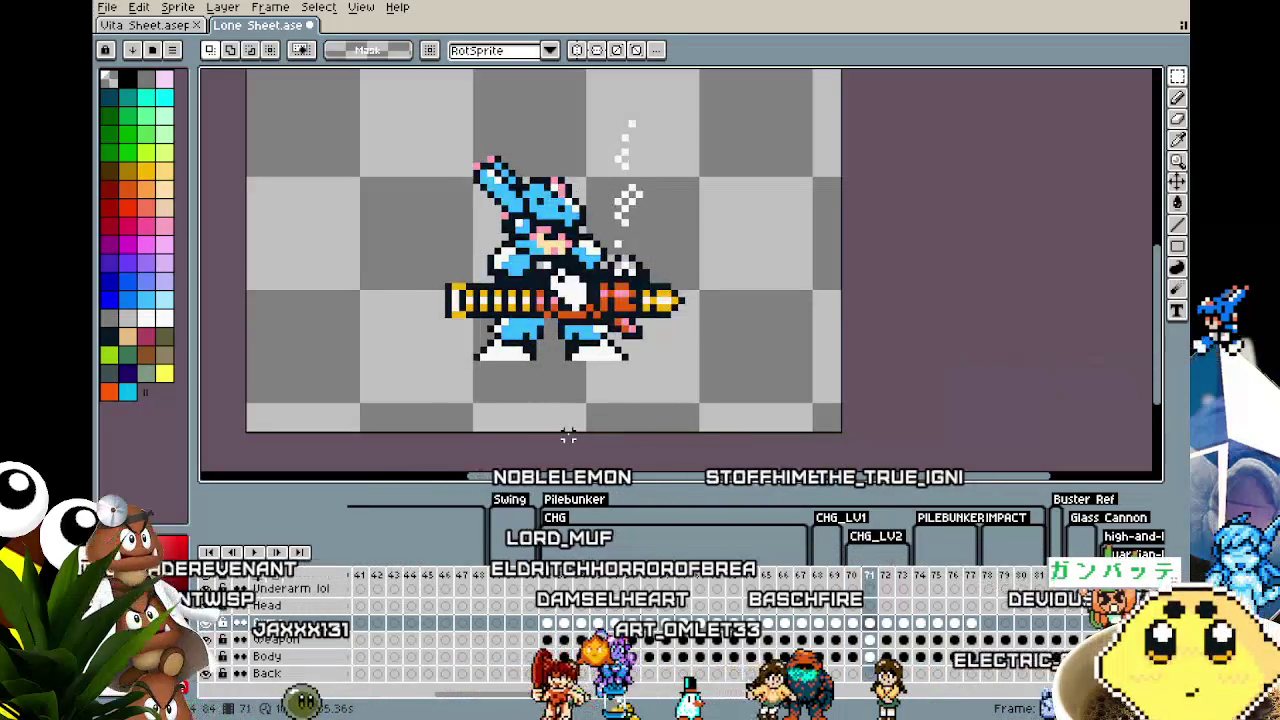
pyautogui.press('Right')
pyautogui.press('Left')
pyautogui.press('Right')
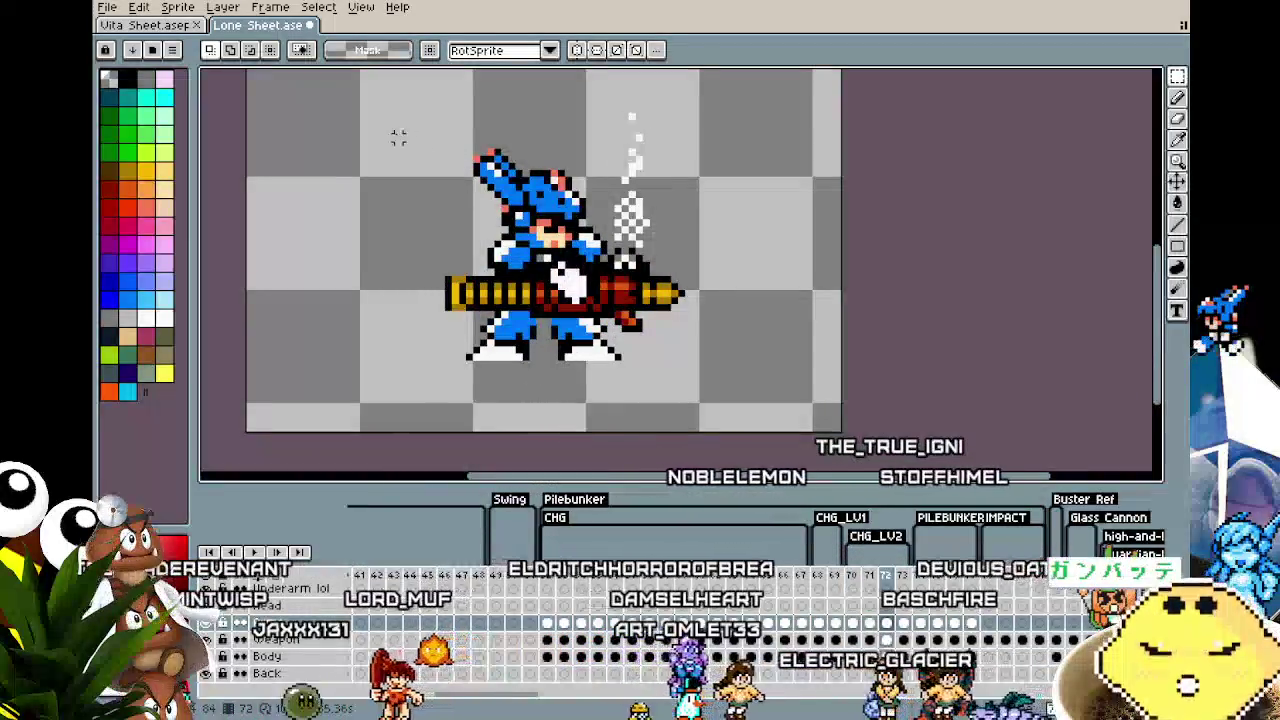
pyautogui.moveTo(378, 90); pyautogui.dragTo(745, 349)
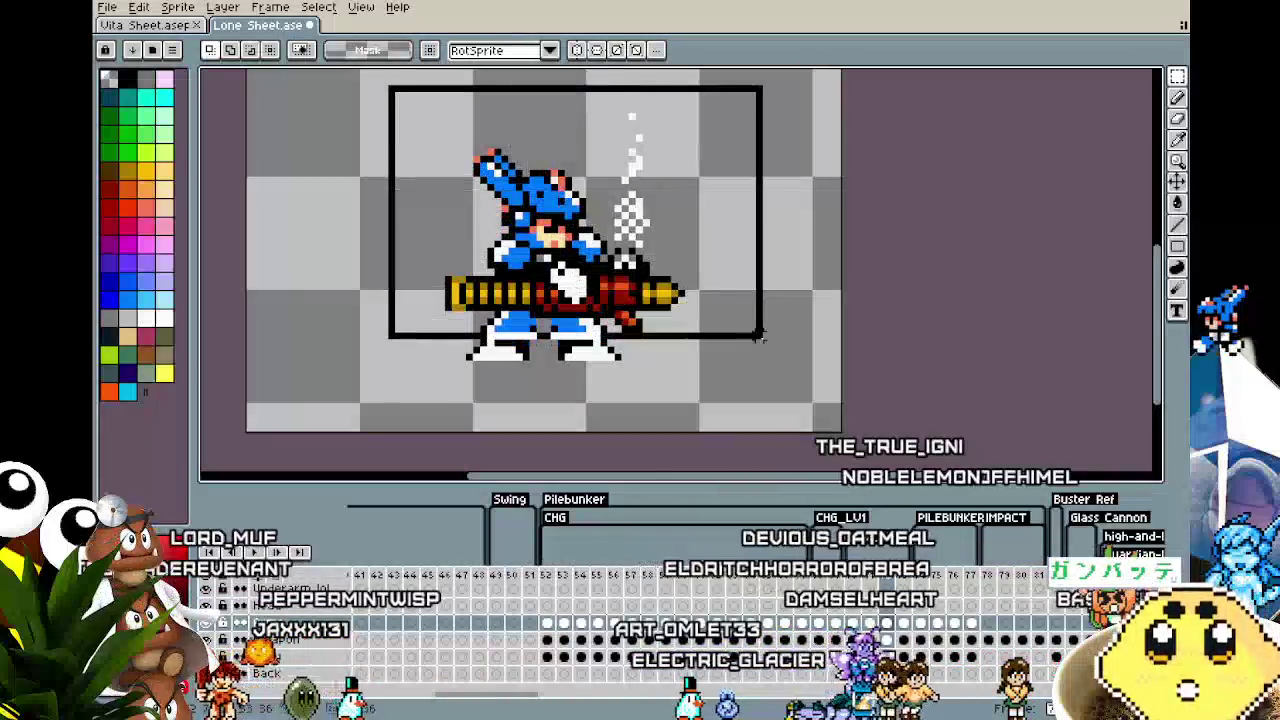
pyautogui.click(695, 427)
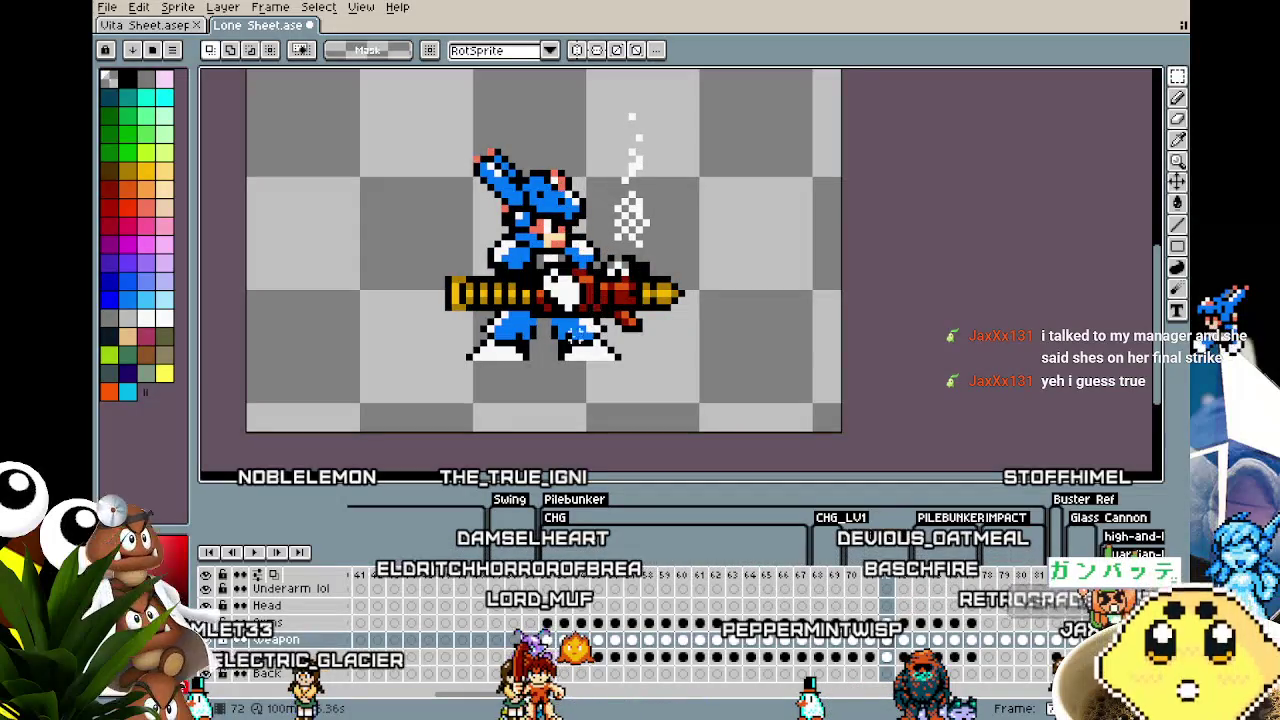
# Step: Shift the upper body one pixel left on frame 72, comparing it against frame 71
pyautogui.press(',')
pyautogui.press('.')
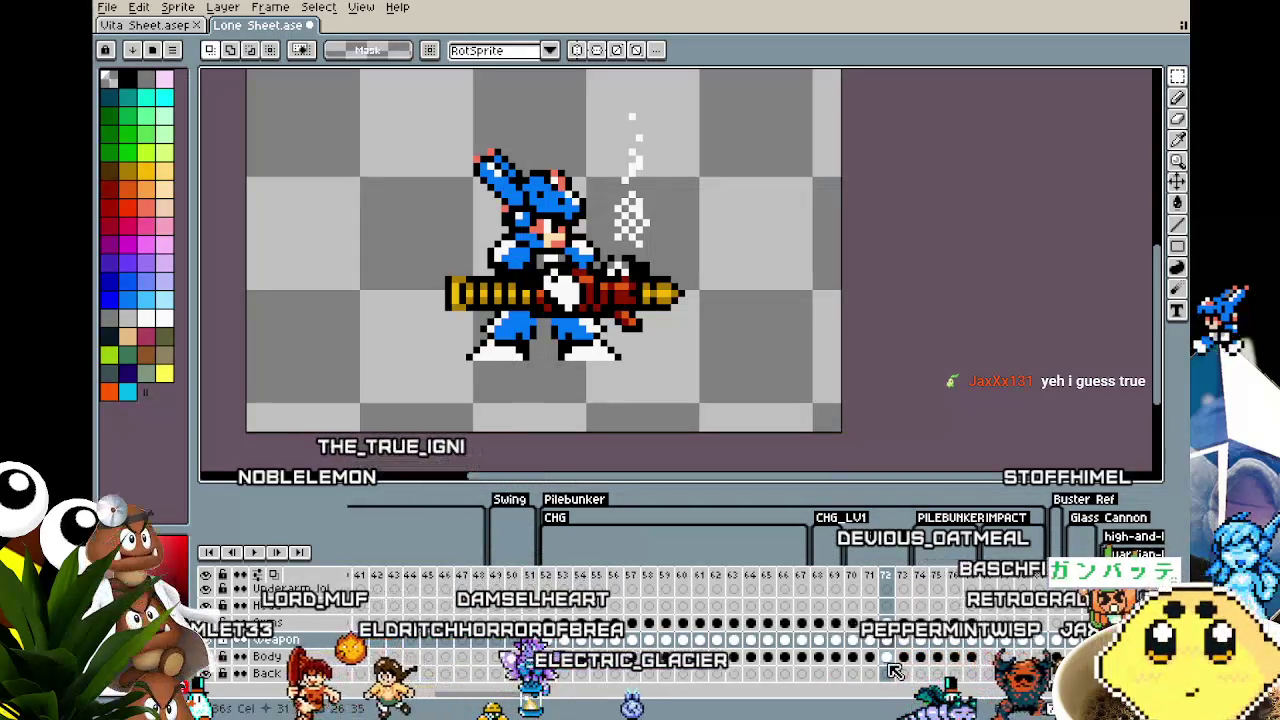
pyautogui.moveTo(383, 130); pyautogui.dragTo(735, 305)
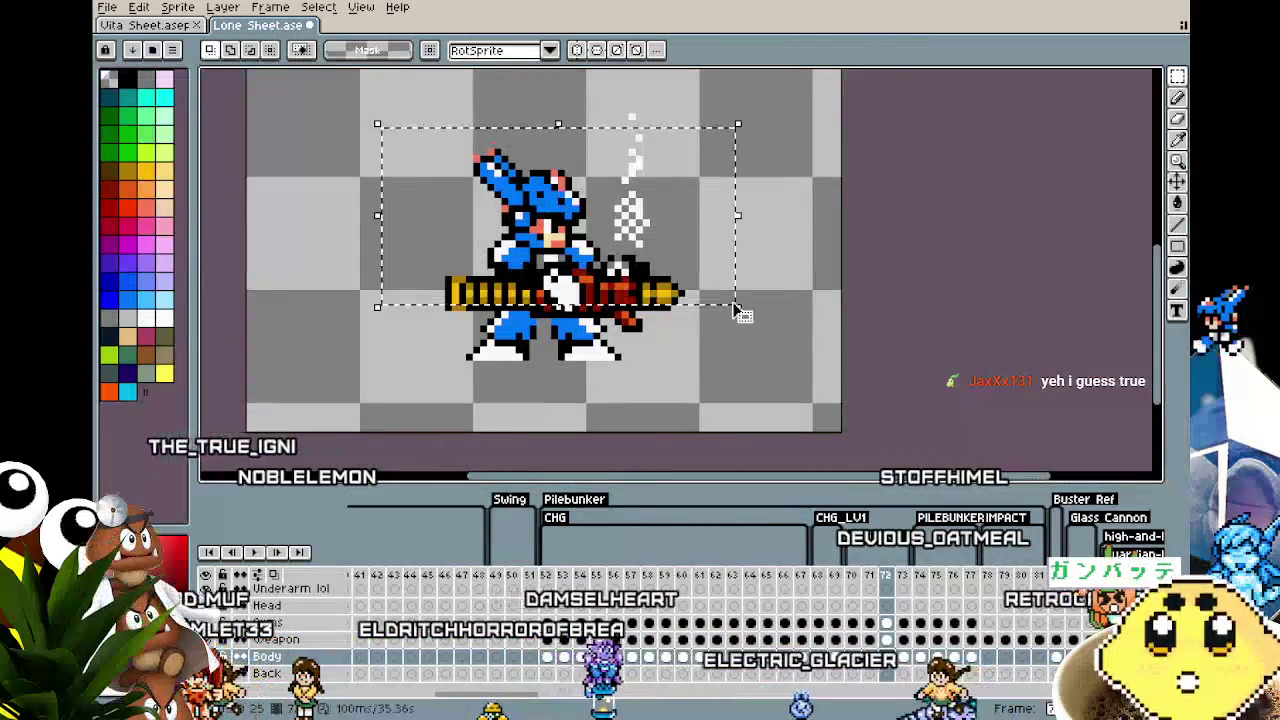
pyautogui.press('Left')
pyautogui.press('Left')
pyautogui.hotkey('ctrl', 'd')
pyautogui.press(',')
pyautogui.press('.')
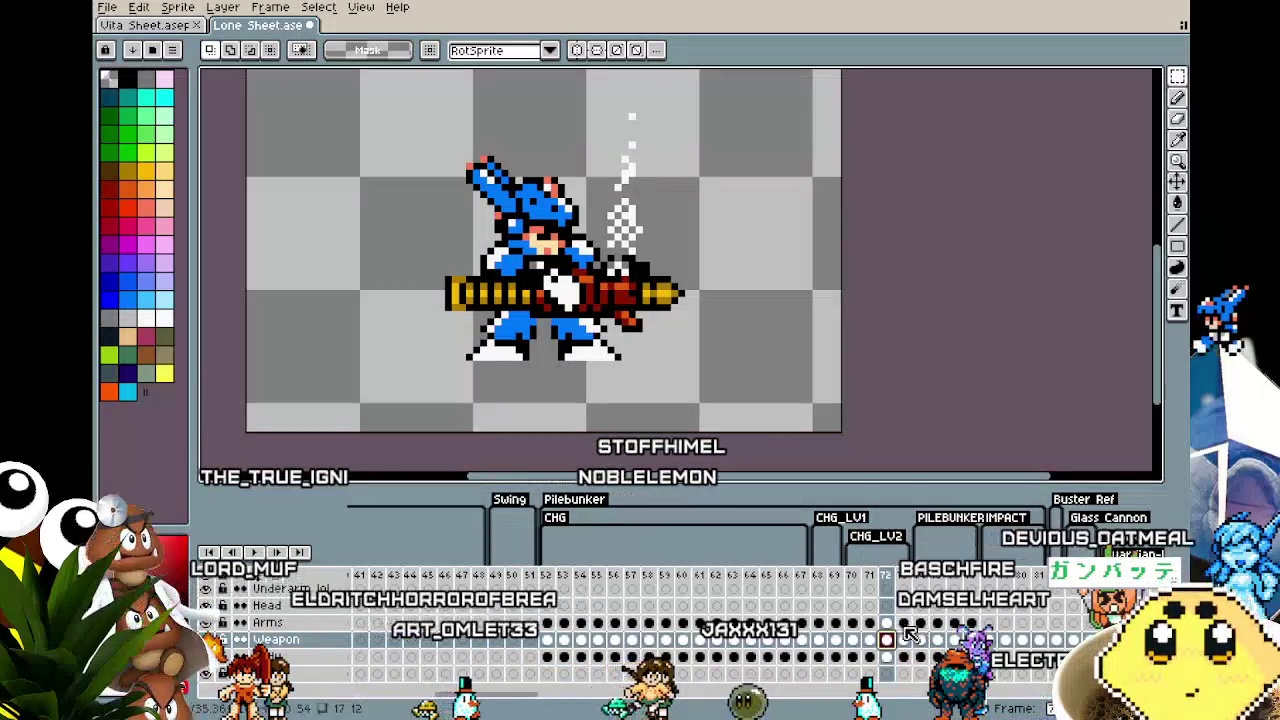
# Step: Try nudging the buster left and down on frame 72, undo it, and replay the animation
pyautogui.click(887, 623)
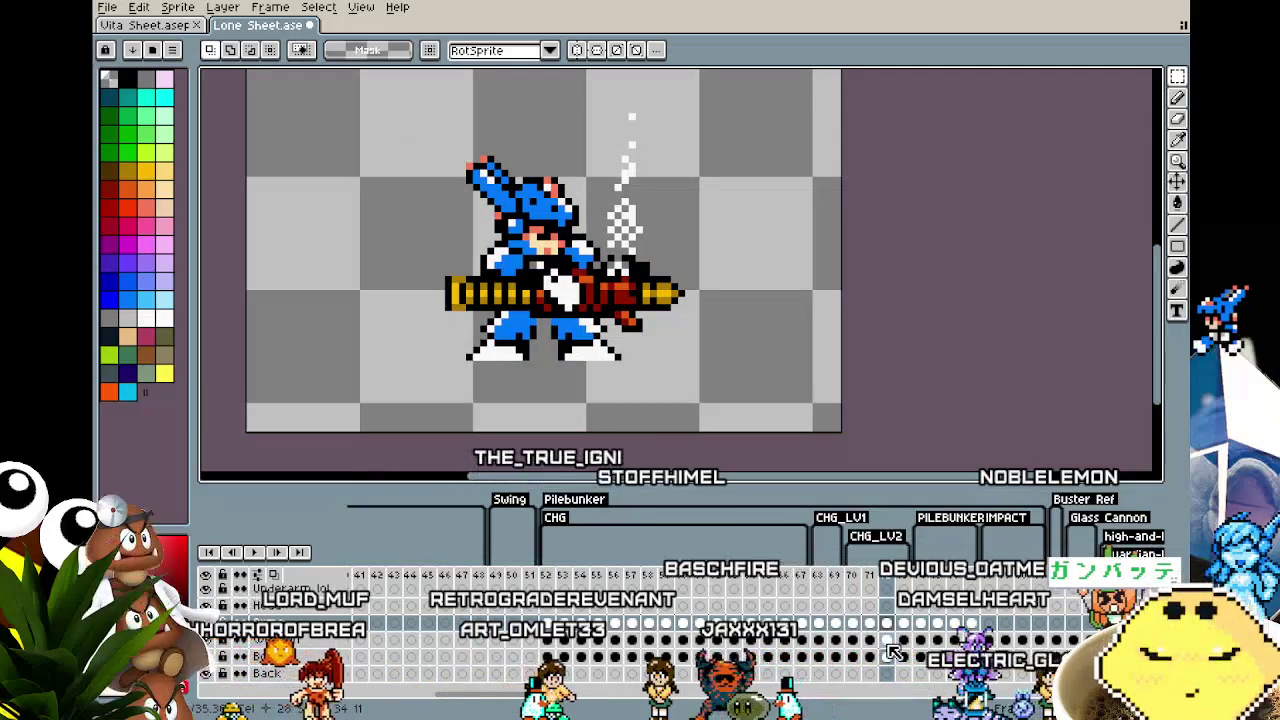
pyautogui.click(887, 641)
pyautogui.moveTo(363, 103); pyautogui.dragTo(822, 365)
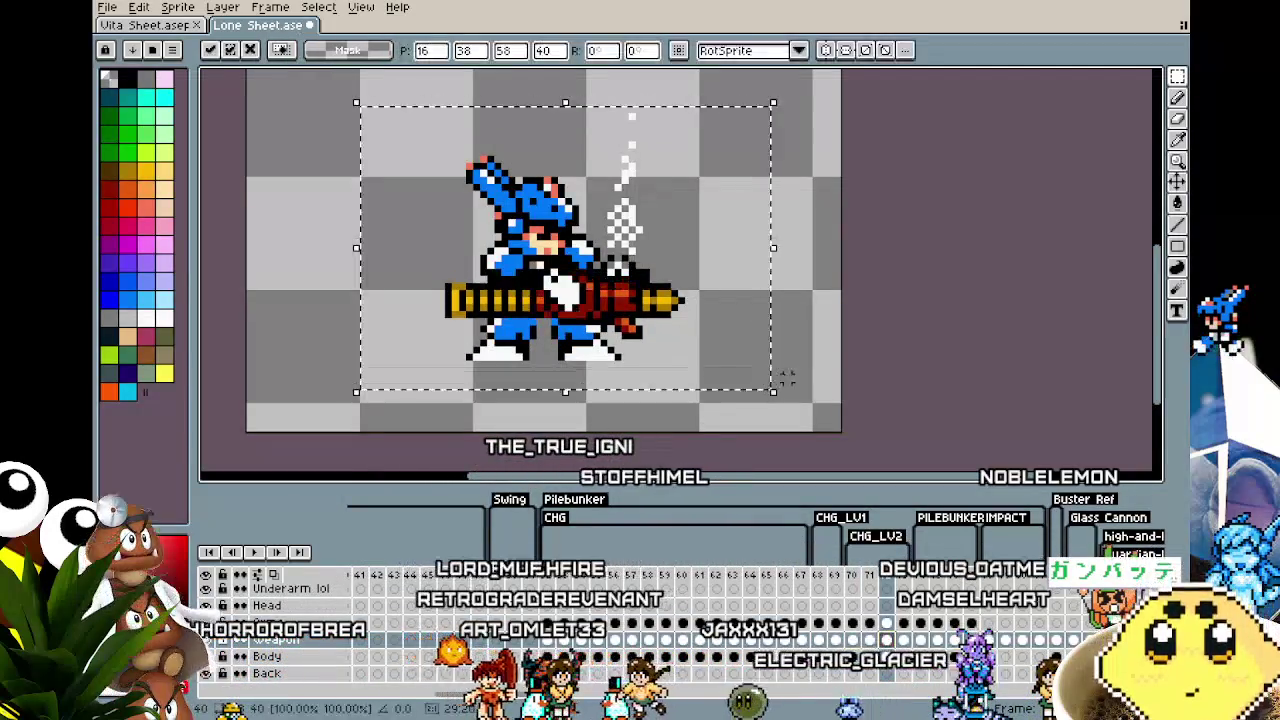
pyautogui.press('Return')
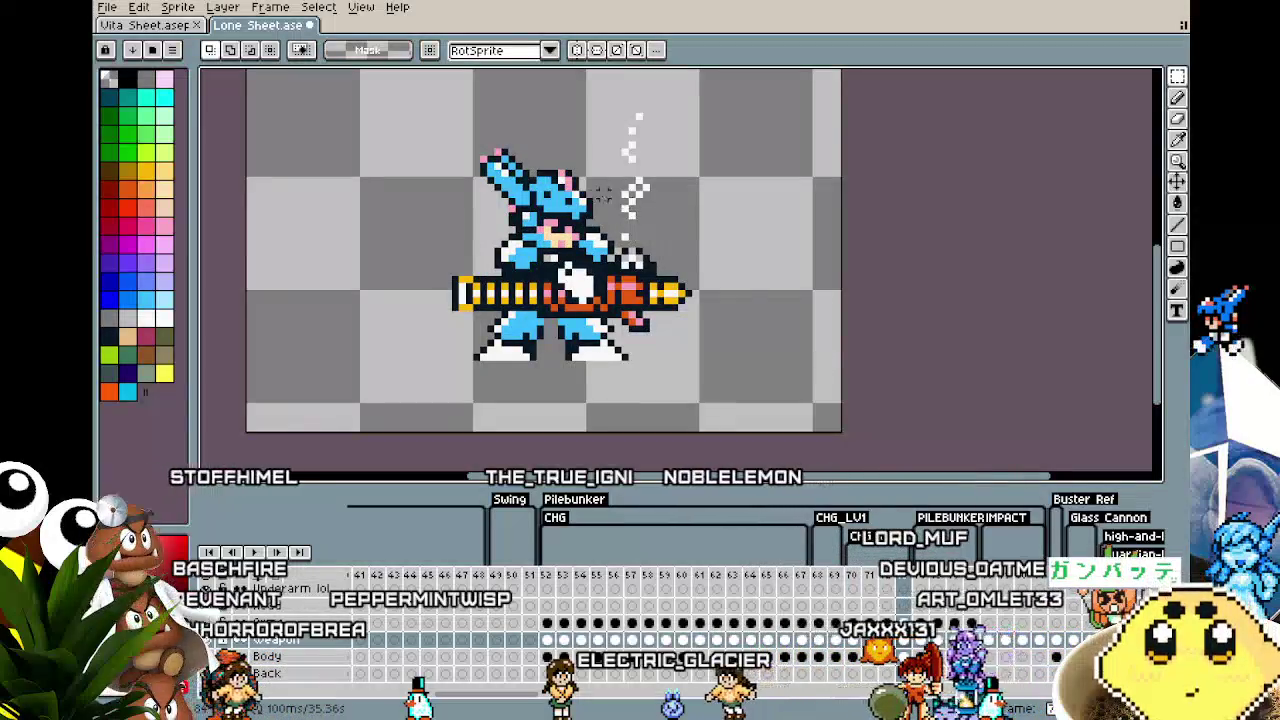
pyautogui.moveTo(427, 110); pyautogui.dragTo(785, 382)
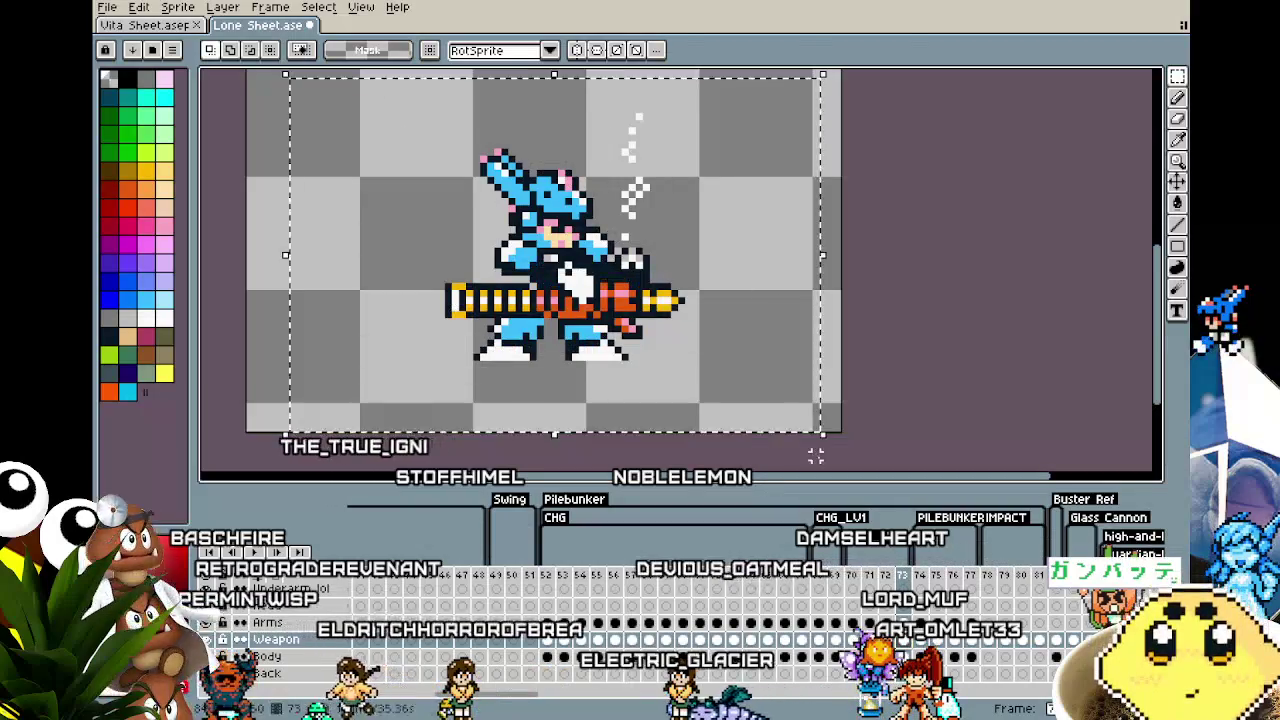
pyautogui.press('Left')
pyautogui.press('Down')
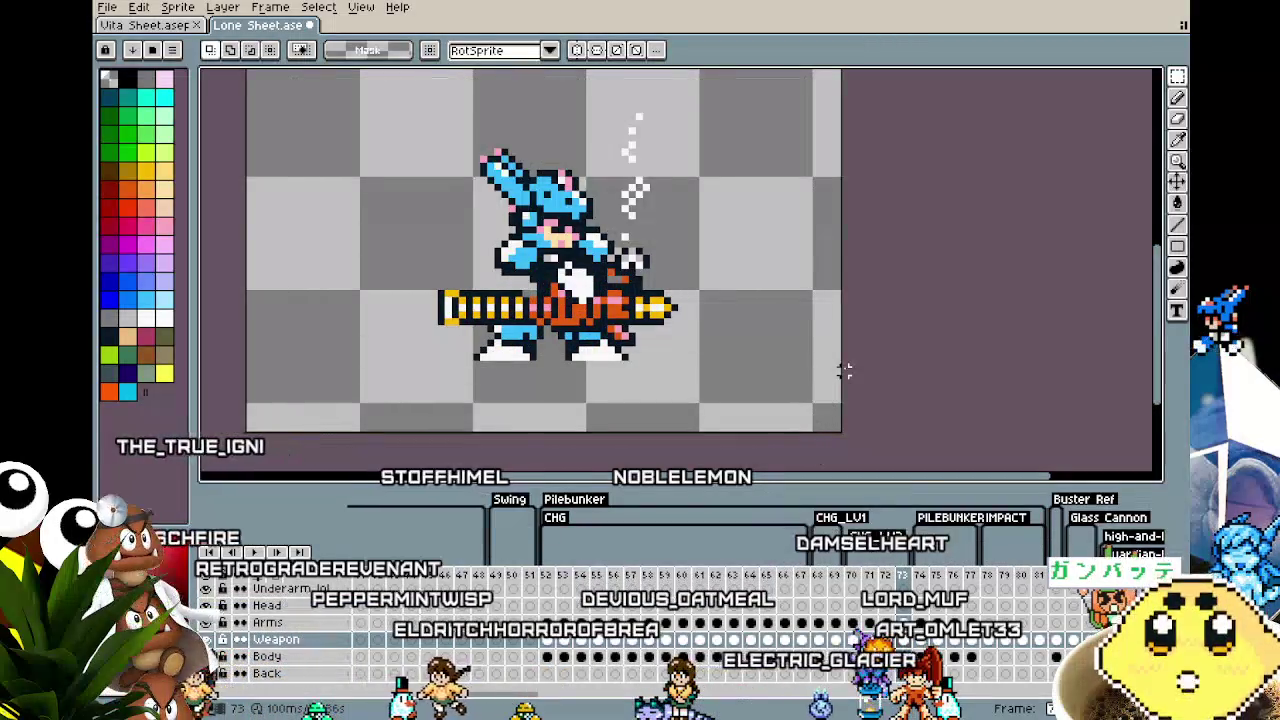
pyautogui.hotkey('ctrl', 'z')
pyautogui.hotkey('ctrl', 'z')
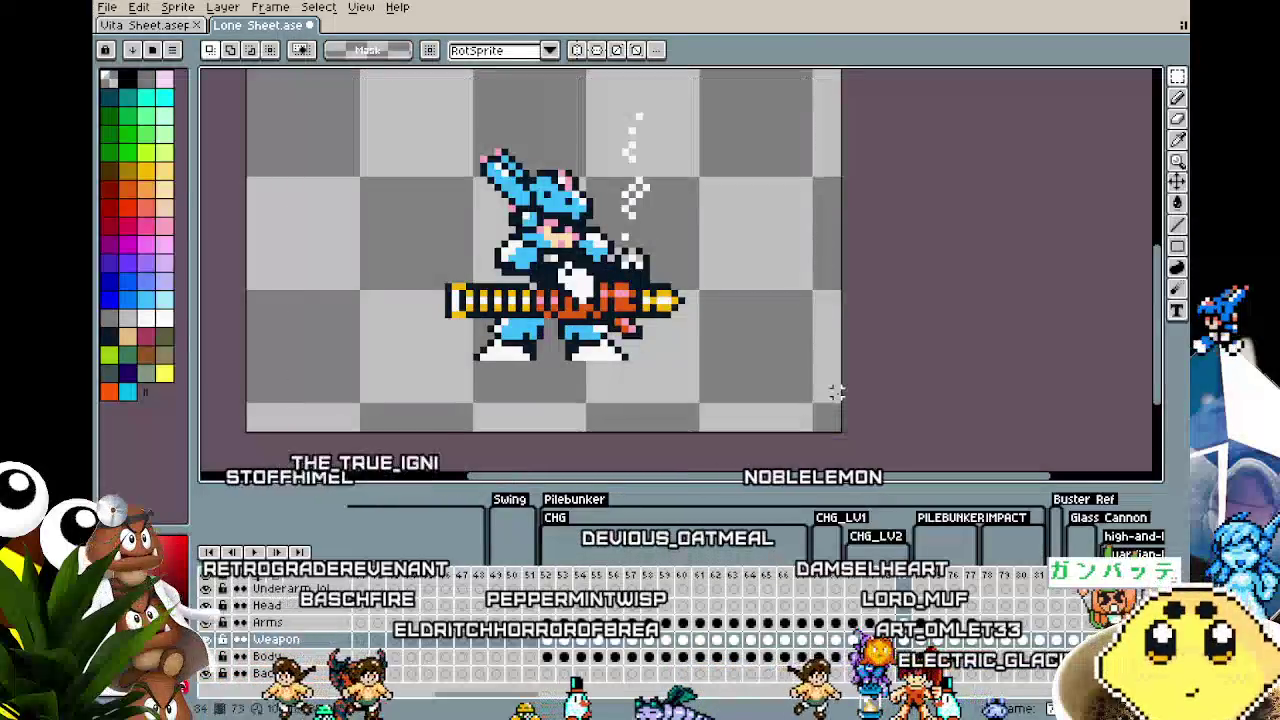
pyautogui.press('Return')
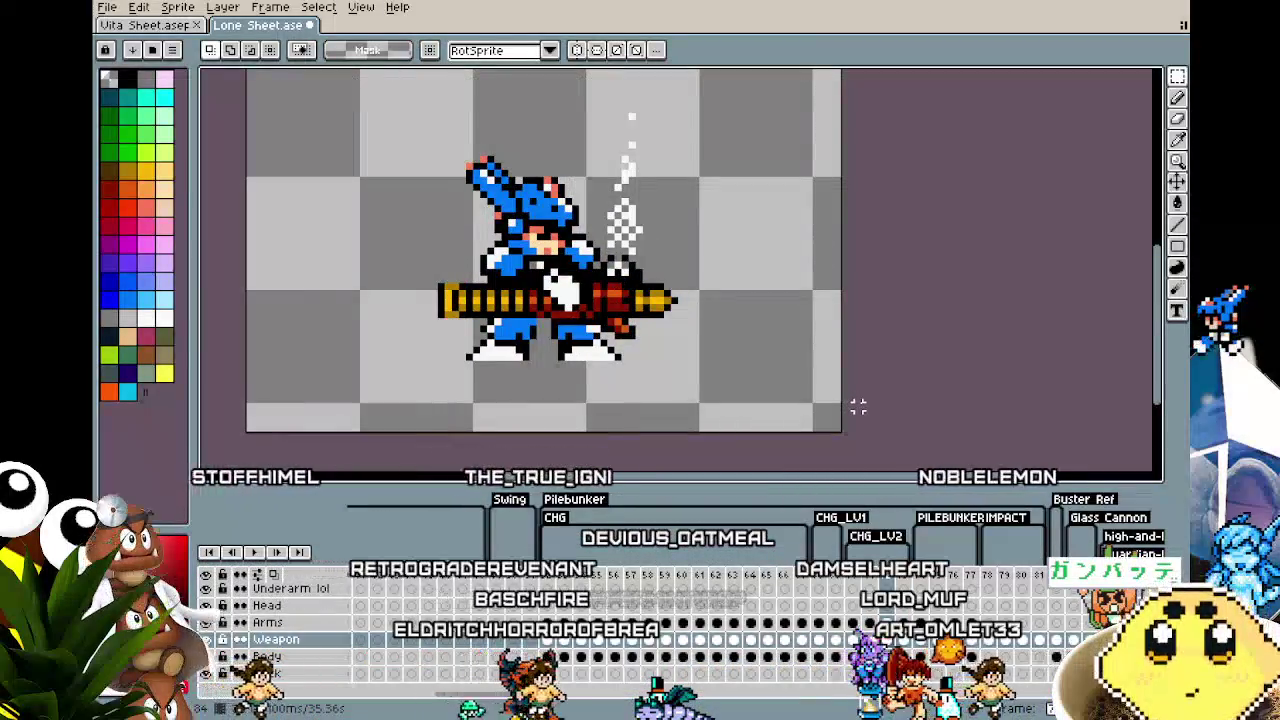
# Step: Select and adjust the upper body on frame 73's Arms layer, then preview the animation
pyautogui.click(903, 622)
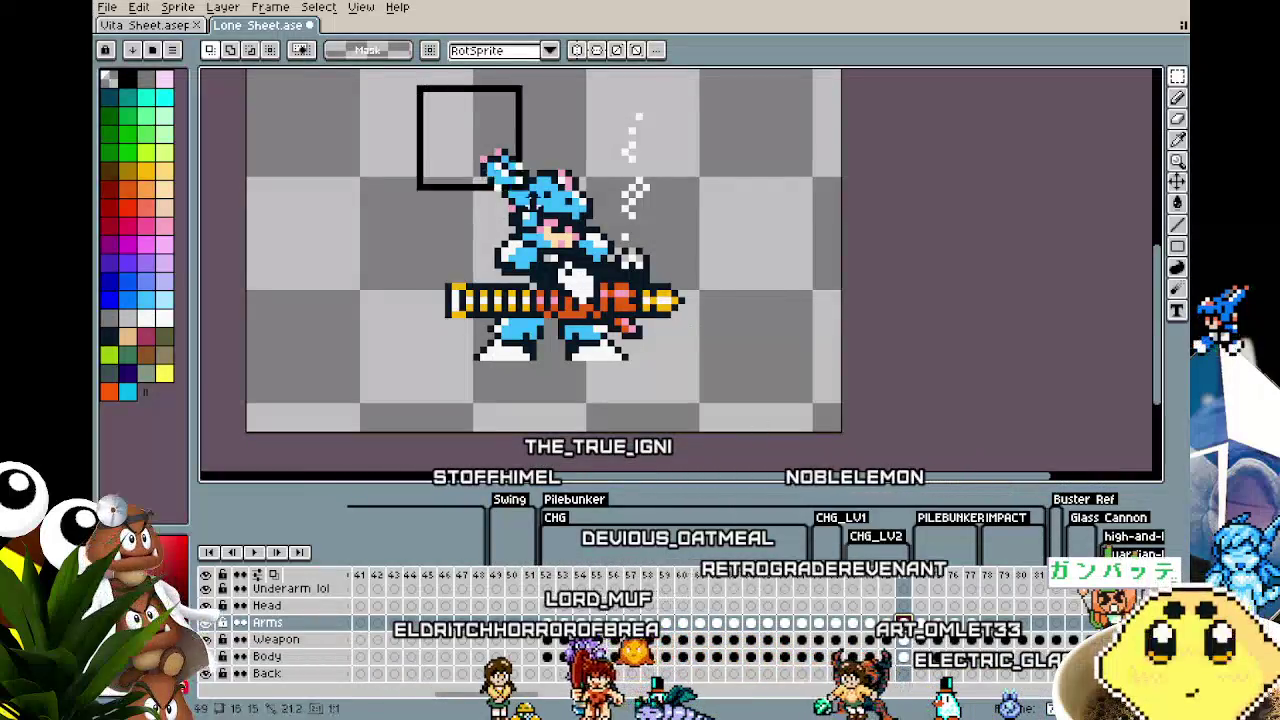
pyautogui.press('Right')
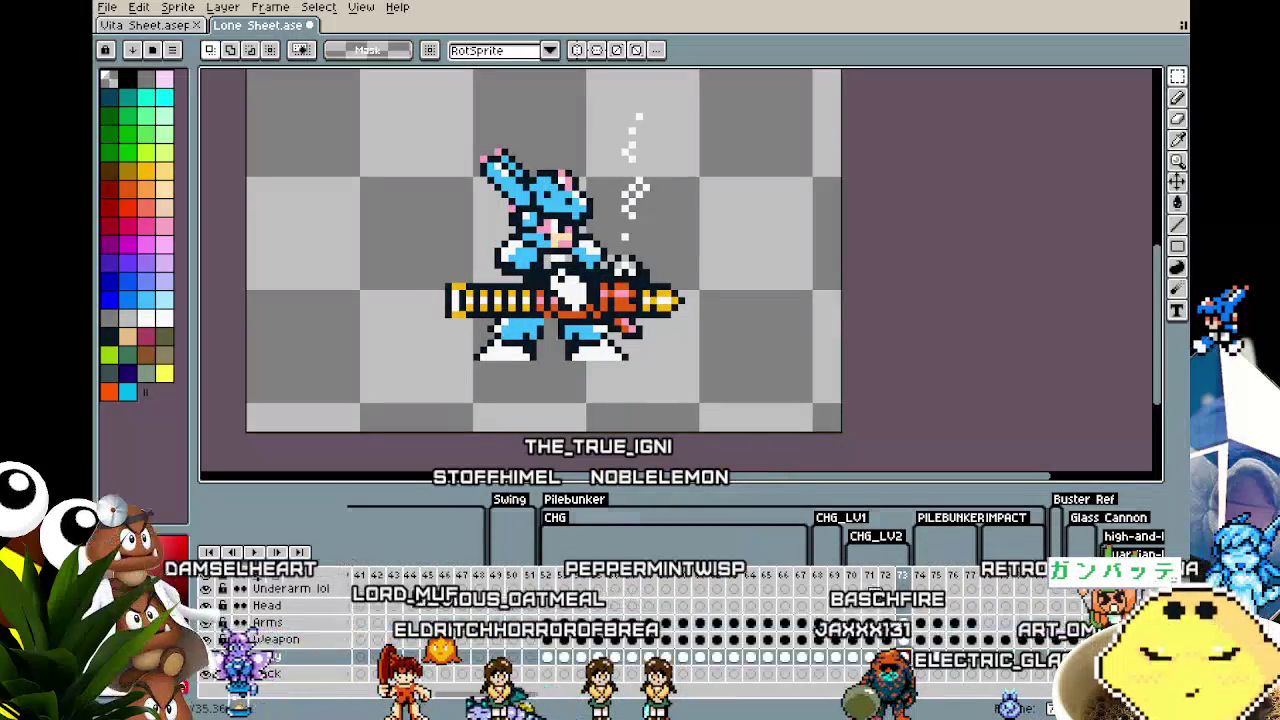
pyautogui.moveTo(418, 116); pyautogui.dragTo(724, 314)
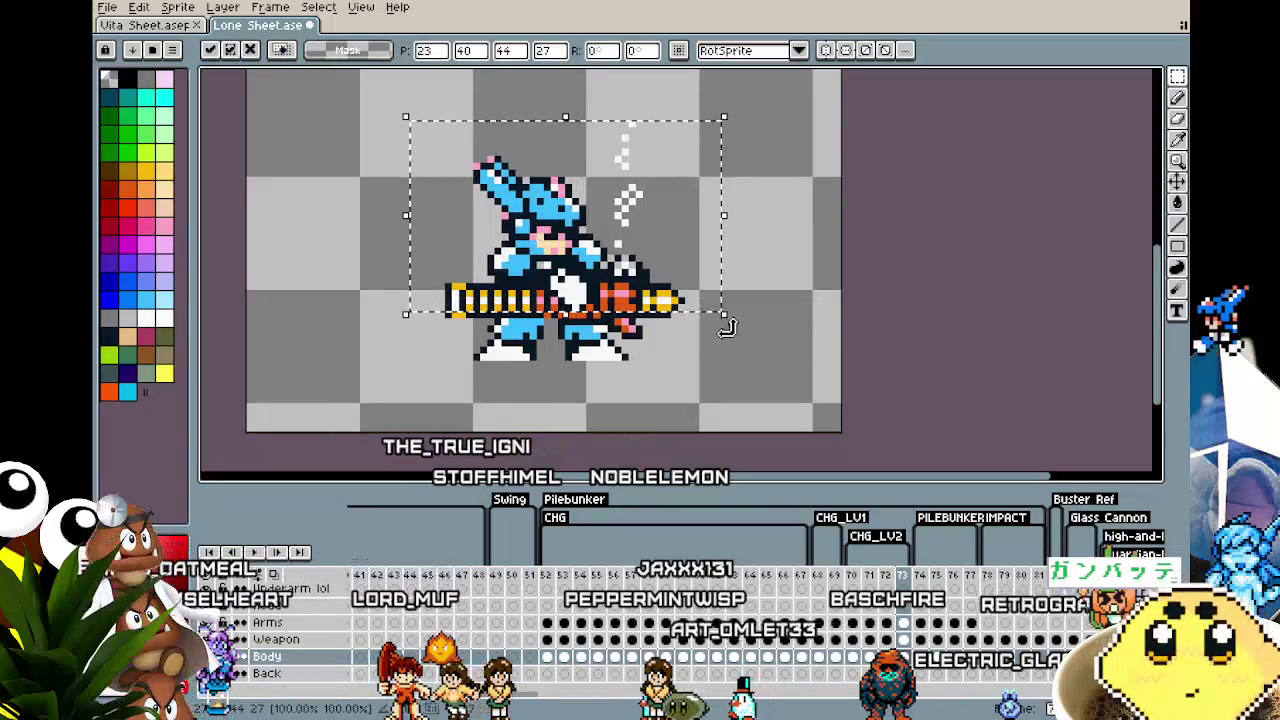
pyautogui.click(709, 371)
pyautogui.press('Return')
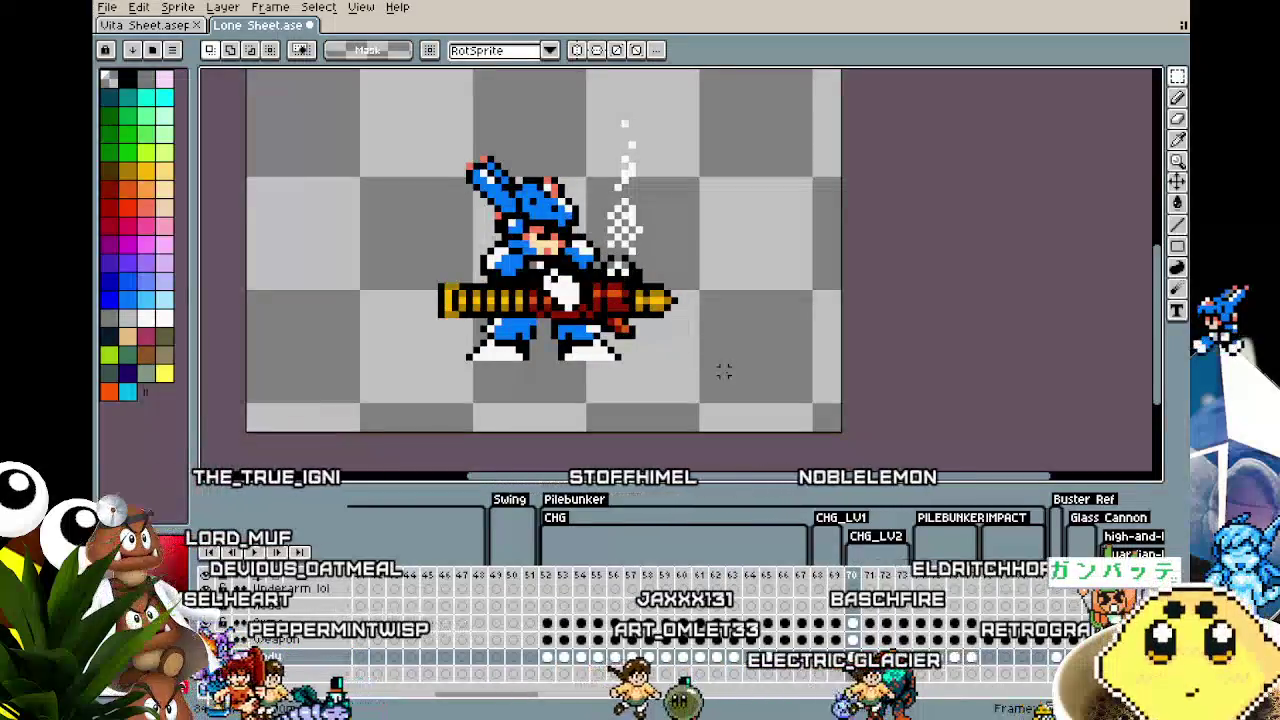
pyautogui.moveTo(724, 371); pyautogui.dragTo(695, 365)
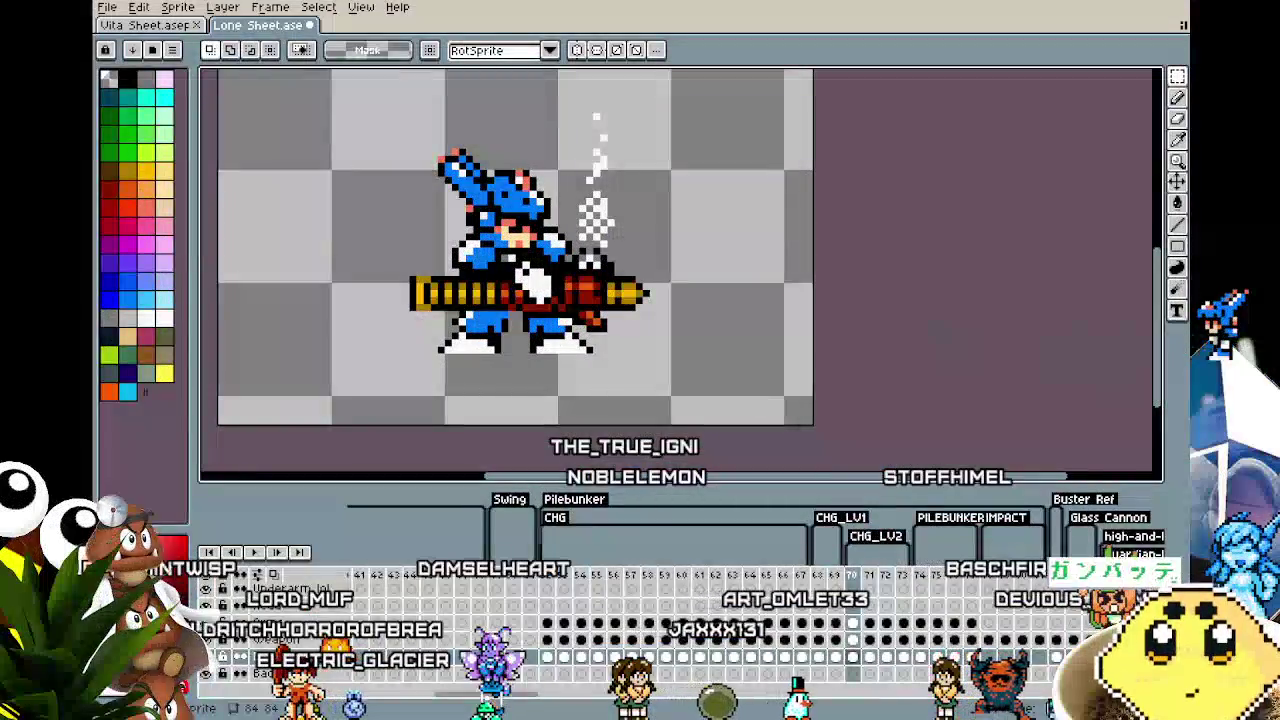
# Step: Step between frames 70 and 71 while panning and zooming the canvas
pyautogui.moveTo(433, 390)
pyautogui.mouseDown()
pyautogui.moveTo(457, 392)
pyautogui.moveTo(425, 402)
pyautogui.mouseUp()
pyautogui.press('Right')
pyautogui.press('Right')
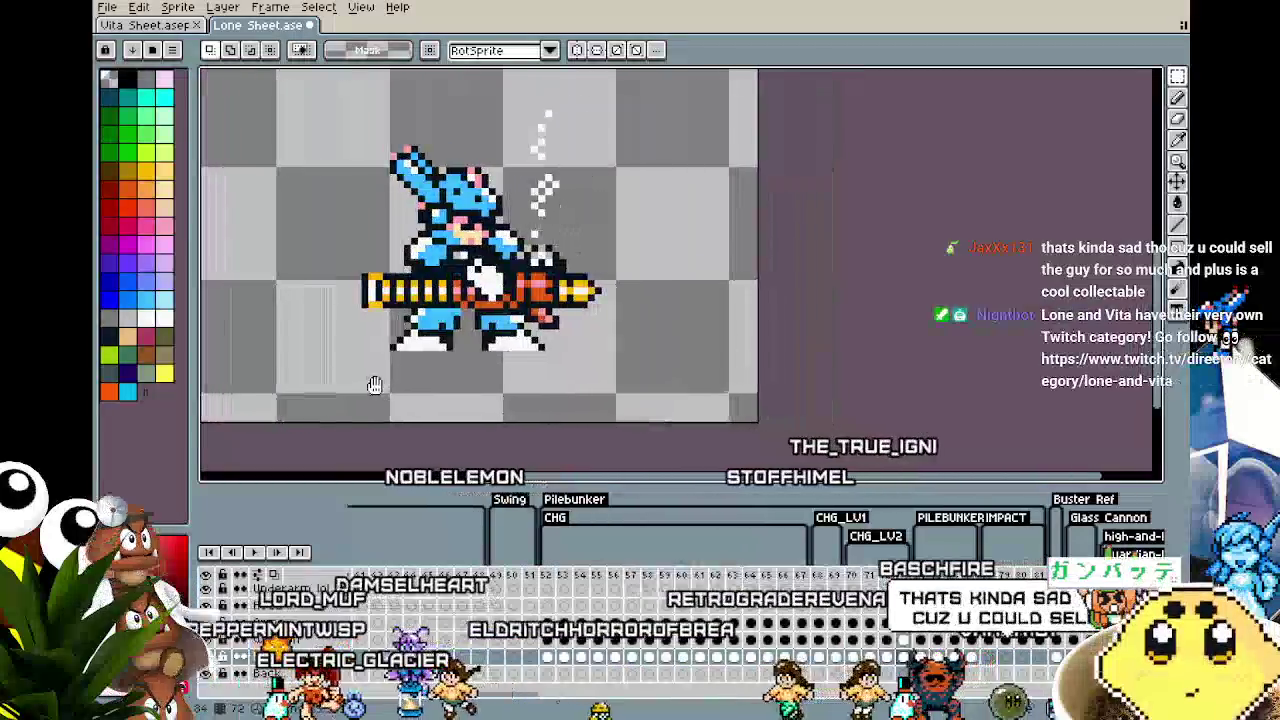
pyautogui.press('Left')
pyautogui.press('Left')
pyautogui.press('Left')
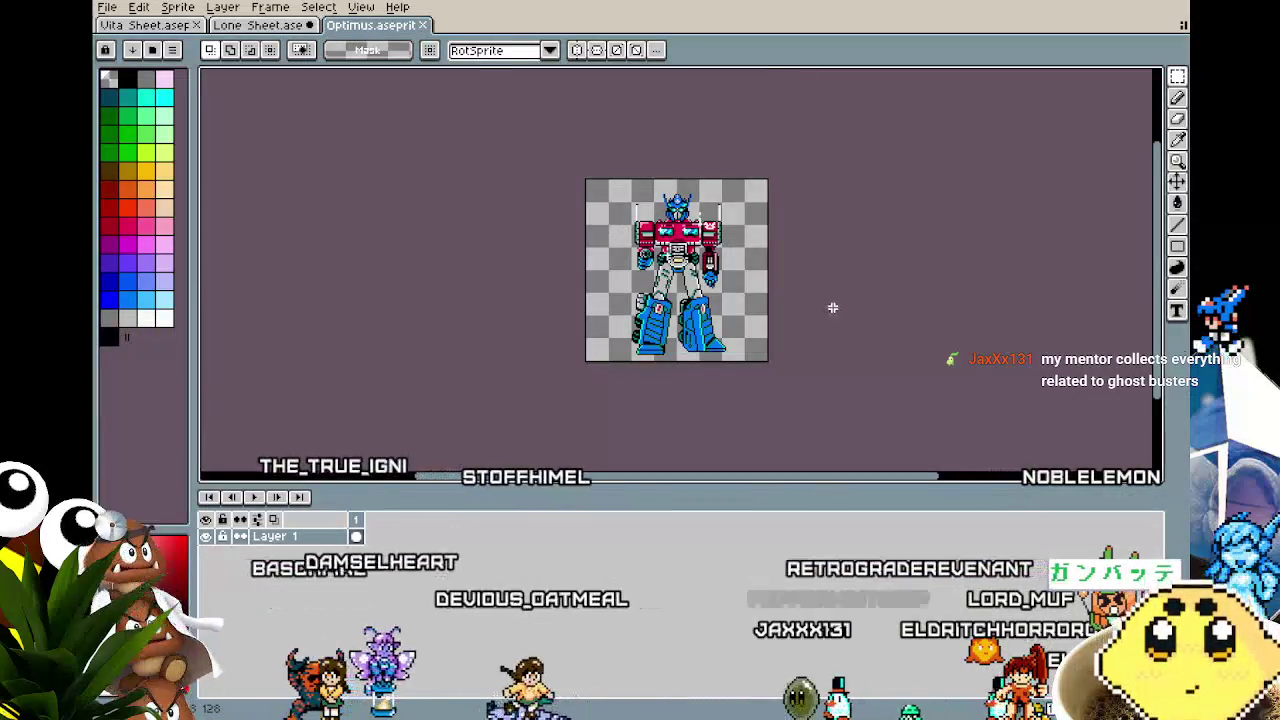
pyautogui.scroll(1, 831, 306)
pyautogui.moveTo(831, 306); pyautogui.dragTo(851, 375)
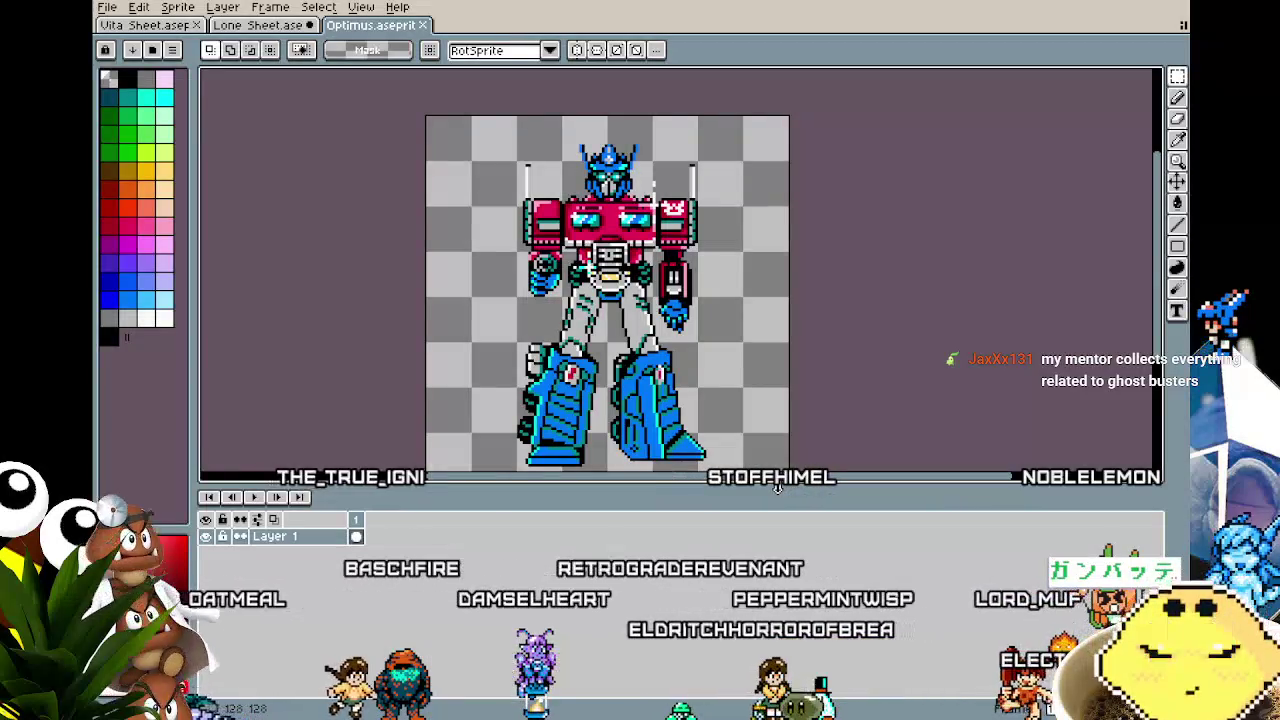
# Step: Enlarge the canvas area and inspect the Optimus robot, then dock its tab right of Lone Sheet
pyautogui.moveTo(777, 487); pyautogui.dragTo(777, 582)
pyautogui.scroll(1, 647, 437)
pyautogui.moveTo(647, 437); pyautogui.dragTo(647, 420)
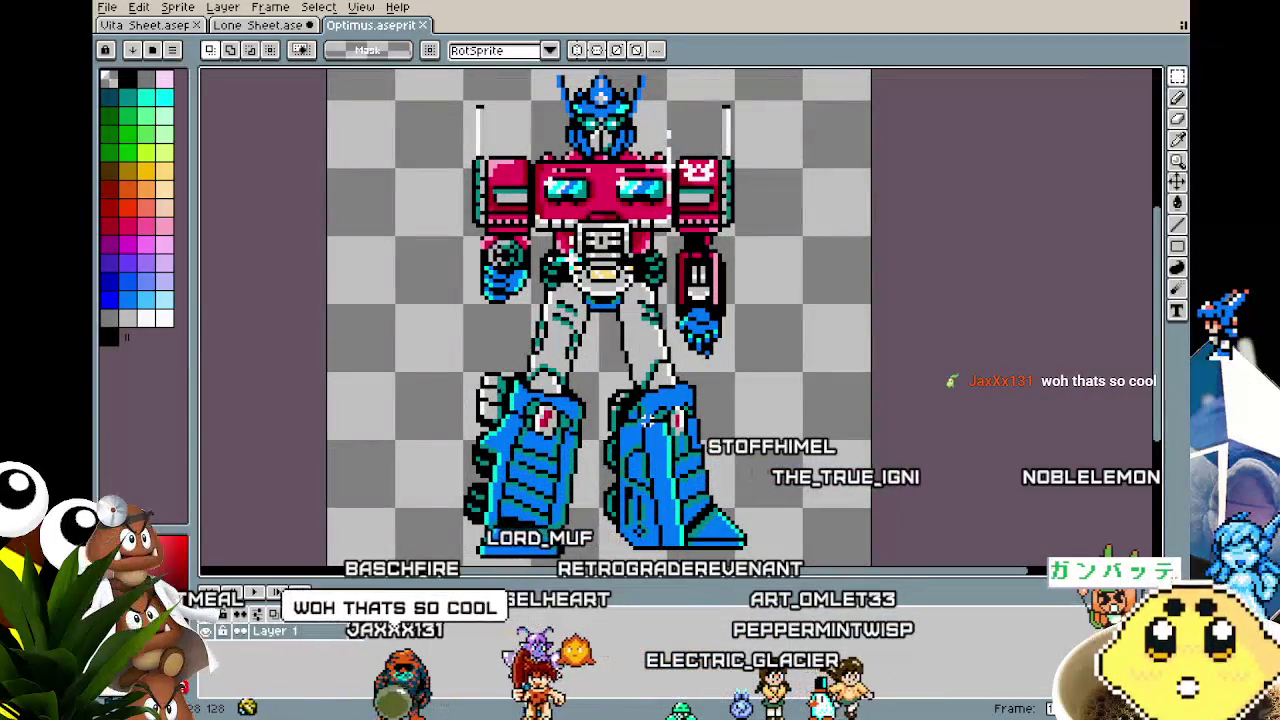
pyautogui.moveTo(575, 443); pyautogui.dragTo(627, 443)
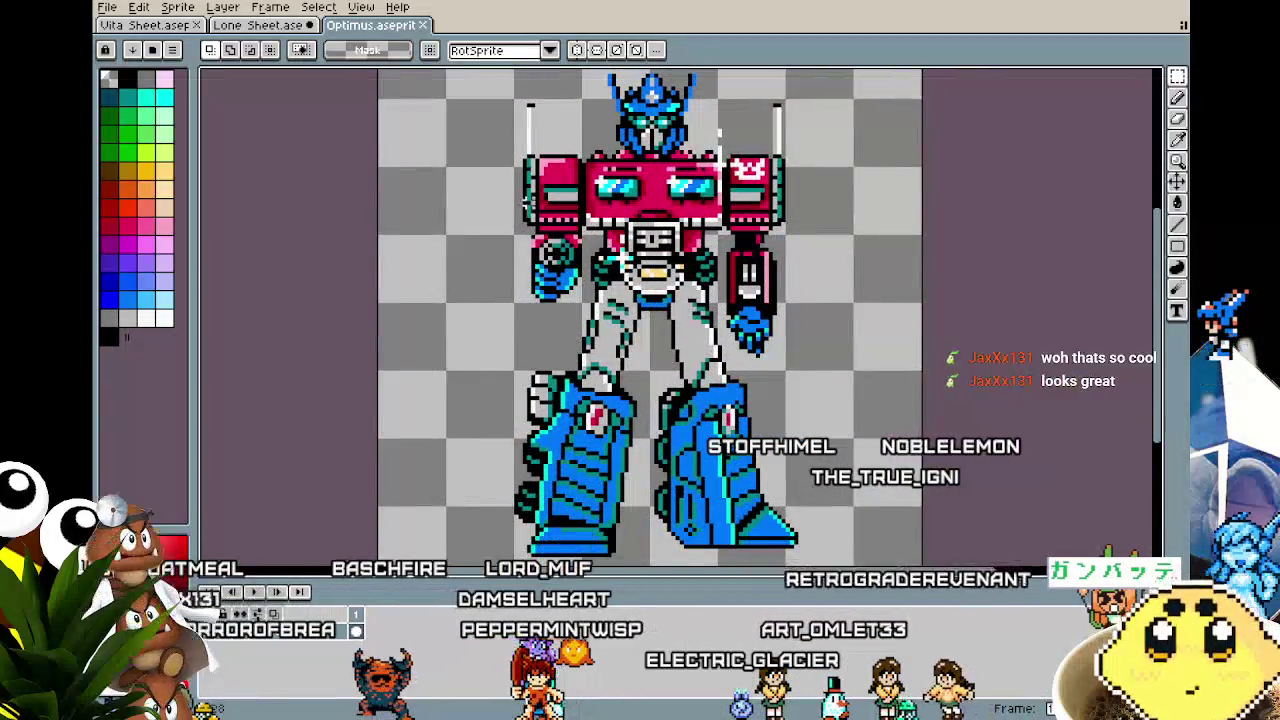
pyautogui.scroll(1, 679, 356)
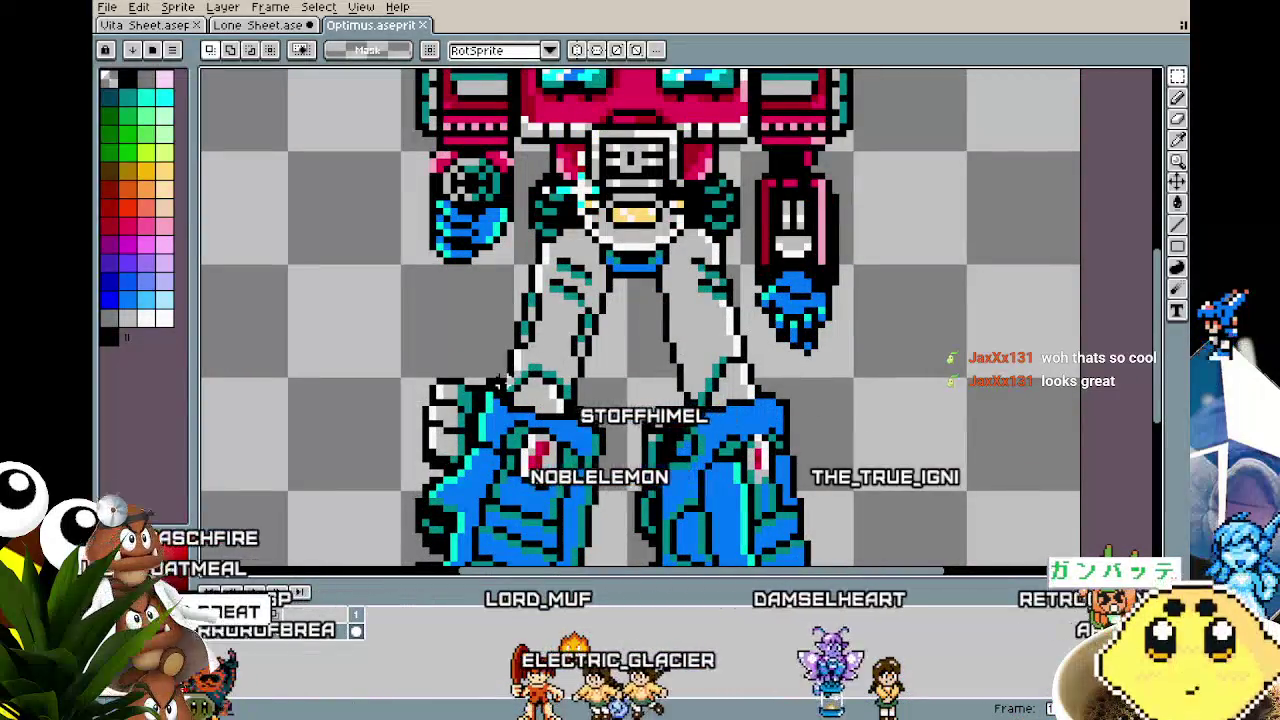
pyautogui.scroll(-2, 600, 305)
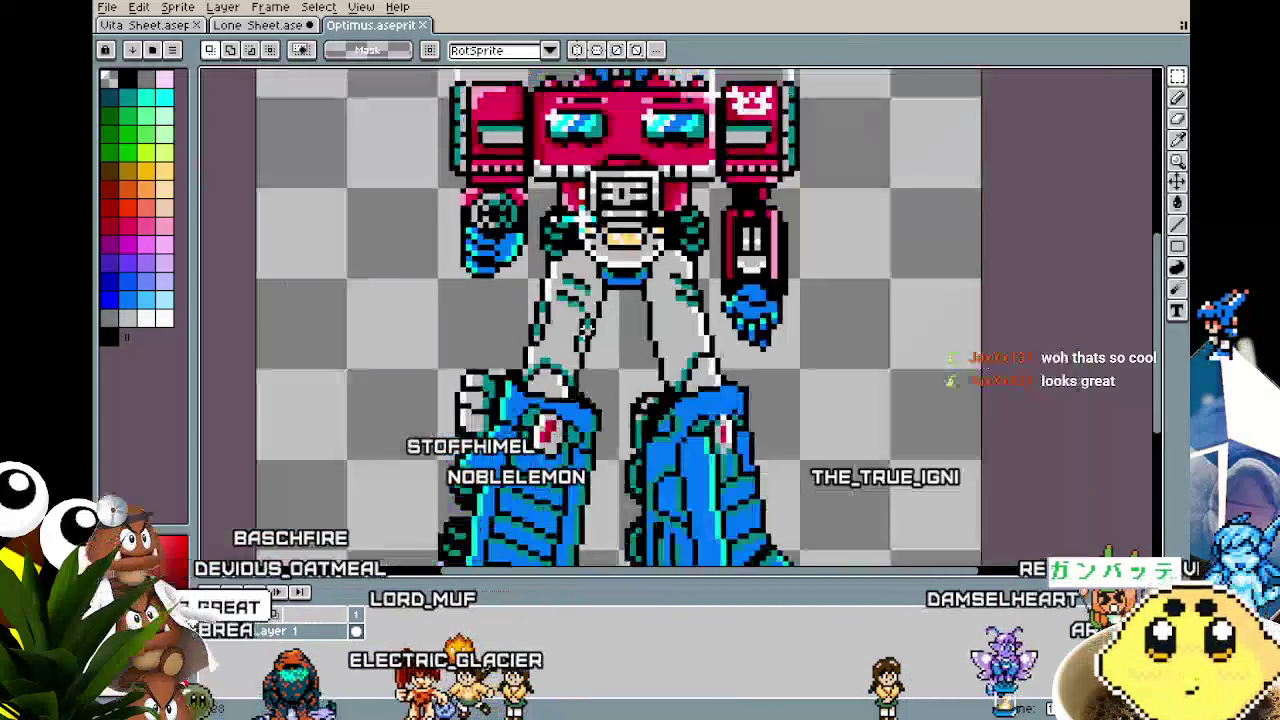
pyautogui.scroll(-1, 625, 160)
pyautogui.moveTo(538, 342); pyautogui.dragTo(598, 347)
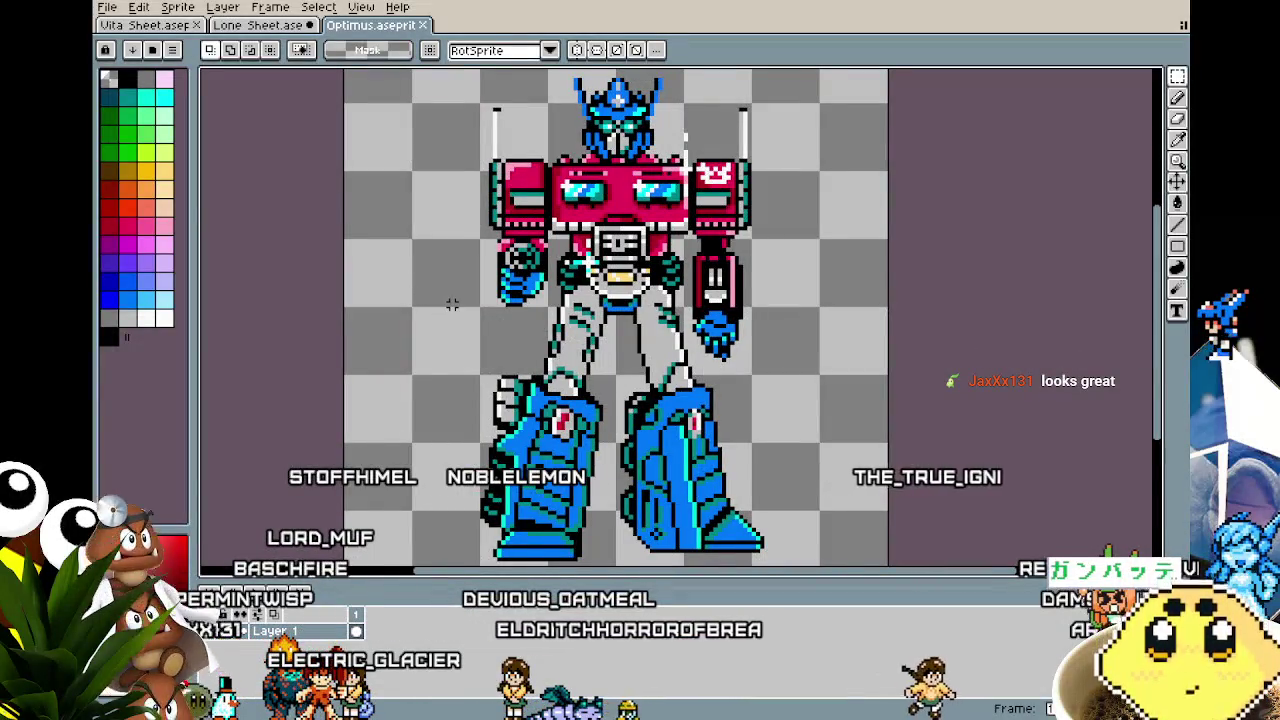
pyautogui.moveTo(452, 305); pyautogui.dragTo(421, 305)
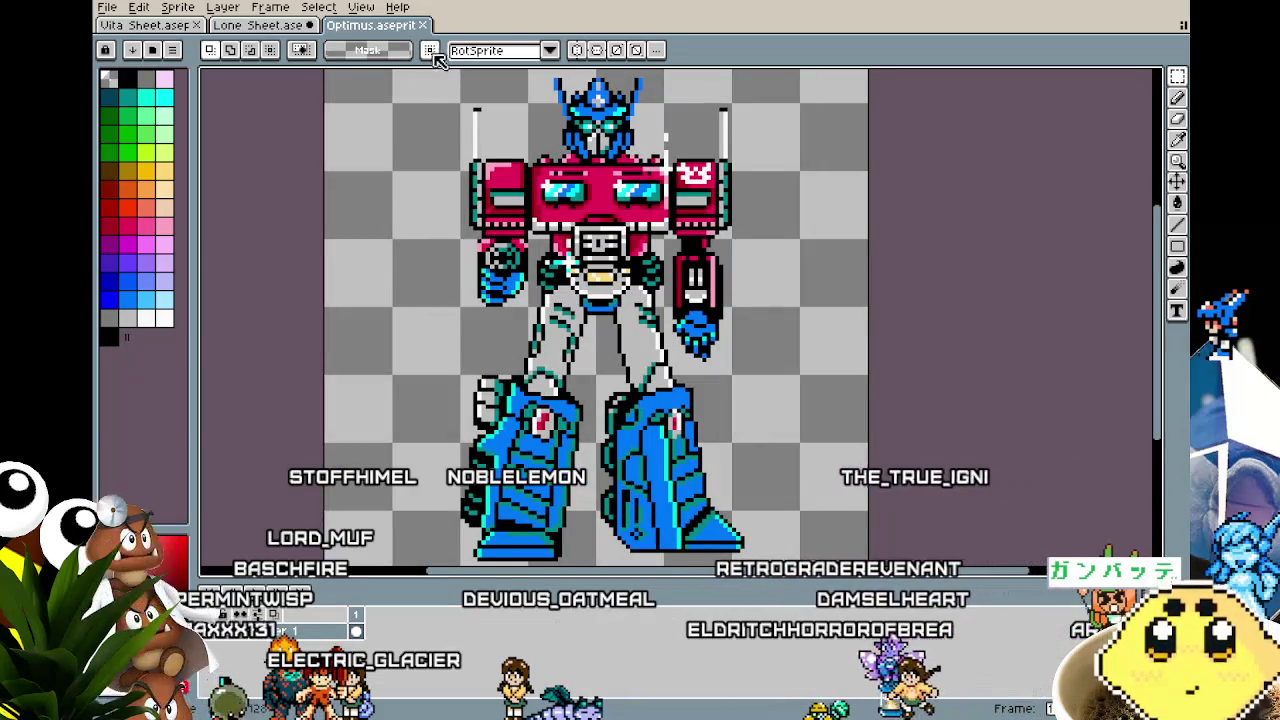
pyautogui.moveTo(430, 25); pyautogui.dragTo(1150, 145)
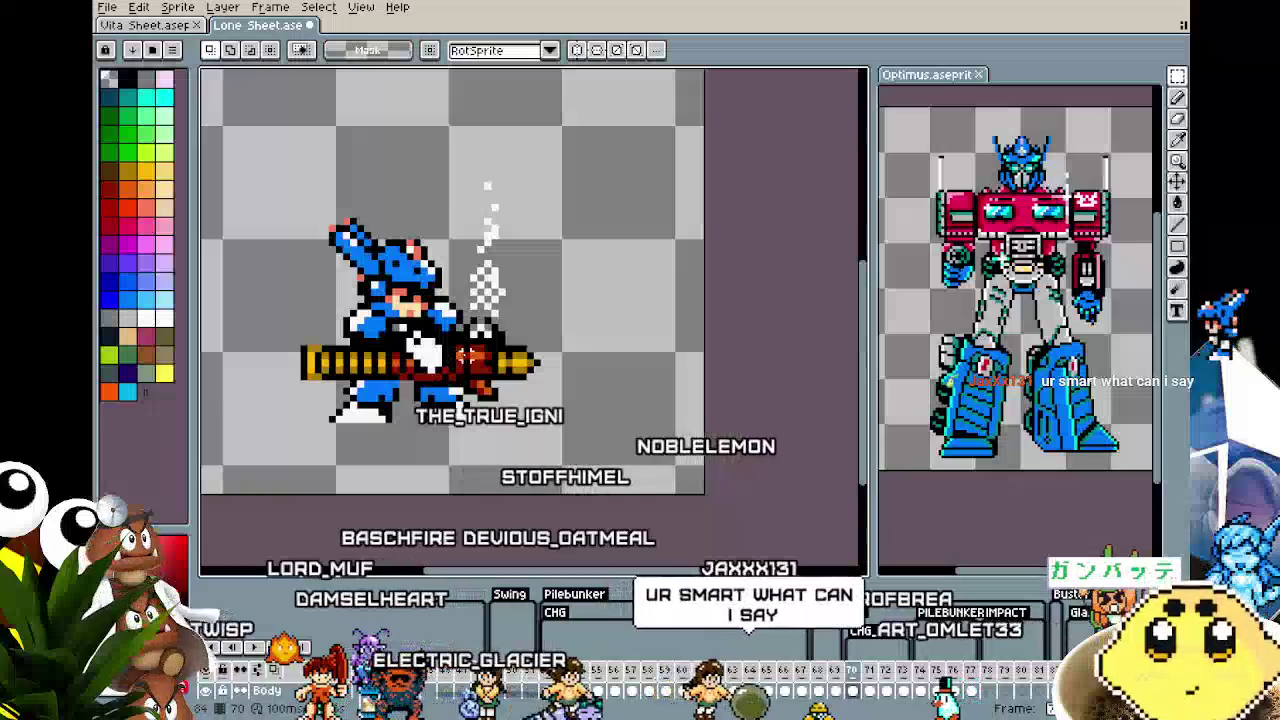
pyautogui.moveTo(464, 356); pyautogui.dragTo(530, 363)
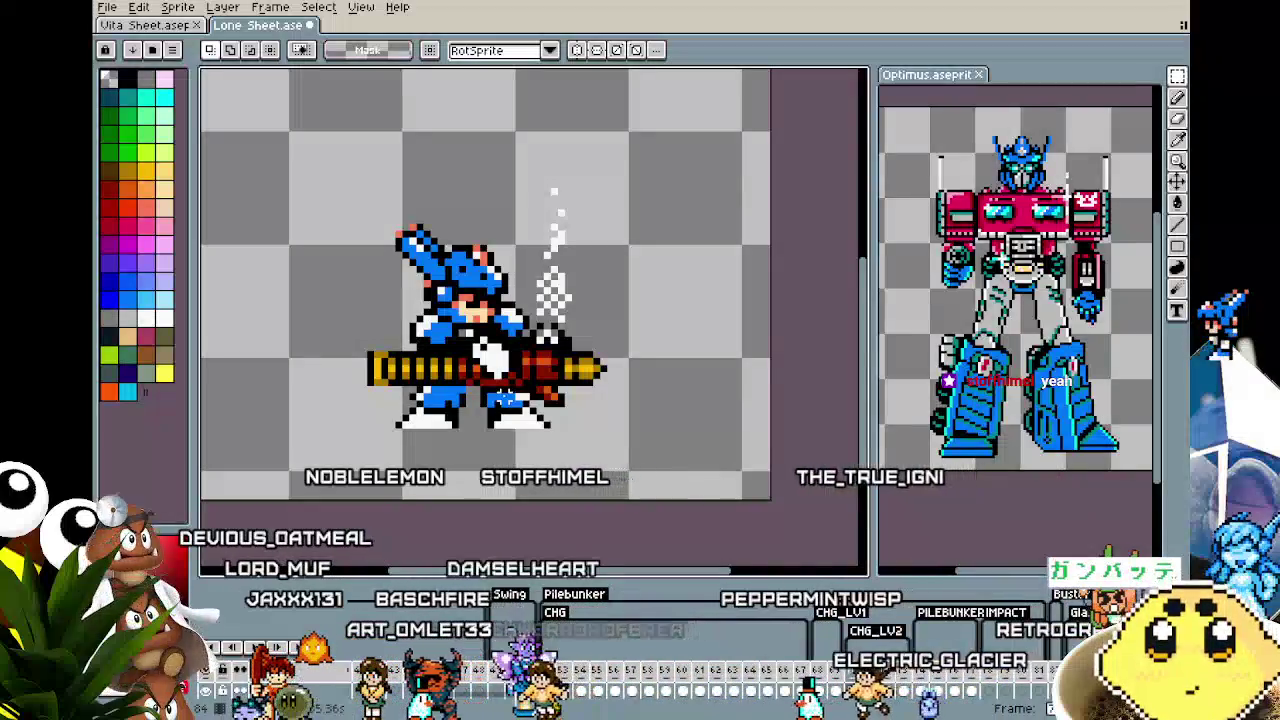
pyautogui.moveTo(480, 300); pyautogui.dragTo(487, 288)
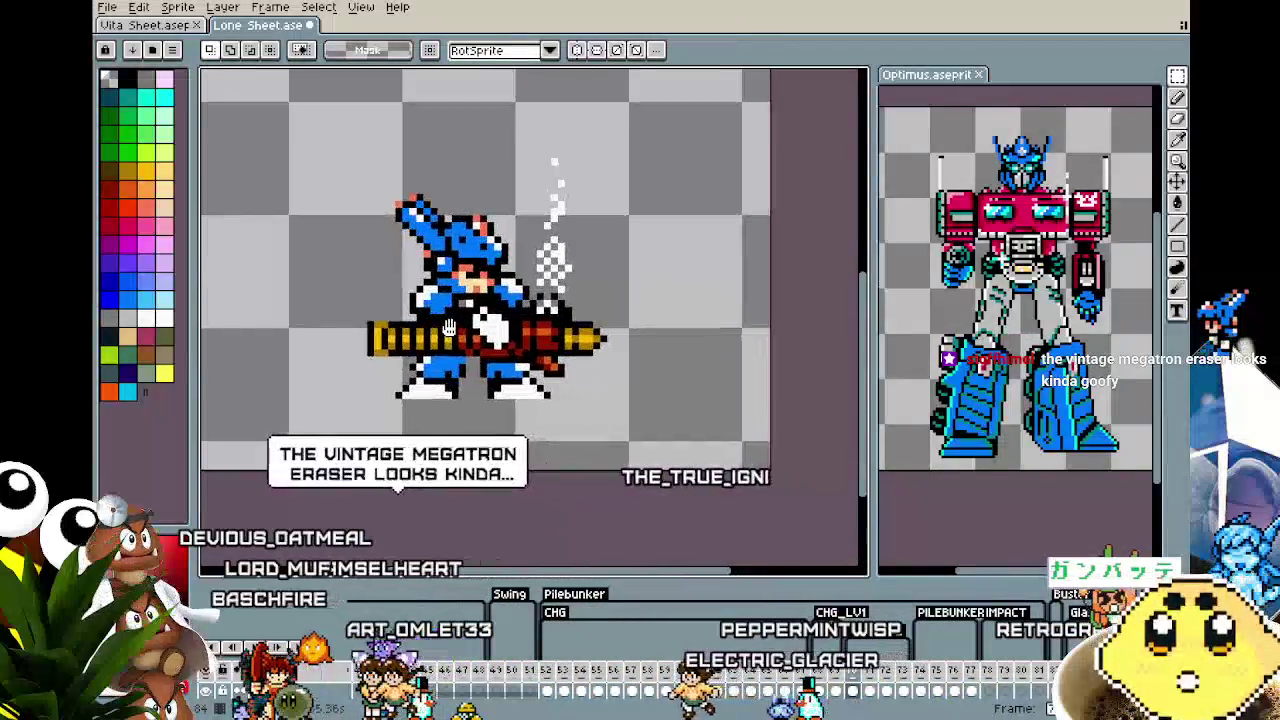
pyautogui.moveTo(425, 393); pyautogui.dragTo(443, 395)
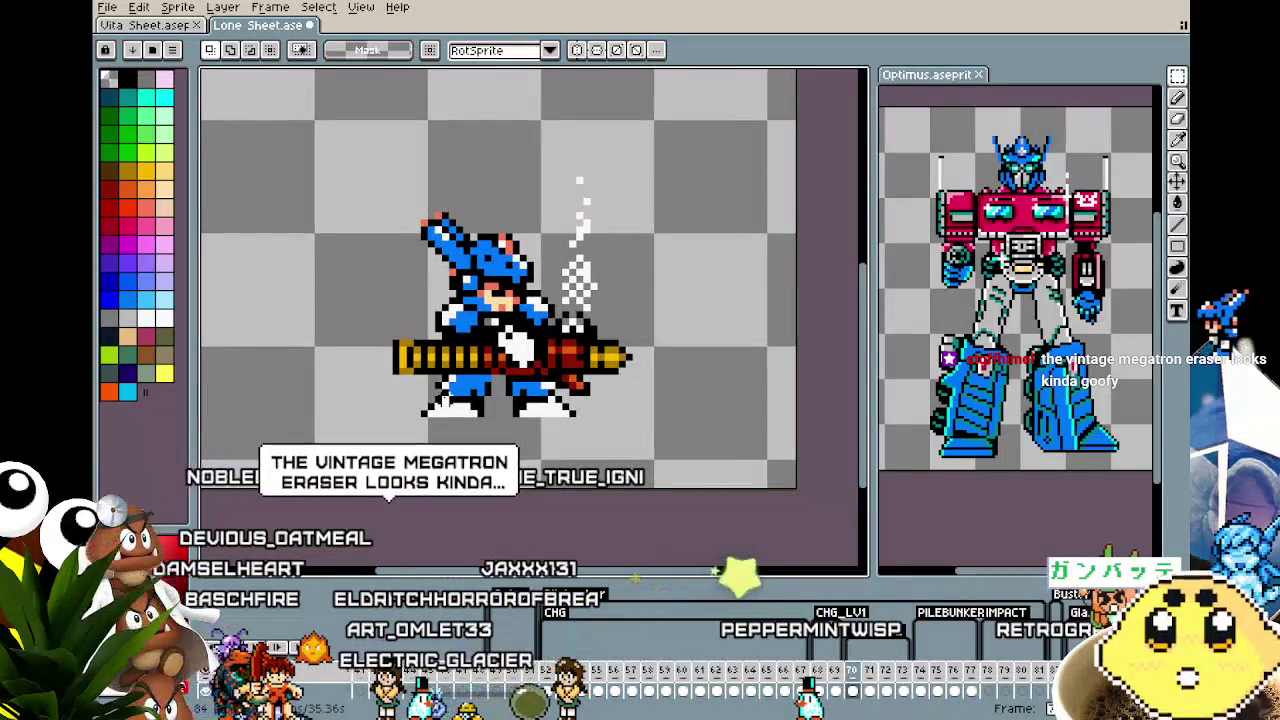
pyautogui.moveTo(425, 400); pyautogui.dragTo(411, 400)
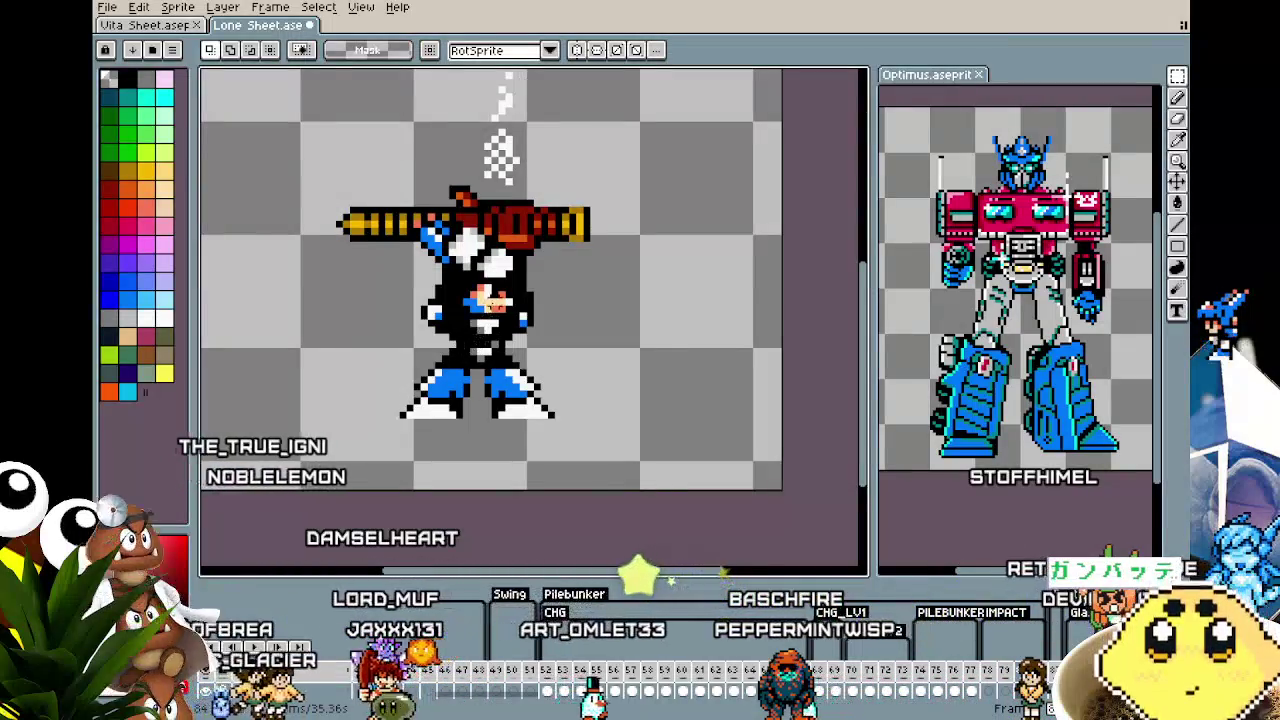
# Step: Zoom out and check the Pilebunker tag's settings without changing them
pyautogui.press('-')
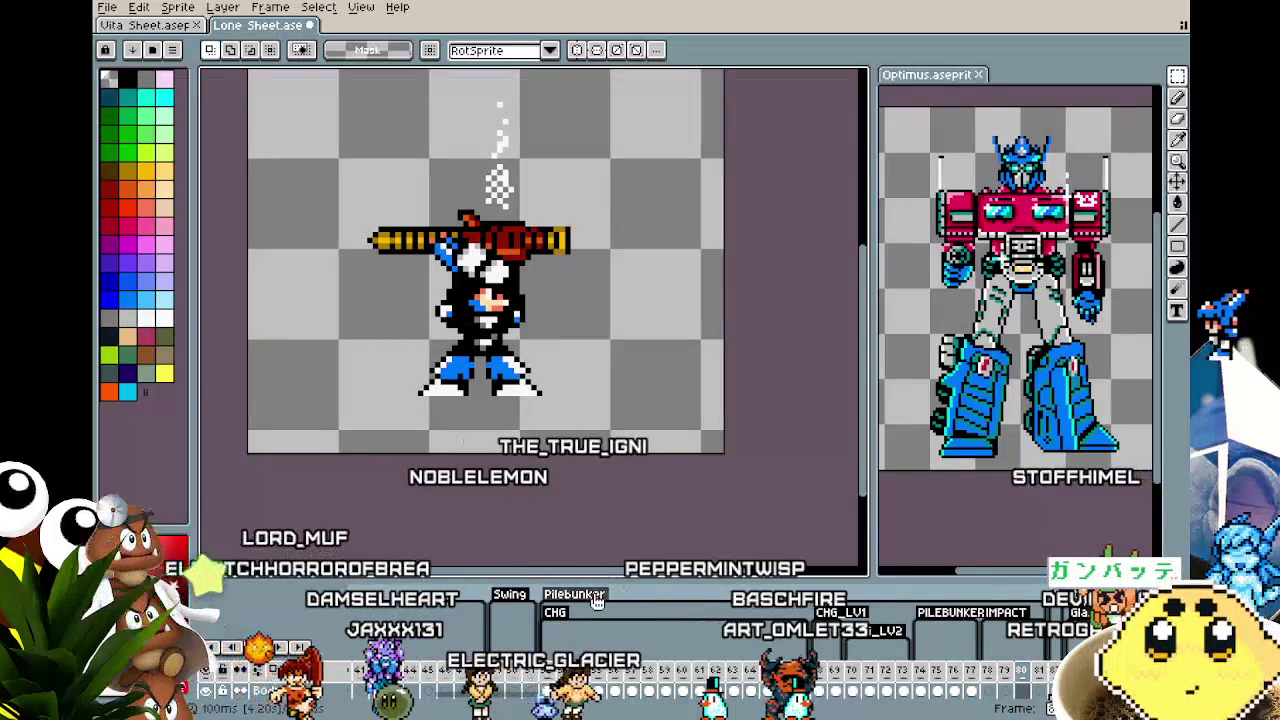
pyautogui.doubleClick(657, 596)
pyautogui.click(716, 481)
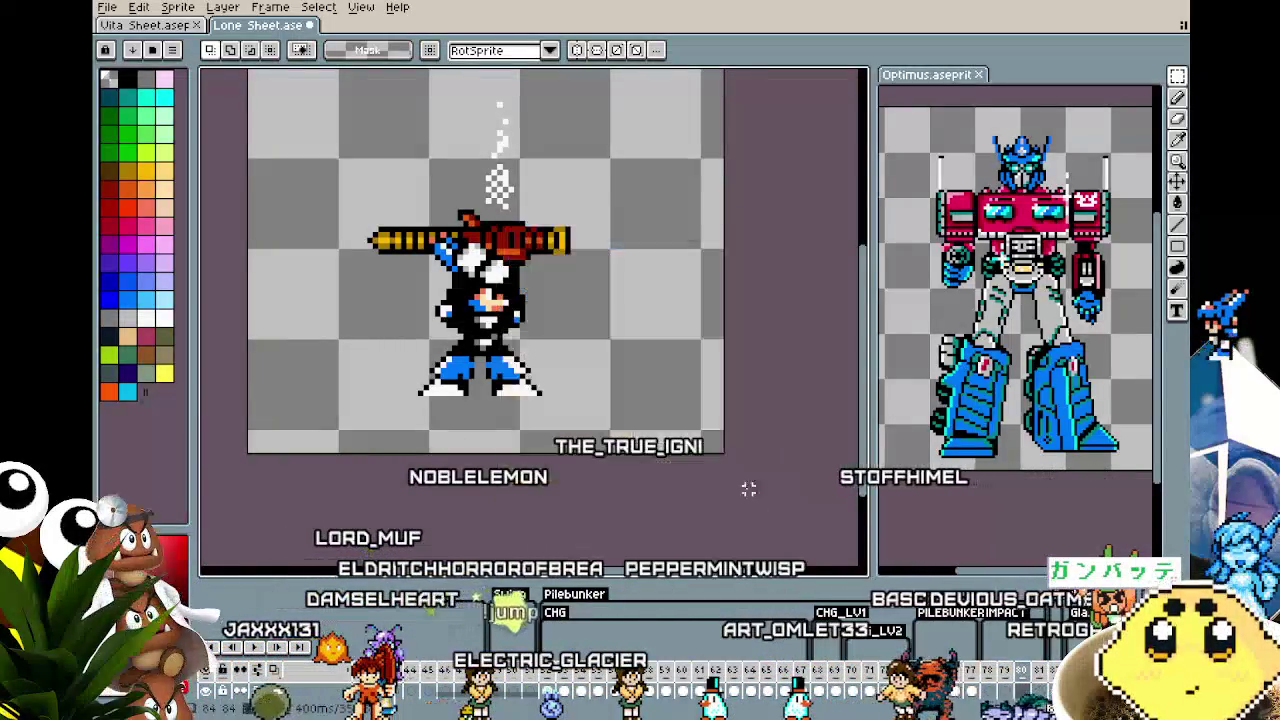
# Step: Enlarge the timeline to show all layers, review frame 57, and save Lone Sheet
pyautogui.moveTo(550, 638); pyautogui.dragTo(550, 583)
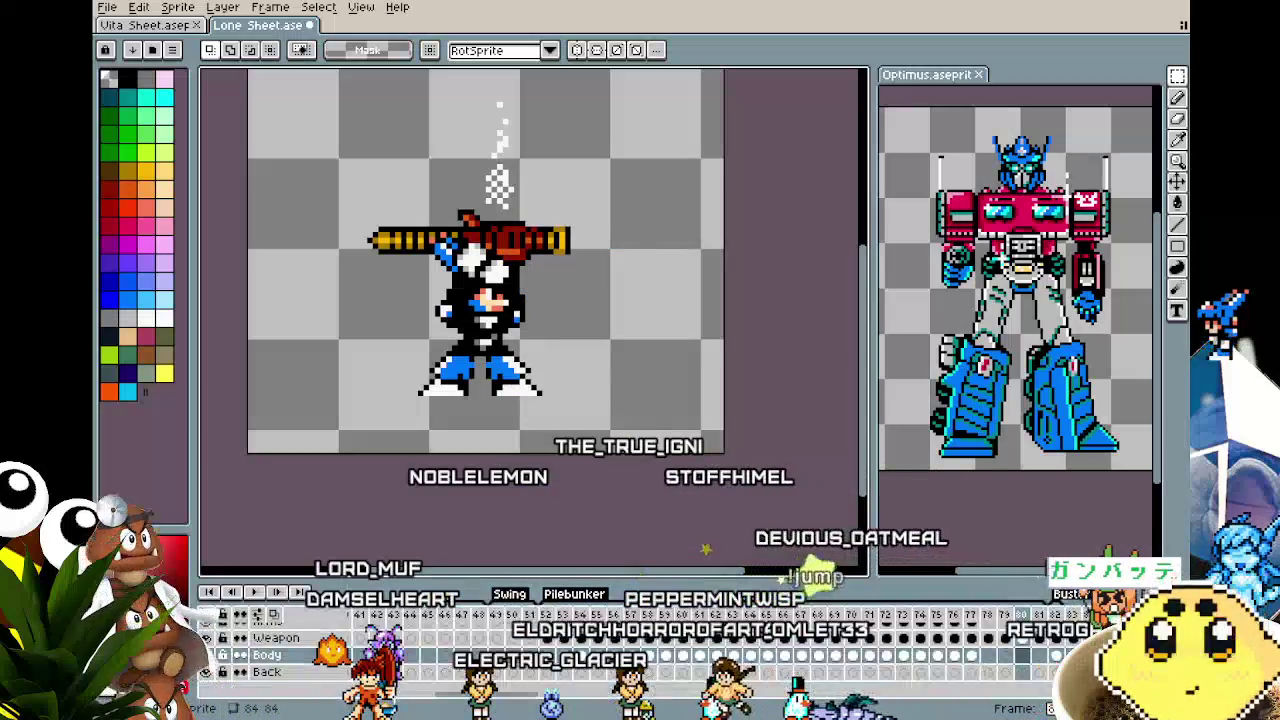
pyautogui.click(550, 622)
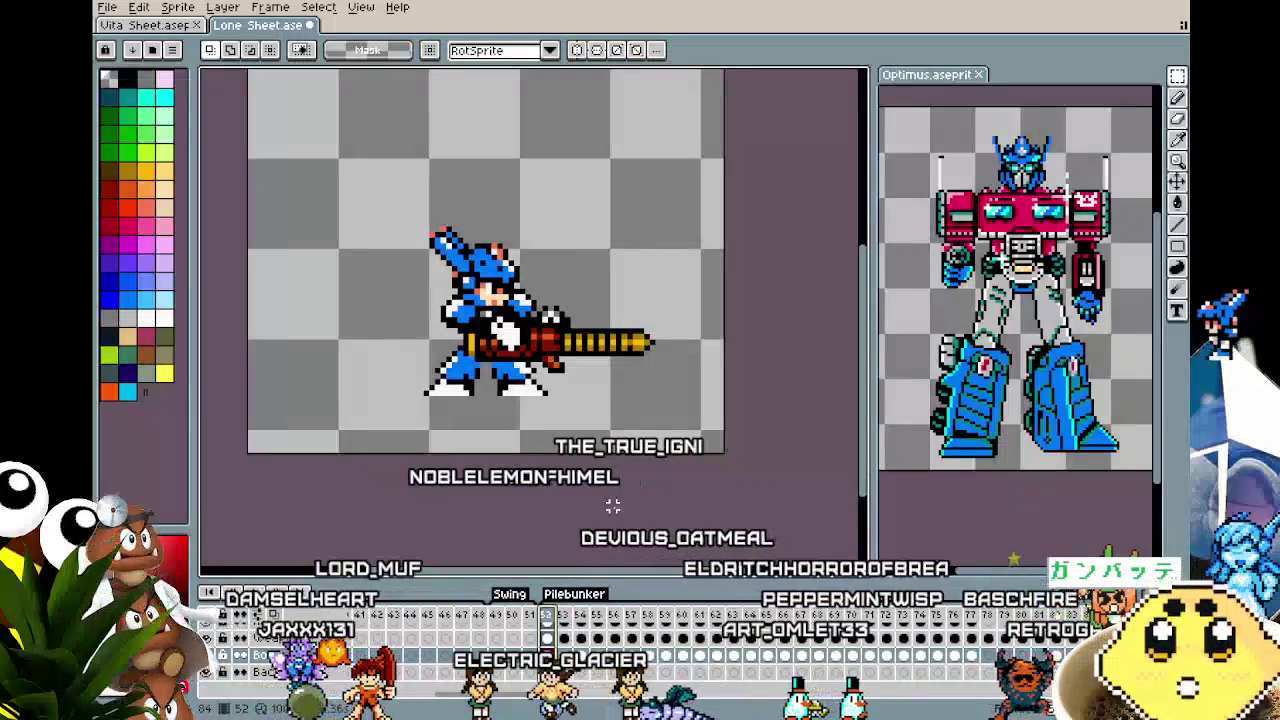
pyautogui.click(613, 614)
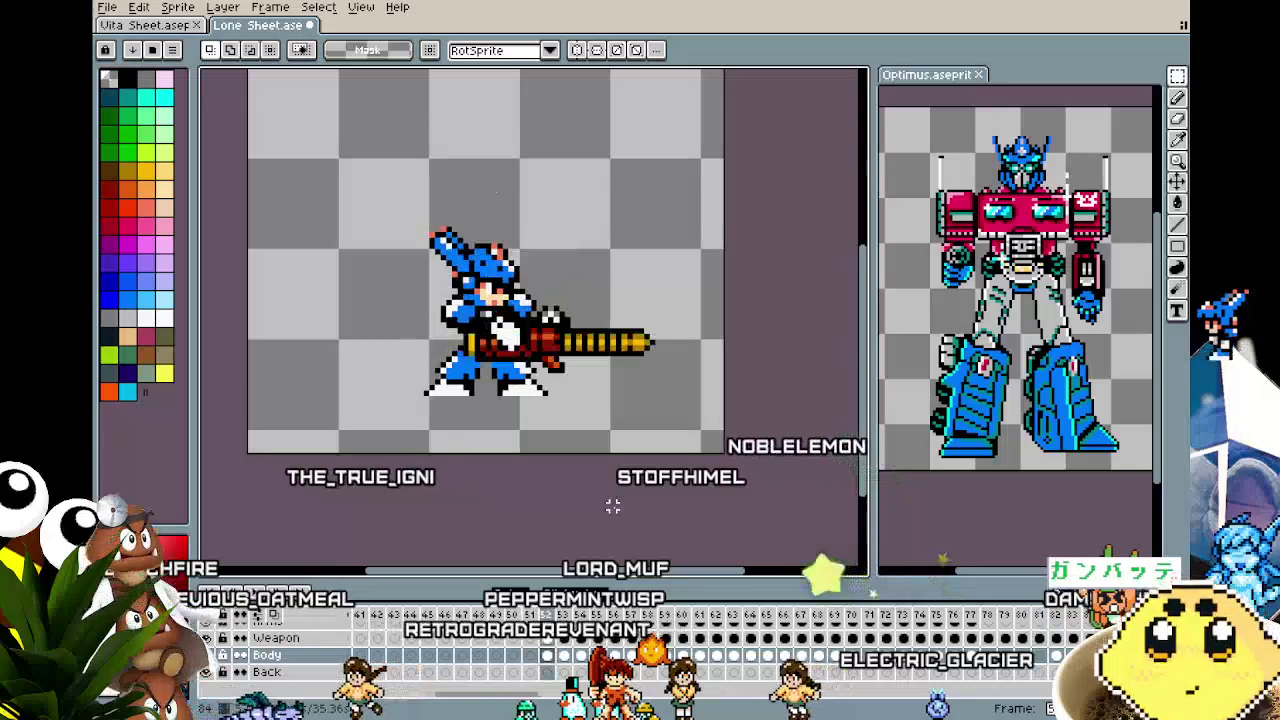
pyautogui.moveTo(556, 472); pyautogui.dragTo(576, 463)
pyautogui.hotkey('ctrl', 's')
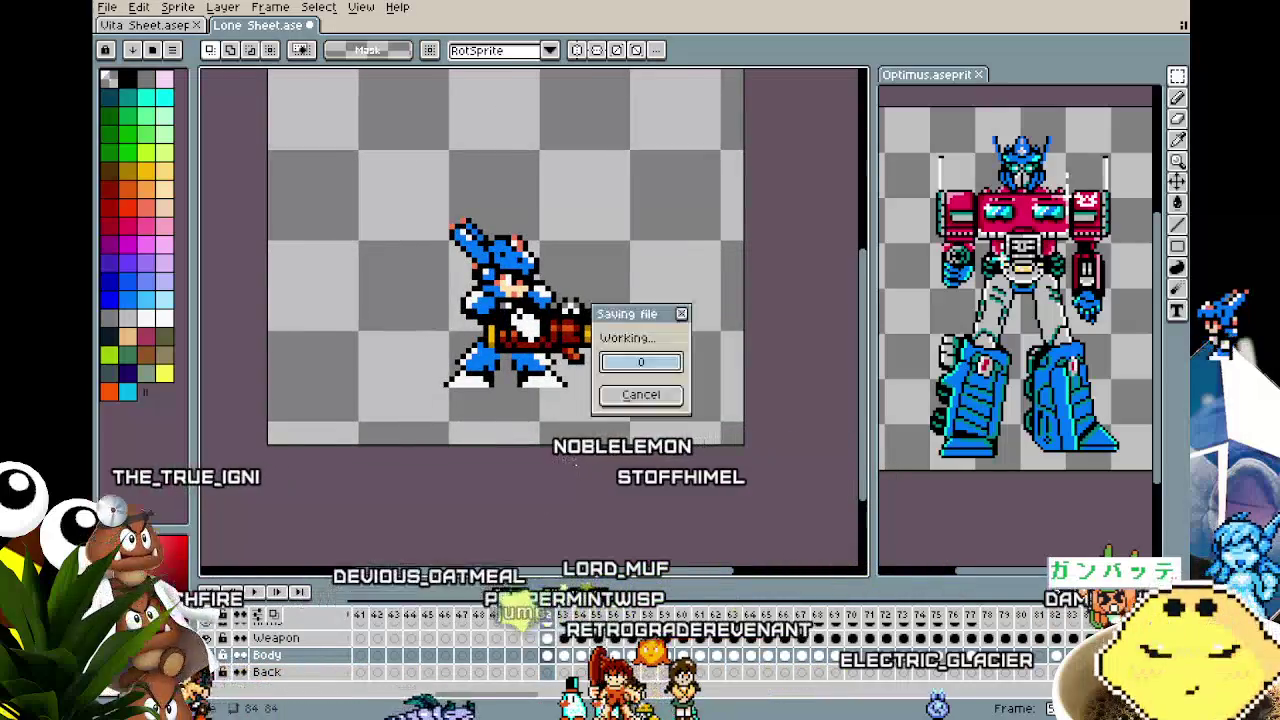
# Step: Bring up the Vita Sheet document and pan around the green sprite
pyautogui.click(140, 25)
pyautogui.moveTo(402, 351)
pyautogui.mouseDown()
pyautogui.moveTo(347, 351)
pyautogui.moveTo(340, 393)
pyautogui.mouseUp()
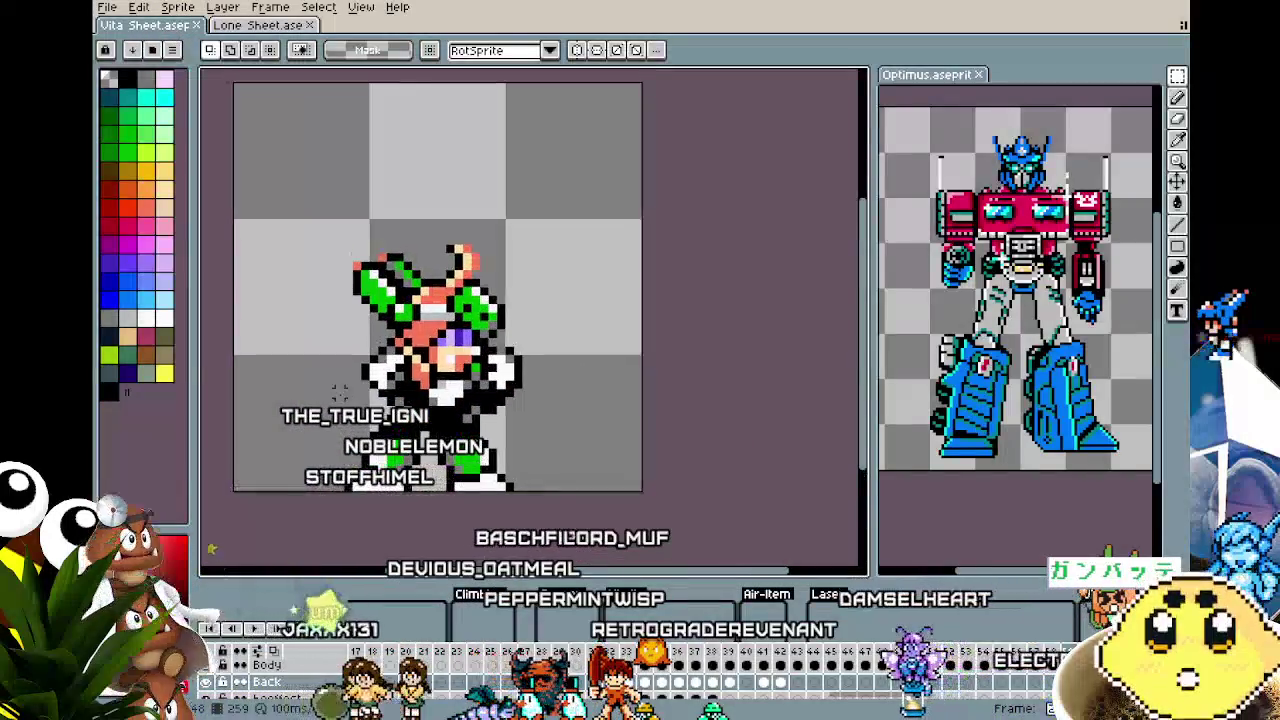
pyautogui.scroll(-1, 340, 393)
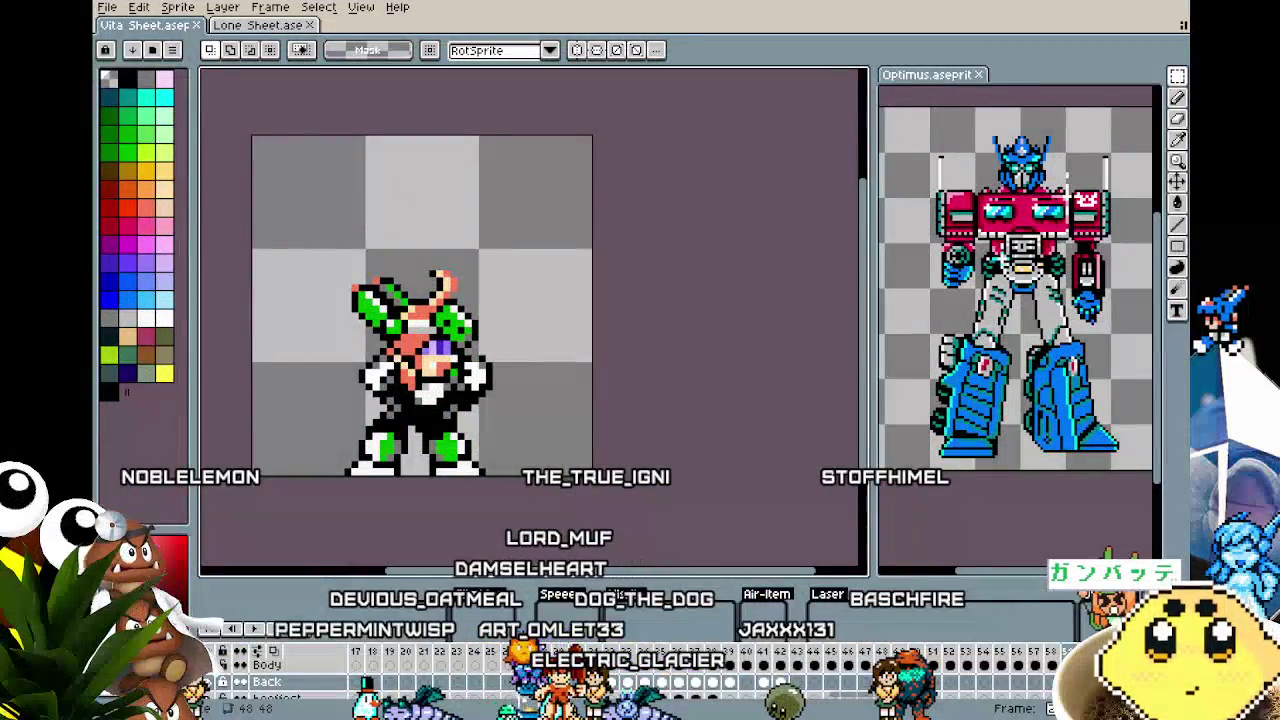
# Step: Pan around the Vita canvas and view frame 46's gun-firing pose, then return to Lone Sheet
pyautogui.moveTo(410, 504); pyautogui.dragTo(446, 437)
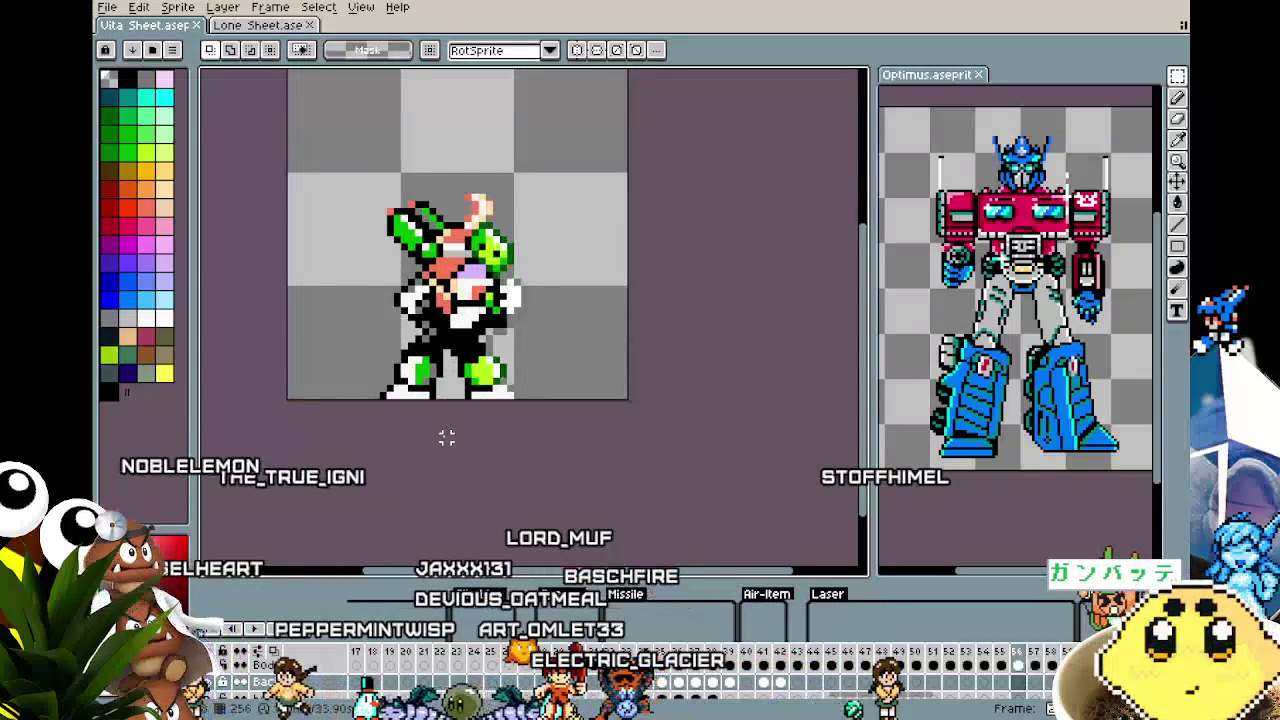
pyautogui.press('Return')
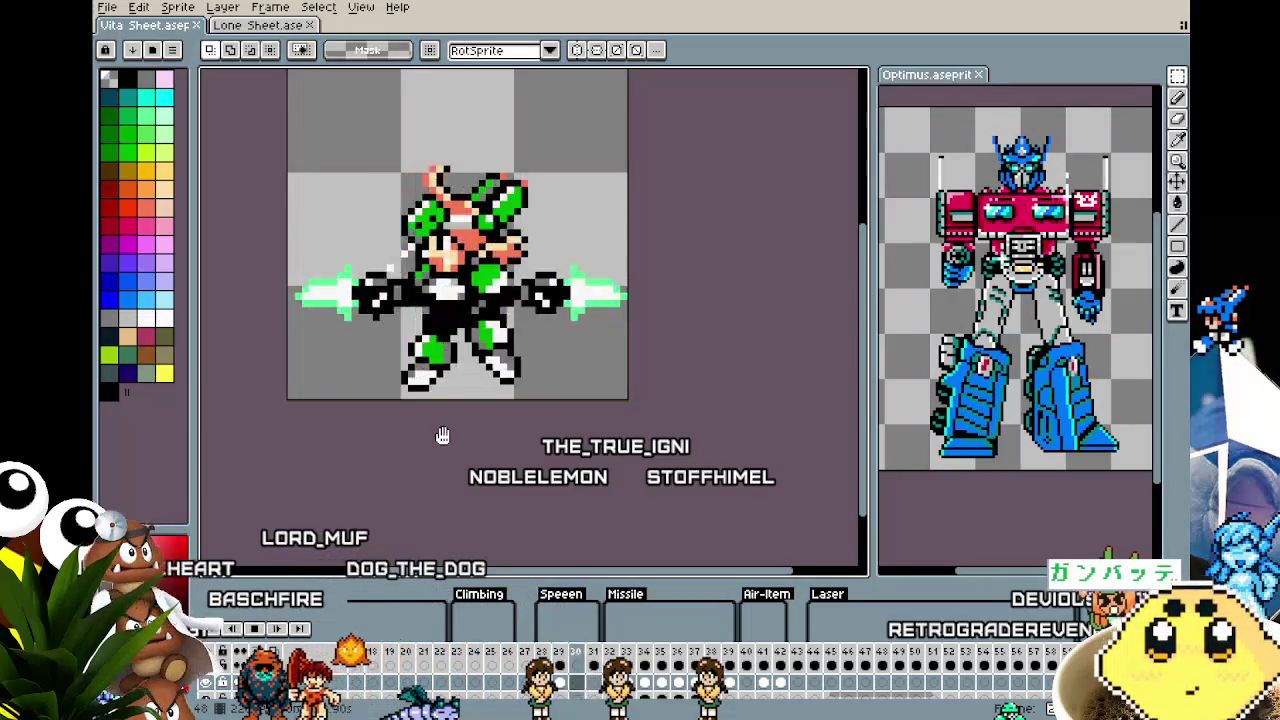
pyautogui.moveTo(443, 435); pyautogui.dragTo(500, 470)
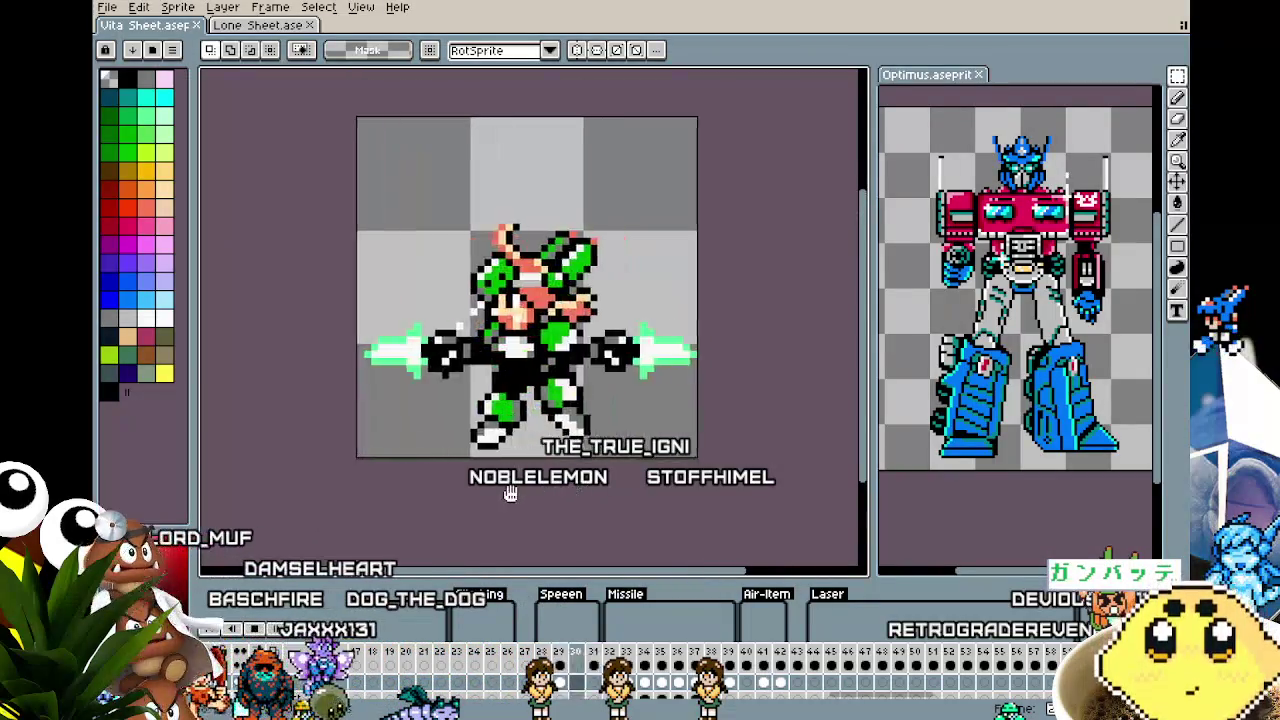
pyautogui.scroll(-1, 500, 470)
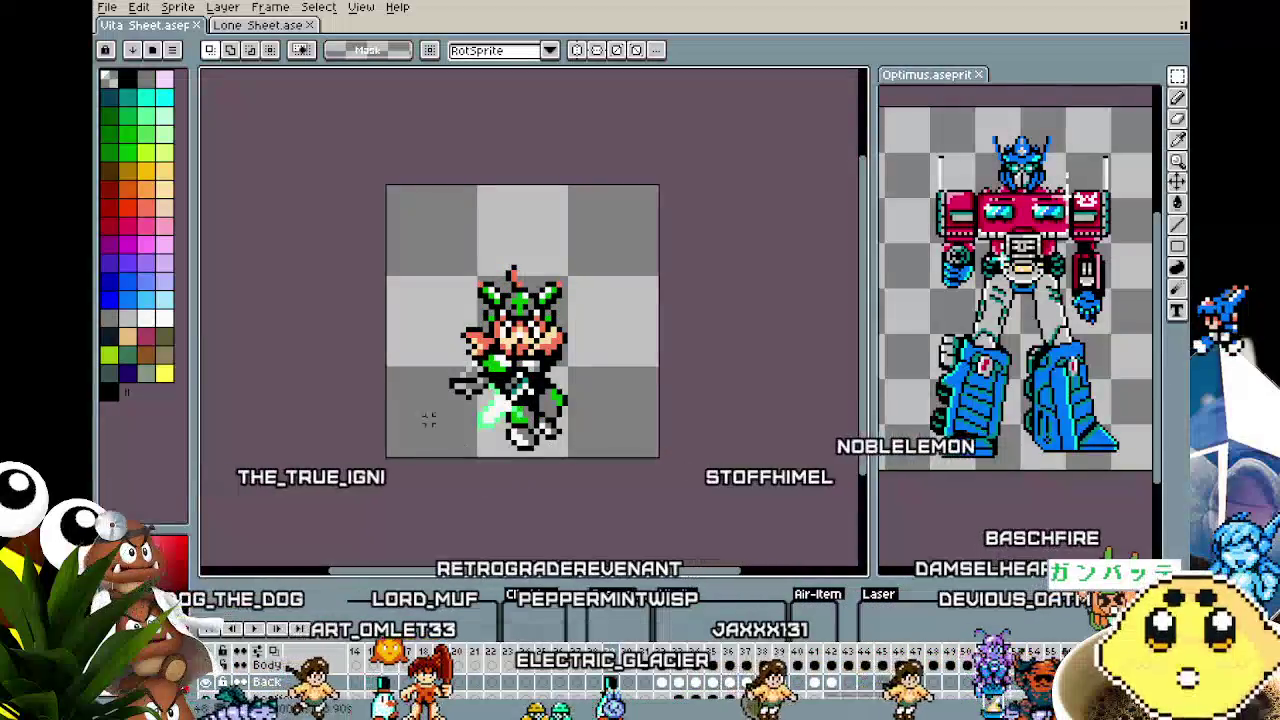
pyautogui.scroll(1, 272, 401)
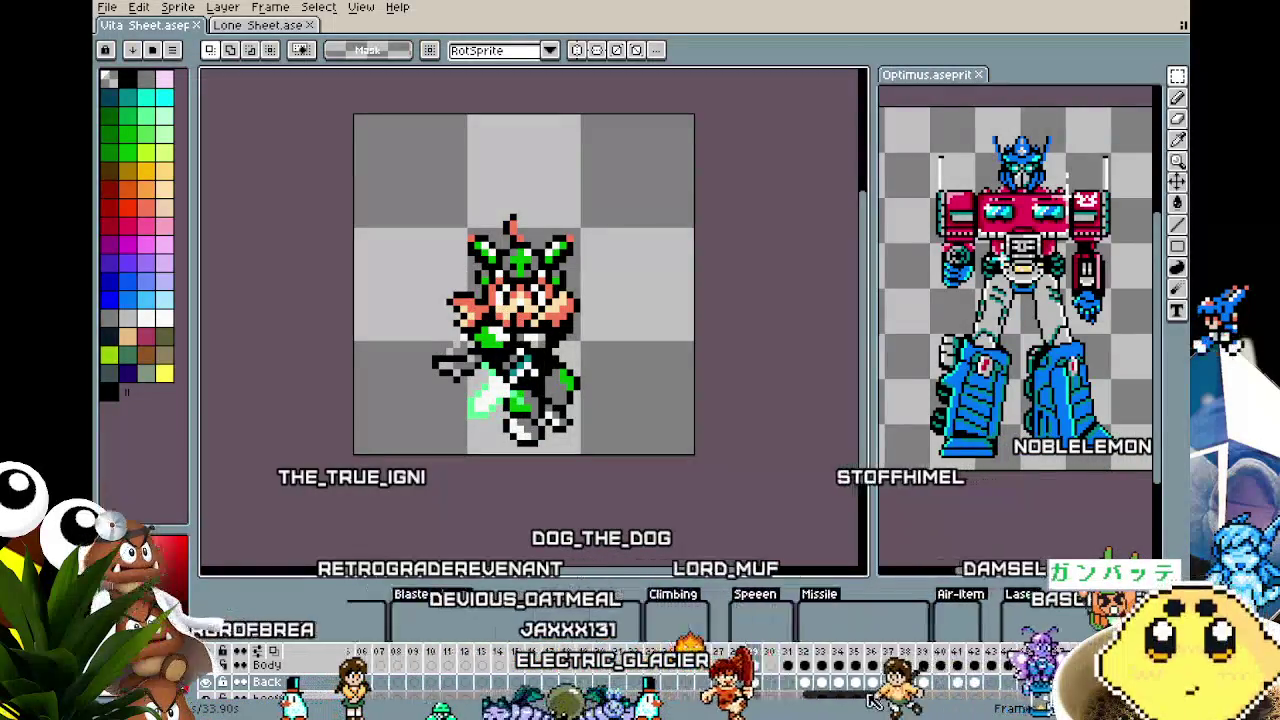
pyautogui.hscroll(-2, 779, 699)
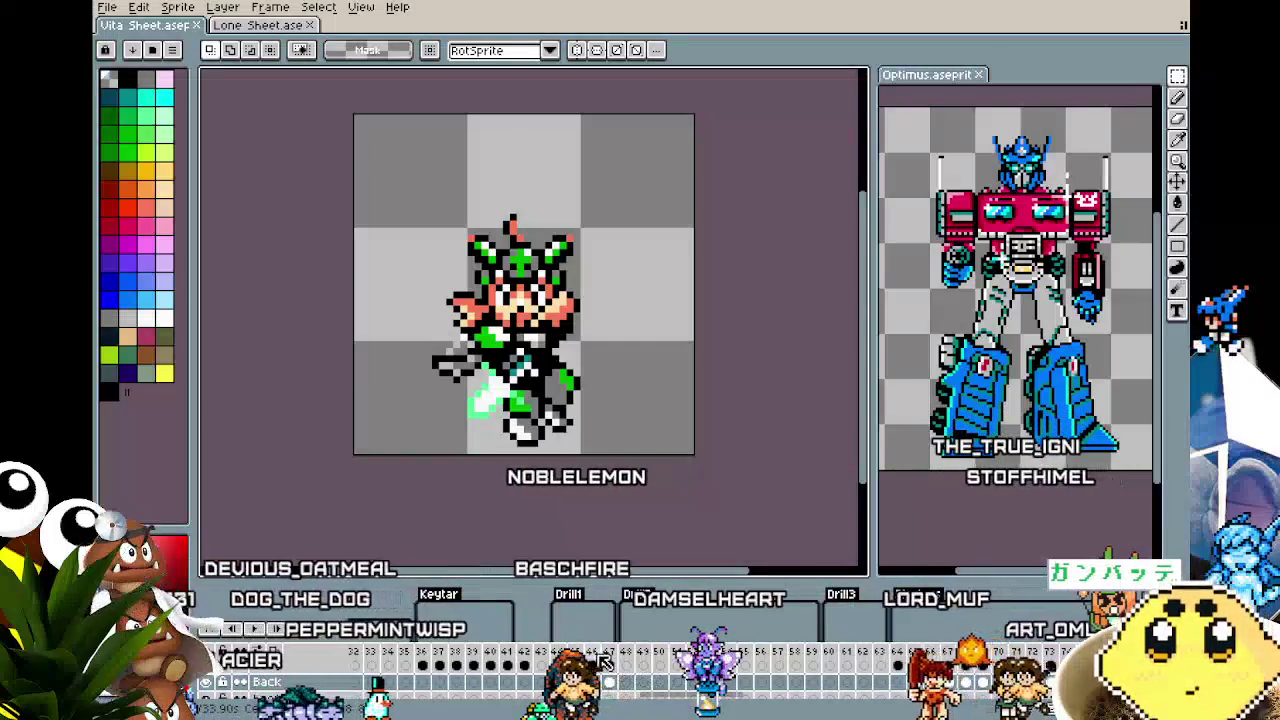
pyautogui.click(598, 660)
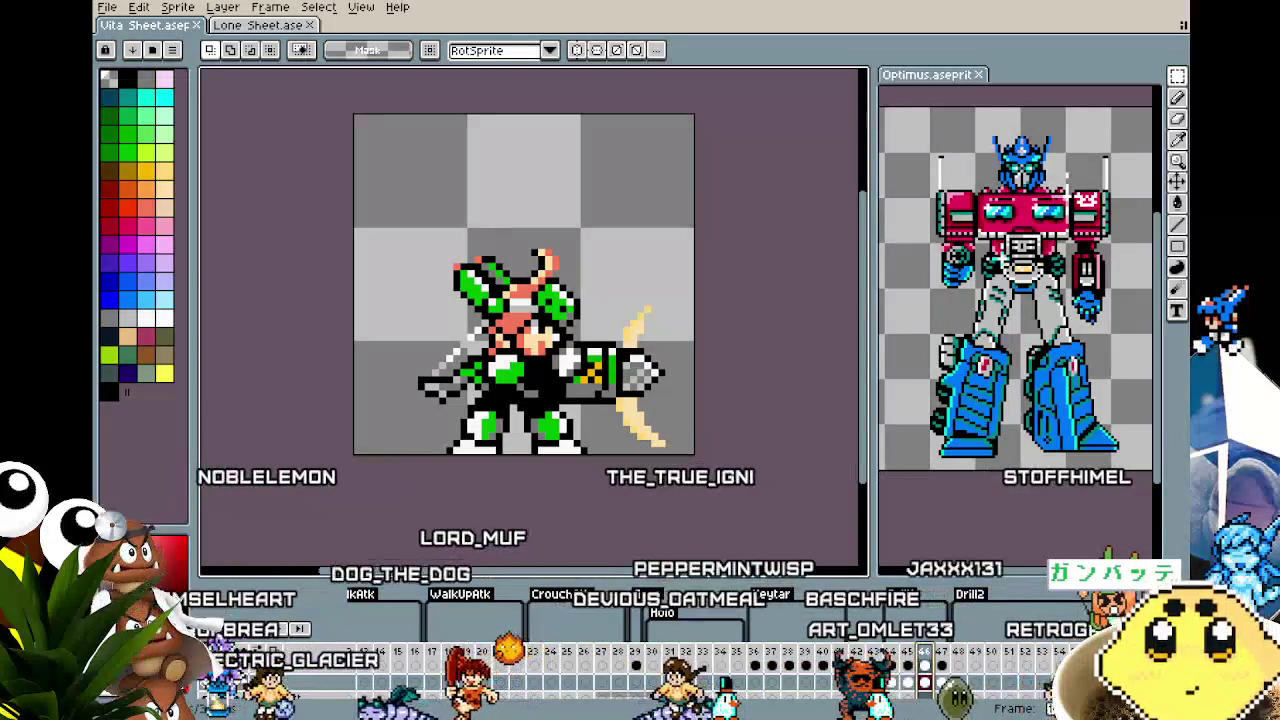
pyautogui.click(252, 26)
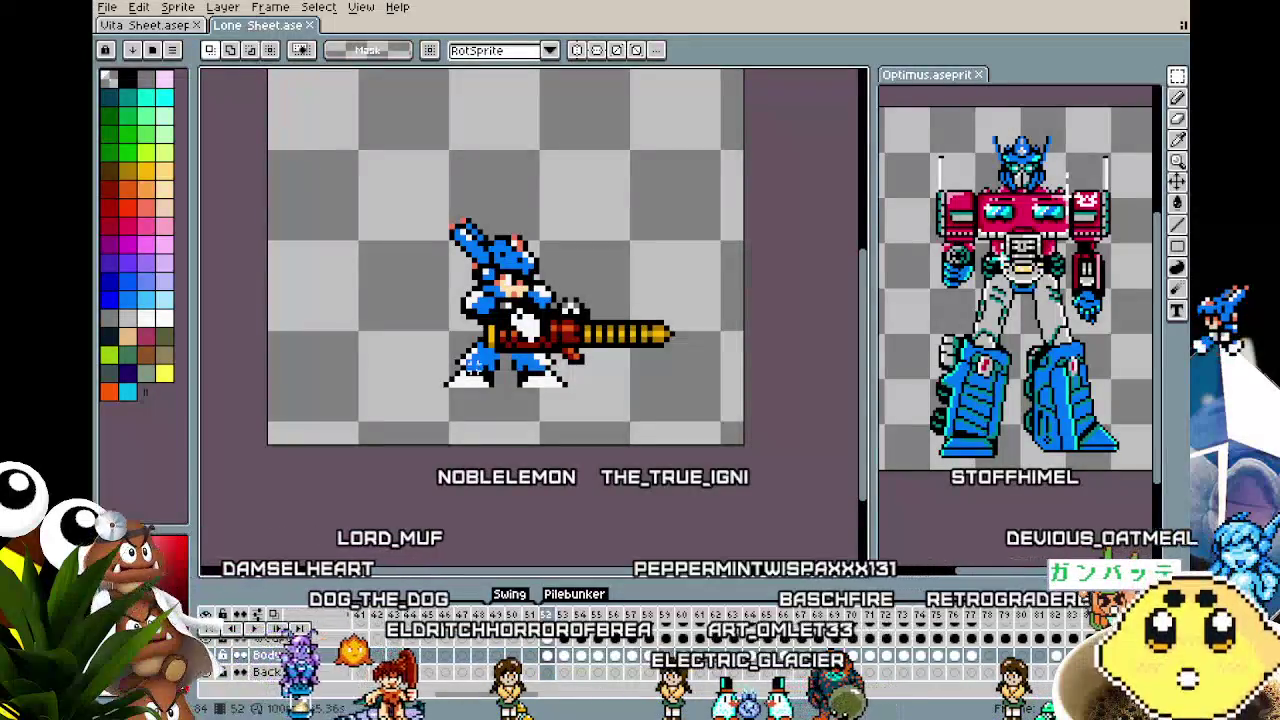
# Step: Play Lone Sheet's charge animation, then switch to Vita Sheet with Ctrl+Tab
pyautogui.press('Return')
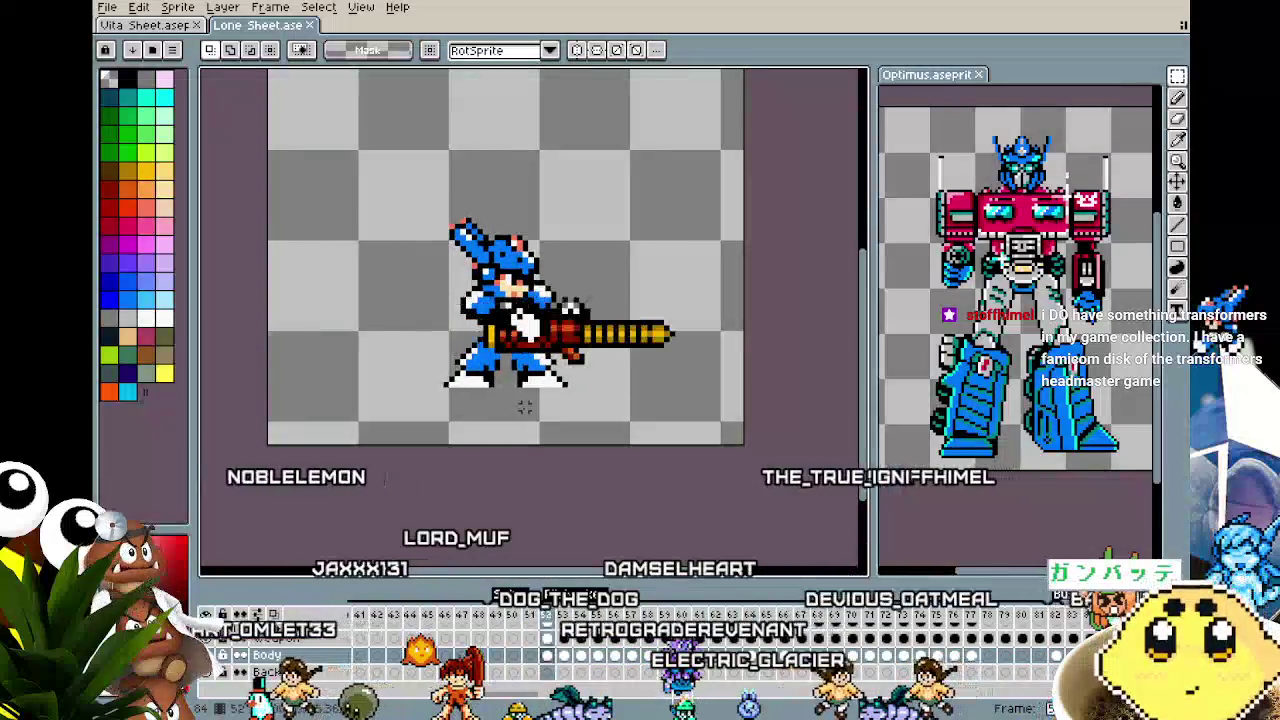
pyautogui.hotkey('ctrl', 'Tab')
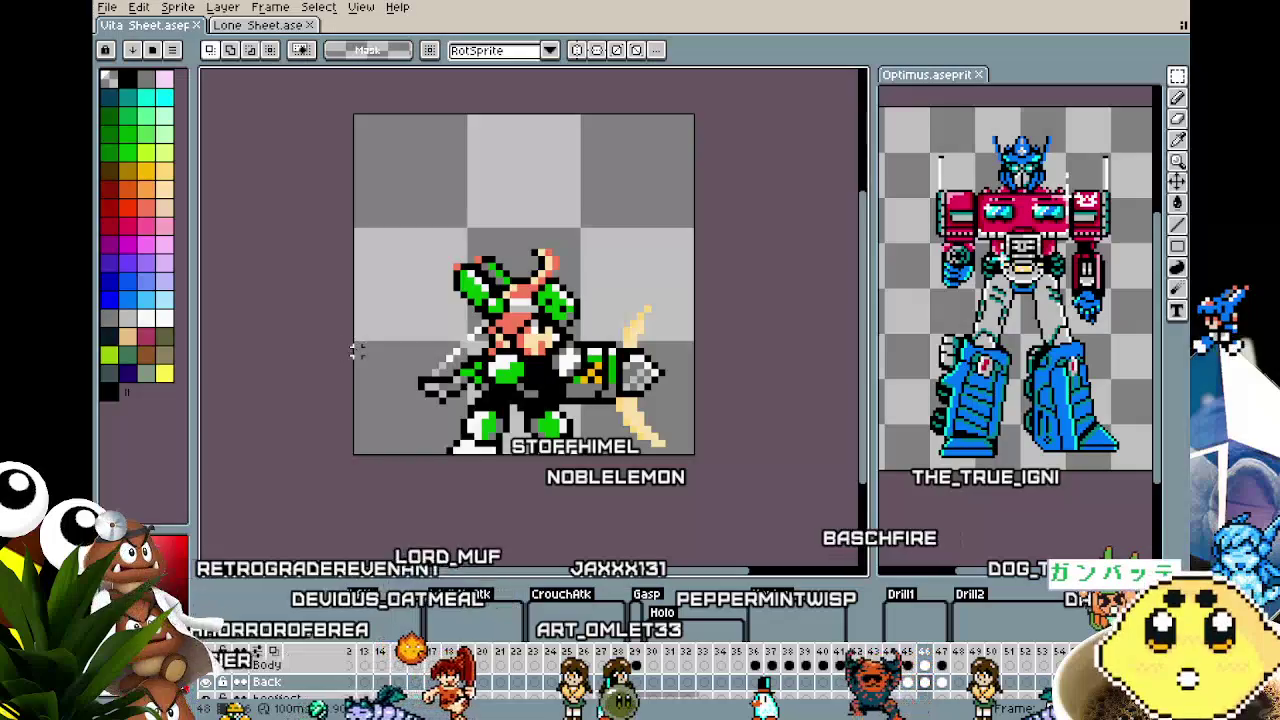
# Step: Step through the Vita Sheet frames and select the frame for the new tag
pyautogui.scroll(2, 357, 349)
pyautogui.scroll(-2, 354, 349)
pyautogui.moveTo(354, 349); pyautogui.dragTo(284, 340)
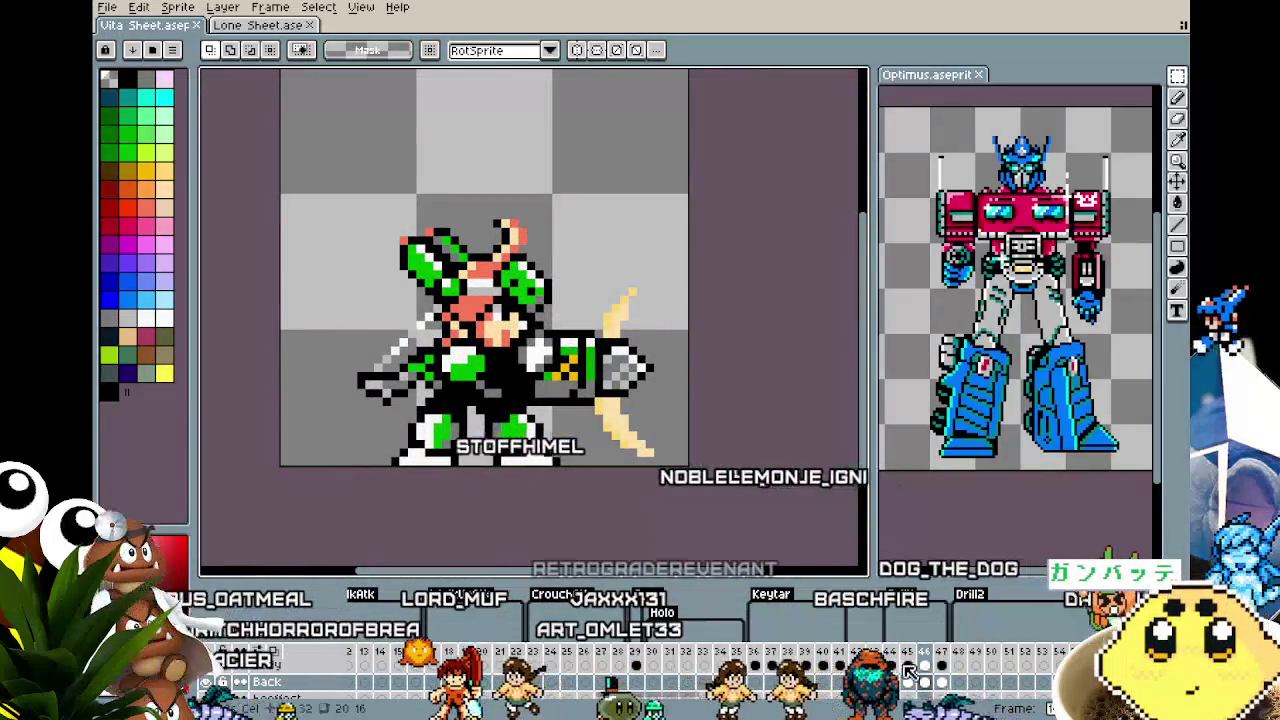
pyautogui.click(921, 661)
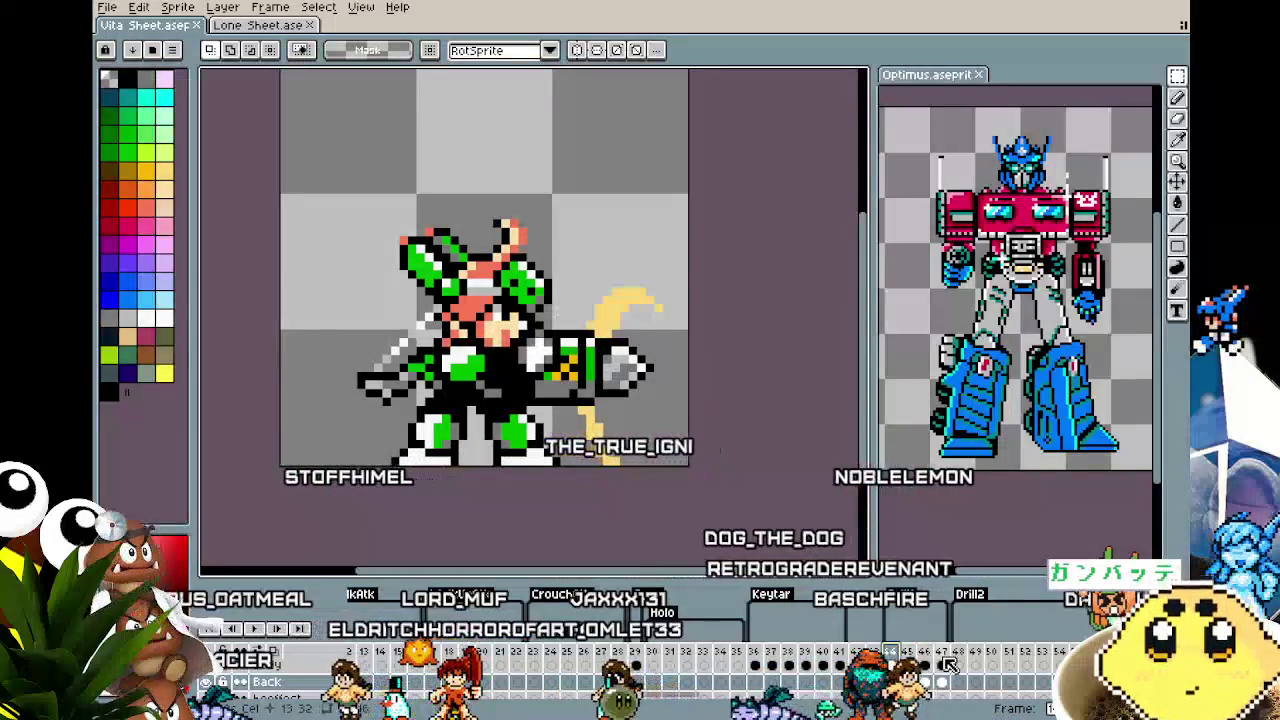
pyautogui.press('Right')
pyautogui.press('Right')
pyautogui.press('Right')
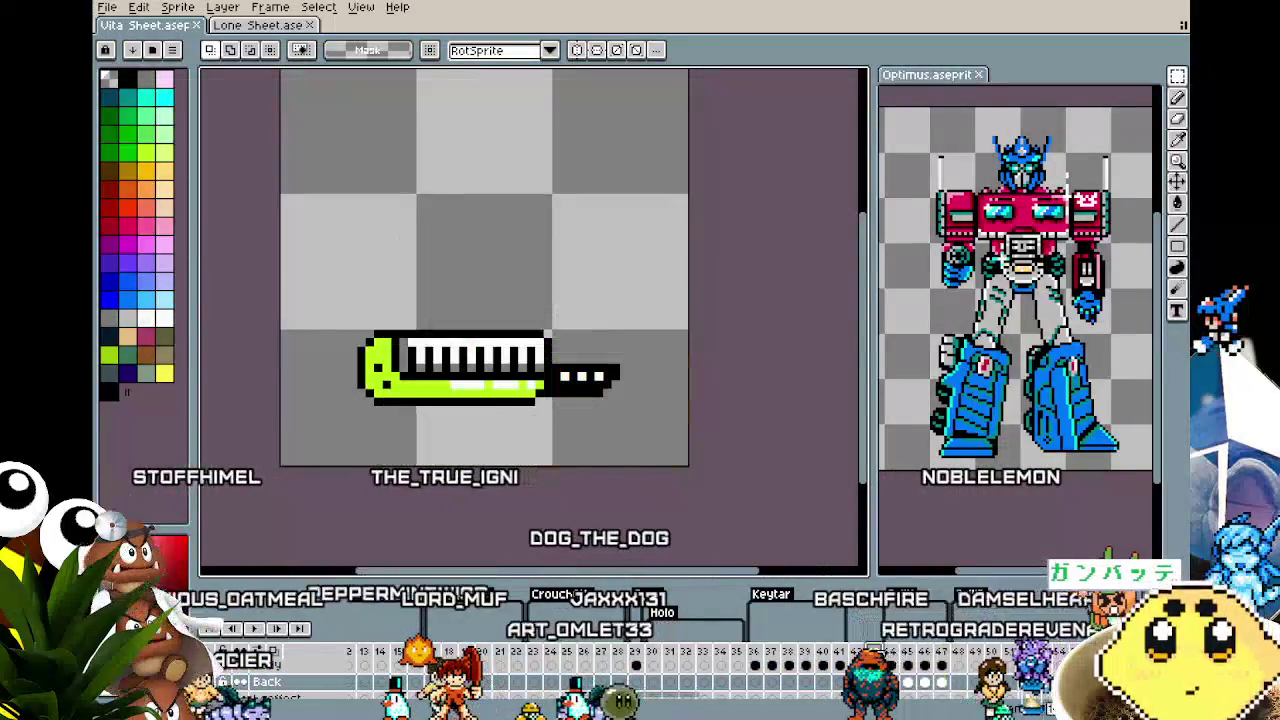
pyautogui.press('Left')
pyautogui.press('Left')
pyautogui.rightClick(938, 650)
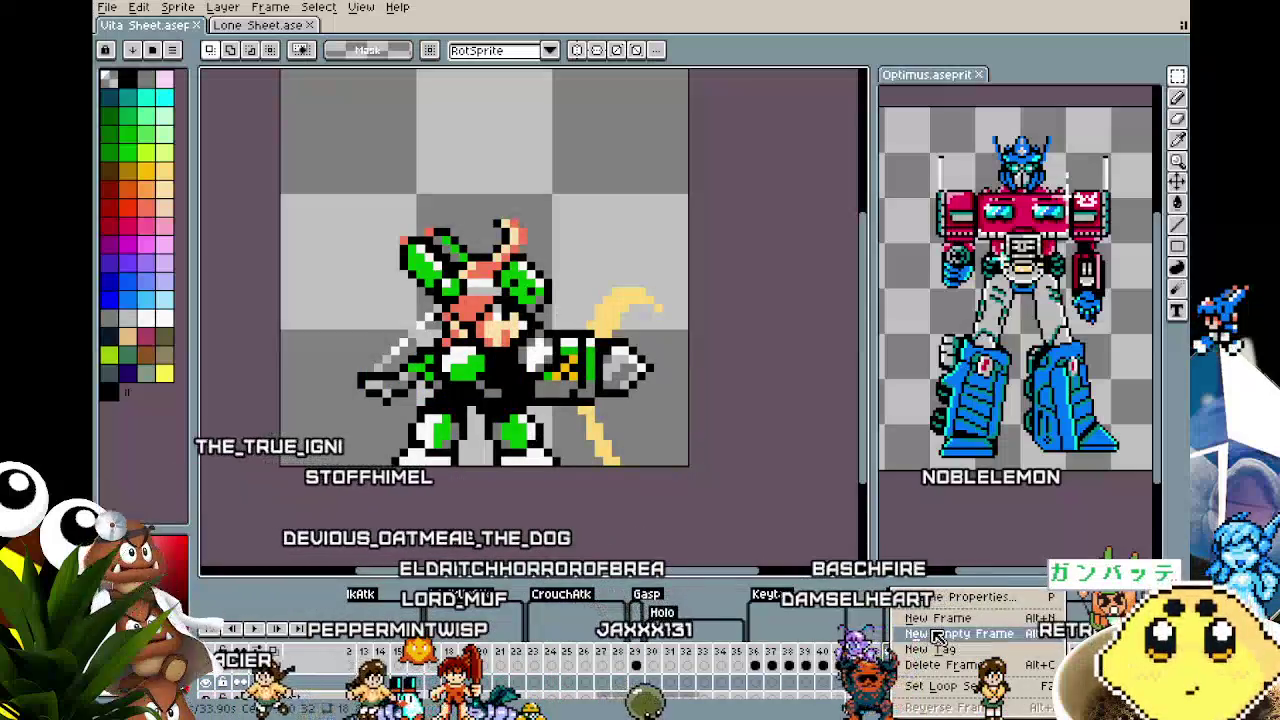
pyautogui.press('Escape')
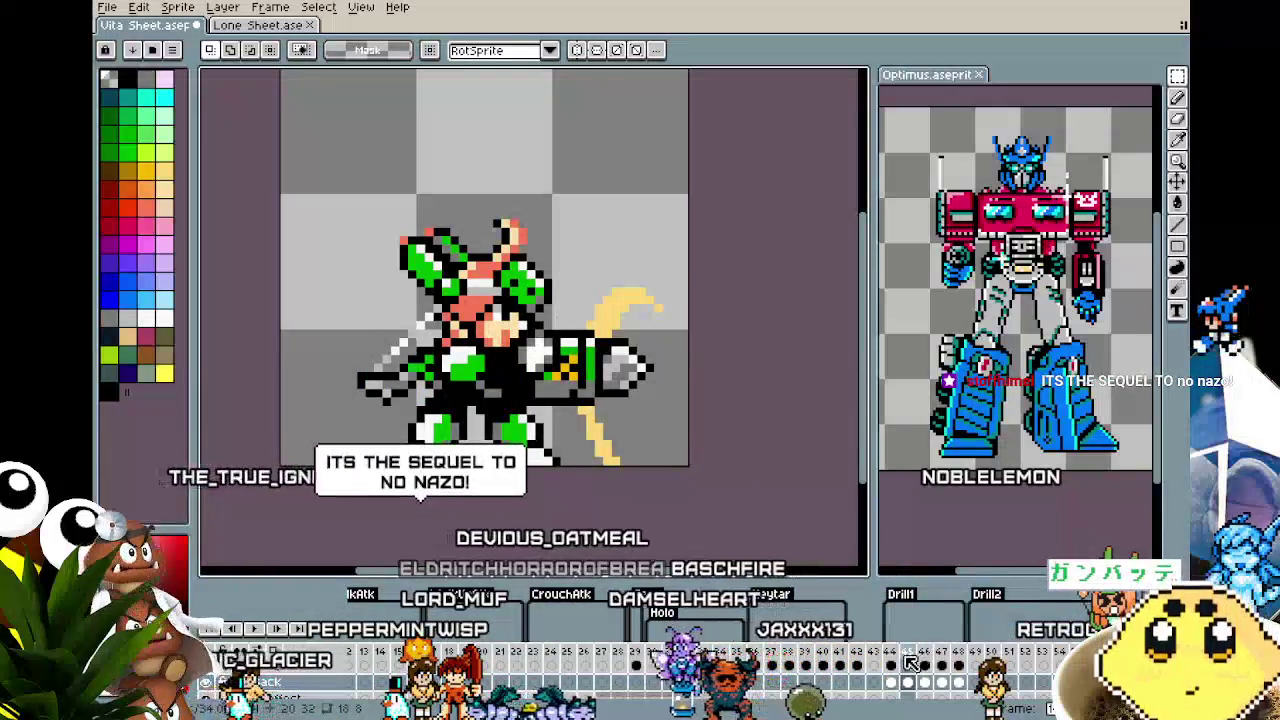
pyautogui.press('Left')
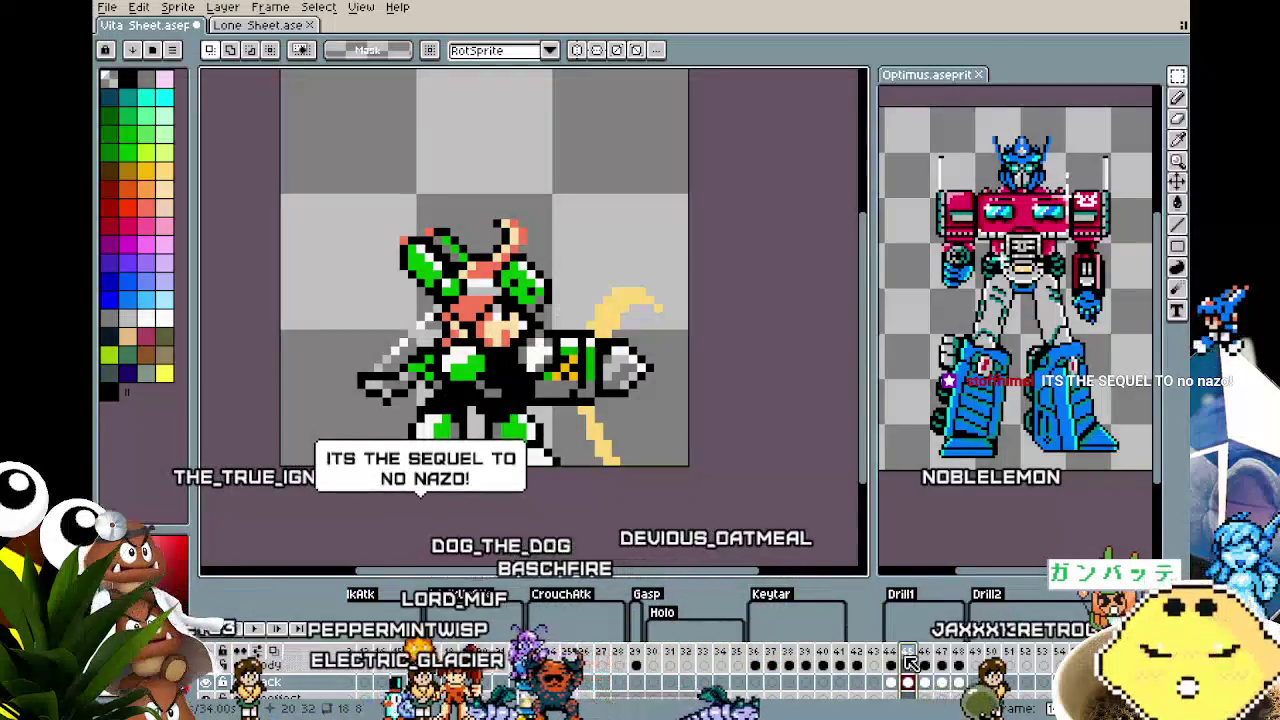
pyautogui.click(910, 655)
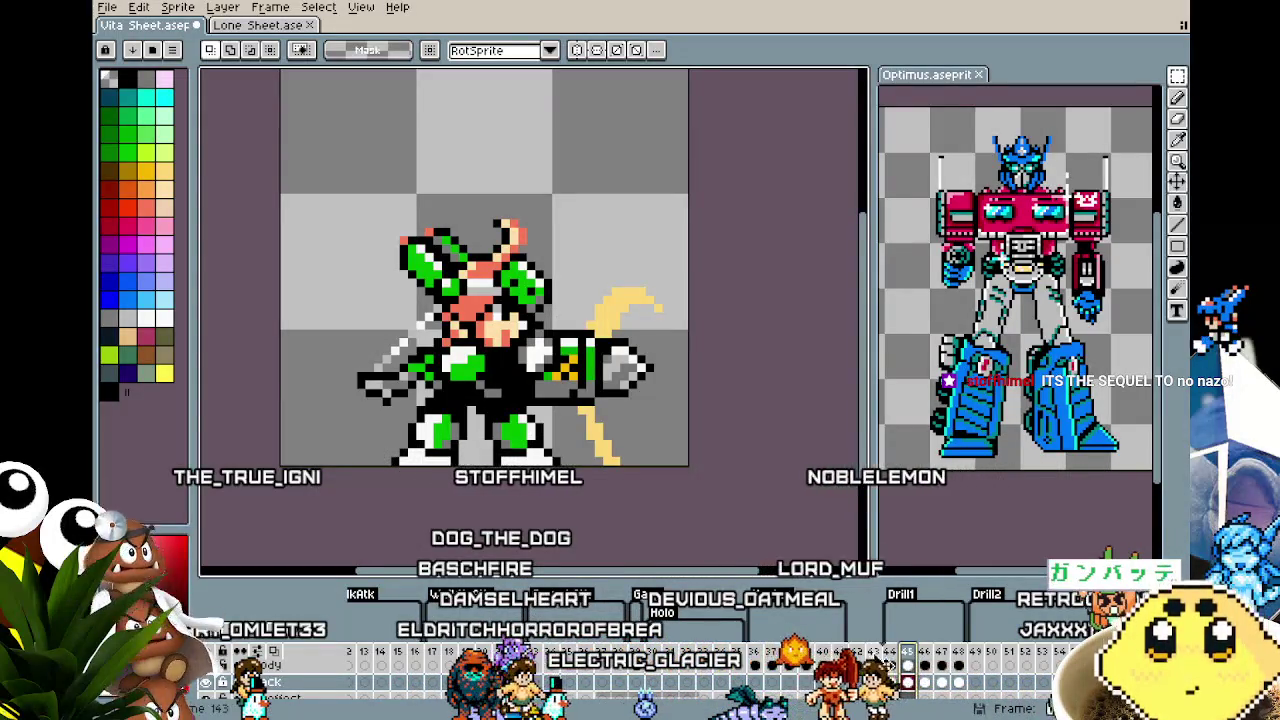
# Step: Create a new tag named 'Pilebunker' on the selected frame
pyautogui.rightClick(901, 655)
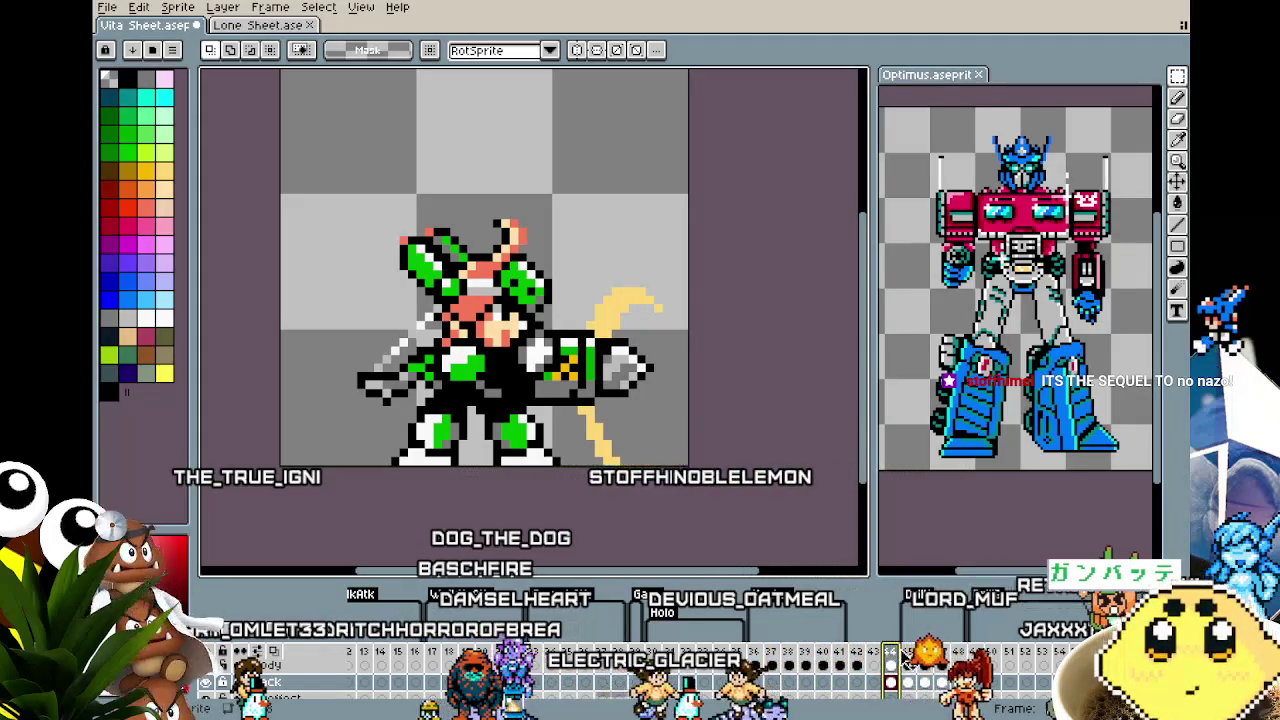
pyautogui.click(928, 650)
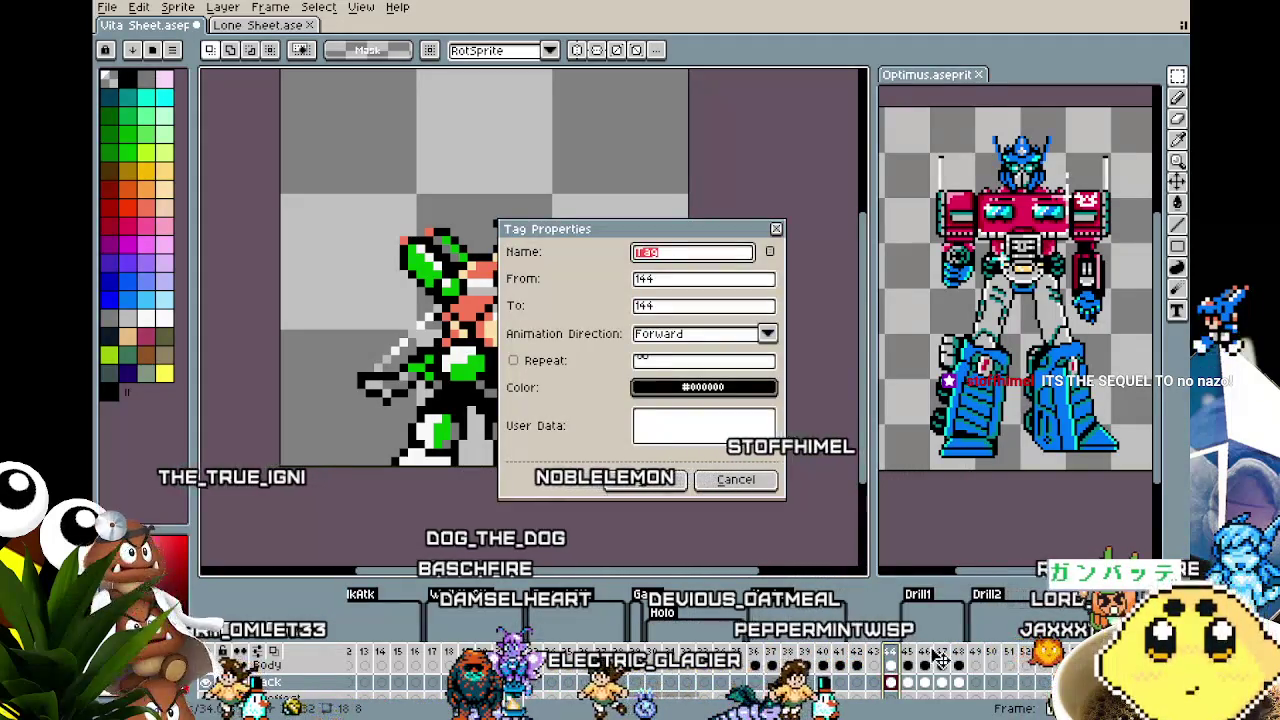
pyautogui.write('Pileb')
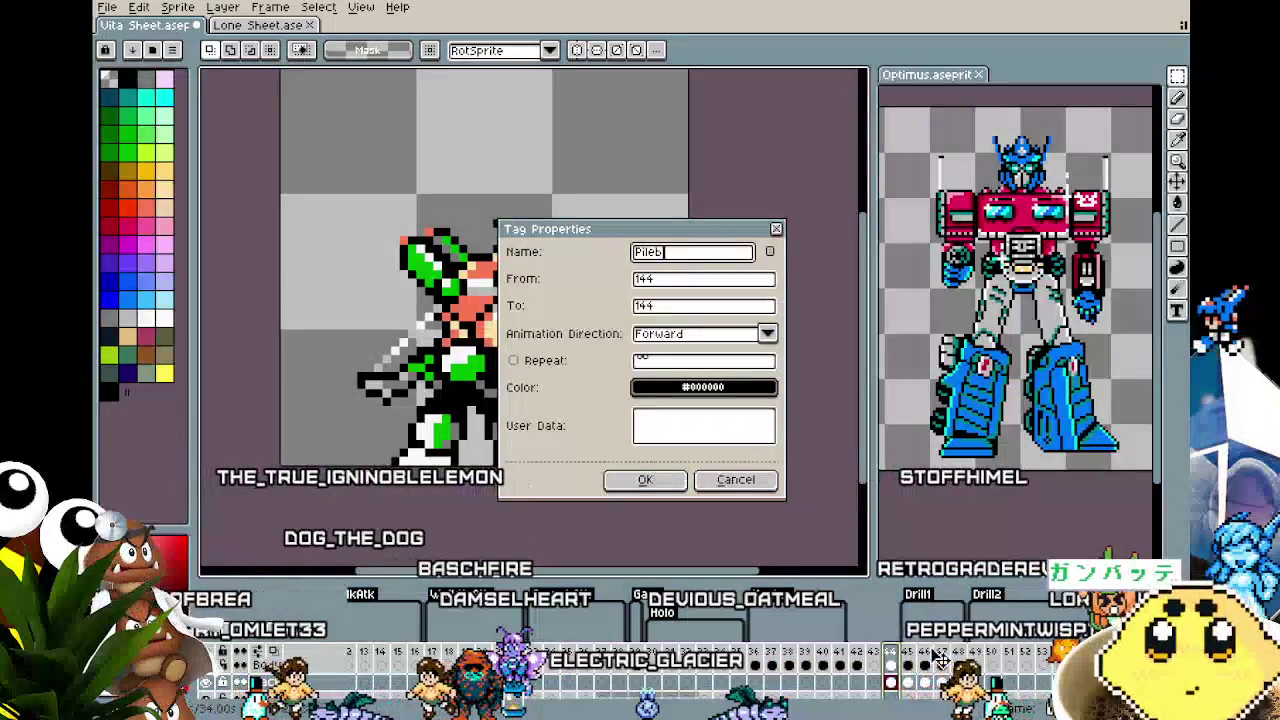
pyautogui.write('unker')
pyautogui.press('Return')
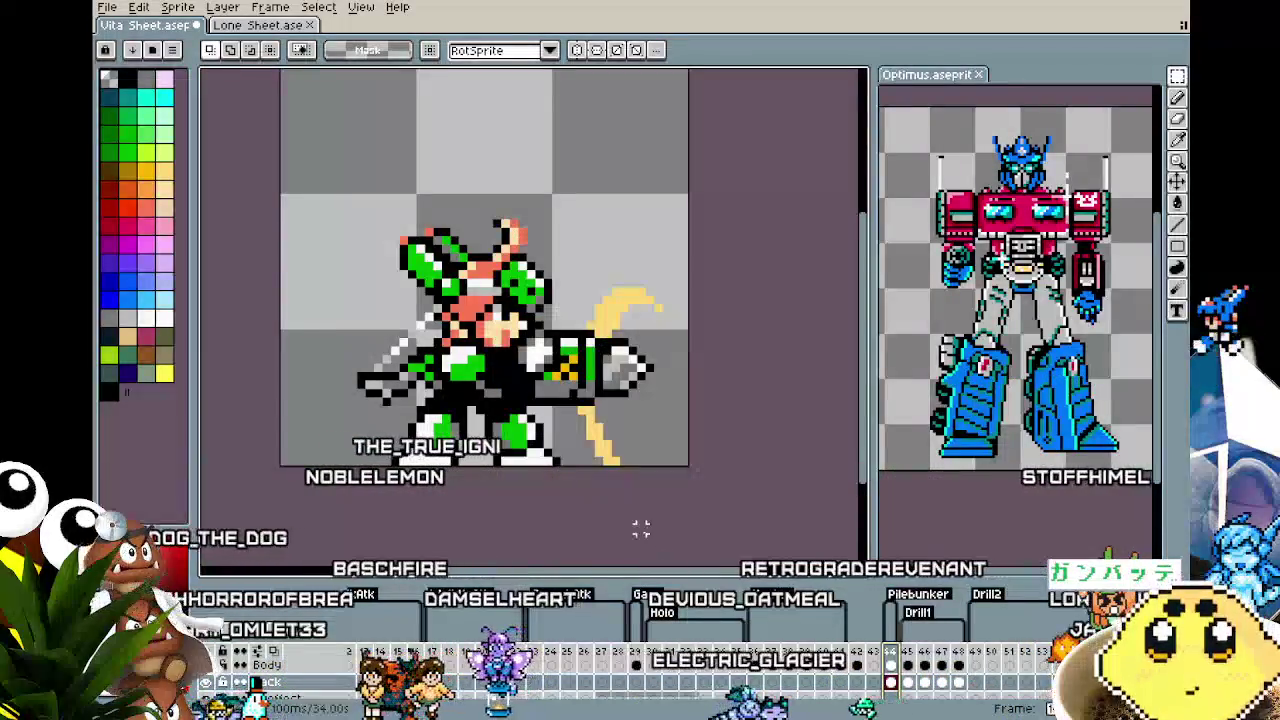